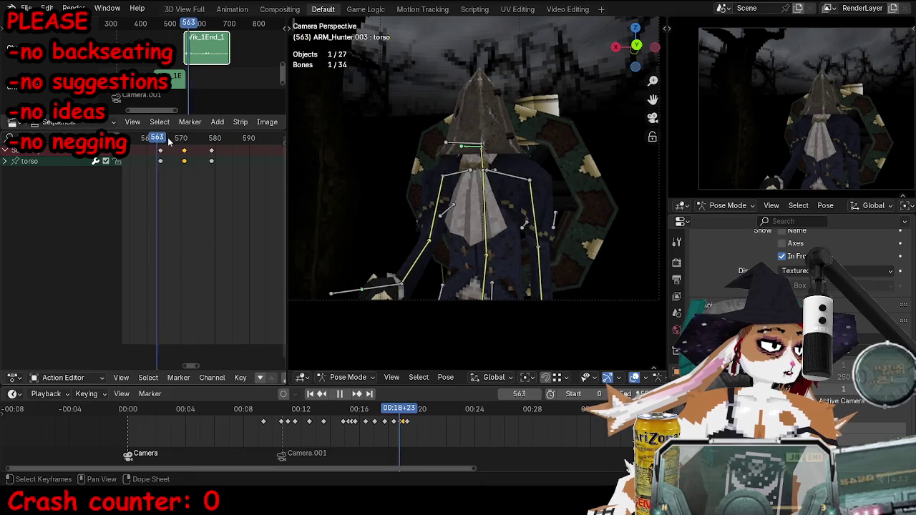
Move the torso bone and key its position at frames 579 and 588.
key("Escape")
key("g")
left_click(495, 225)
key("i")
key("Right")
key("Right")
key("Right")
key("g")
left_click(487, 194)
key("i")
Trackball-rotate the torso and key the rotation at frame 588.
key("r")
key("r")
left_click(501, 186)
key("r")
left_click(391, 154)
key("i")
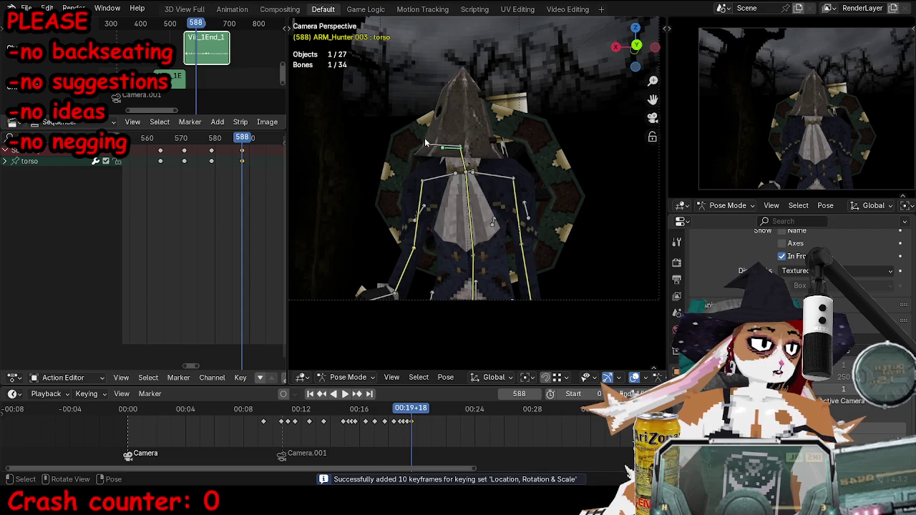
Rotate the ikhead bone freely and key the head pose at frame 590.
left_click(425, 143)
key("ctrl+shift+space")
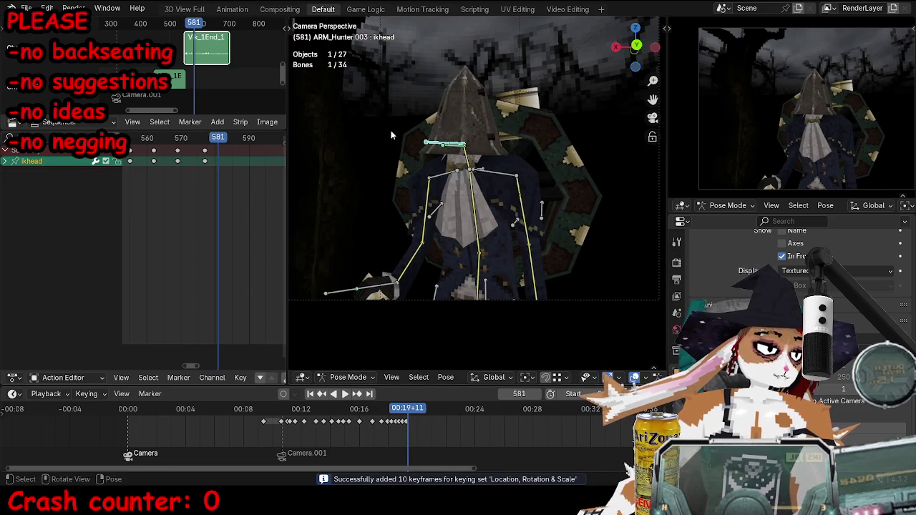
key("r")
key("r")
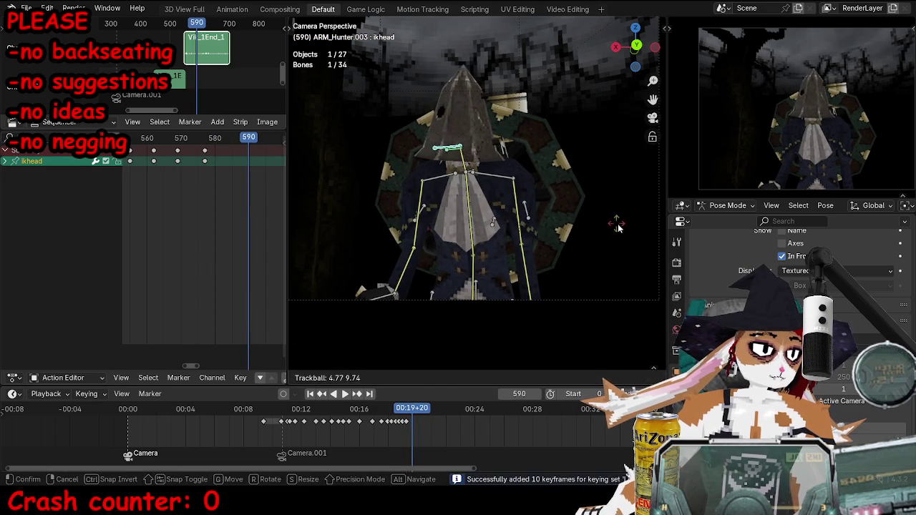
left_click(524, 187)
key("i")
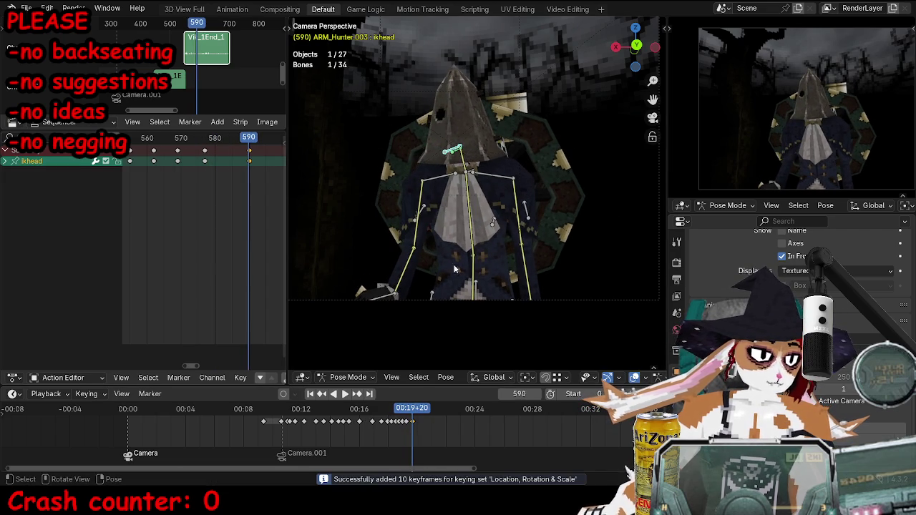
Check the pose from the side, then rotate the torso freely and key it.
middle_click_drag(454, 271, 491, 323)
key("KP_0")
scroll(537, 268, "up", 1, "alt")
scroll(549, 266, "up", 1, "alt")
key("r")
key("r")
left_click(569, 209)
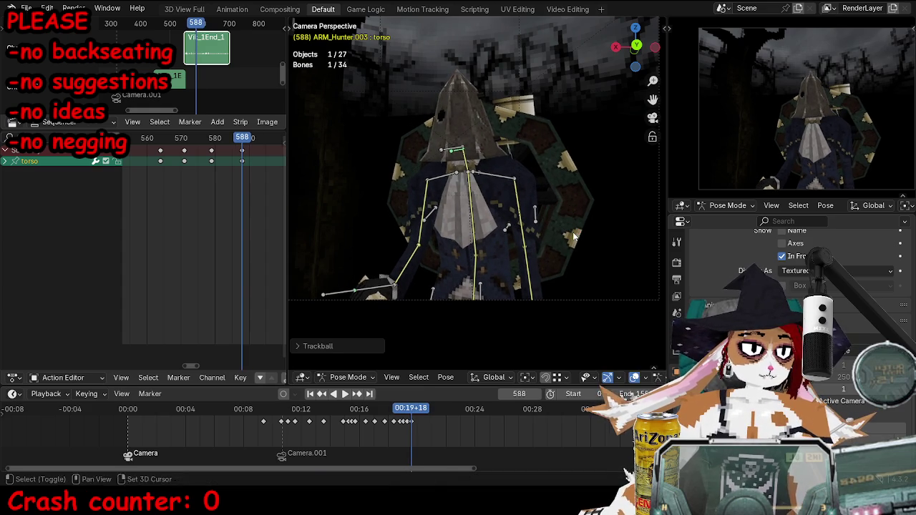
key("i")
Review the sway, then trackball-rotate the torso and key it at frame 589.
key("space")
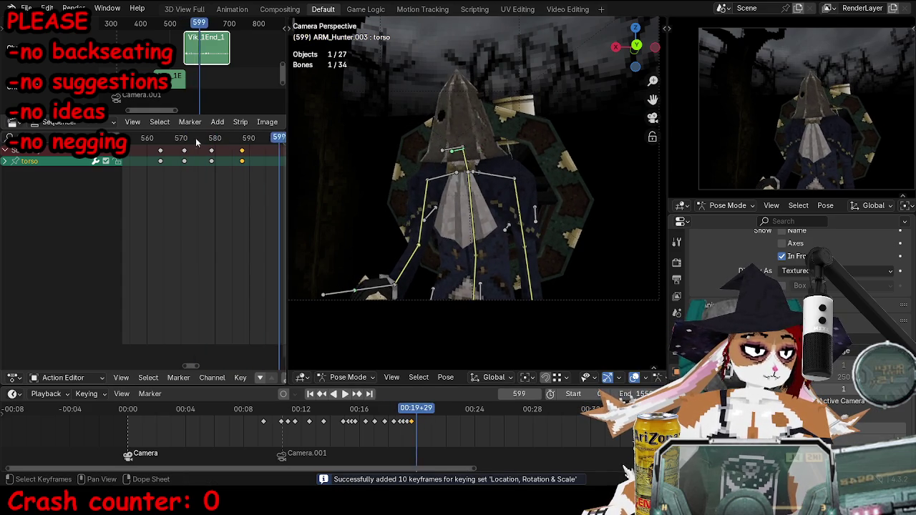
key("space")
left_click_drag(204, 143, 246, 141)
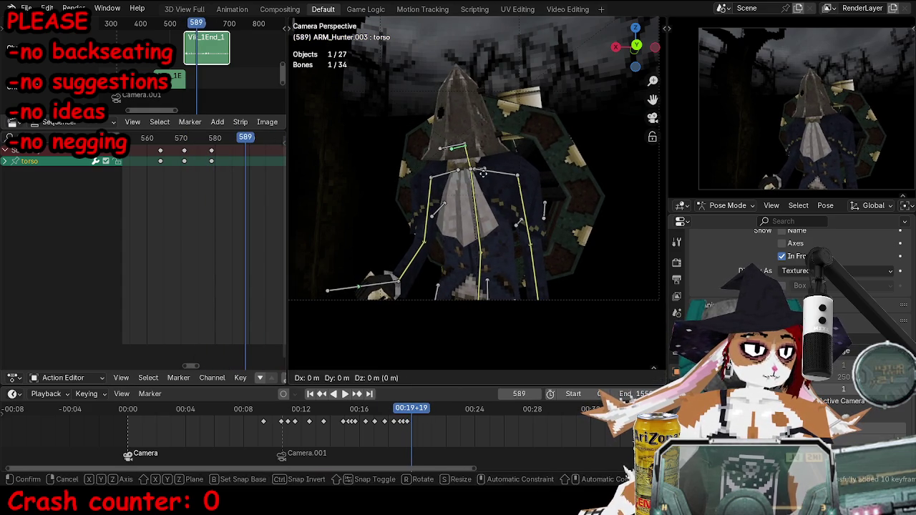
key("r")
left_click(462, 227)
key("r")
key("r")
left_click(421, 218)
key("i")
Rotate the torso around the Y axis and key it at frame 586.
key("space")
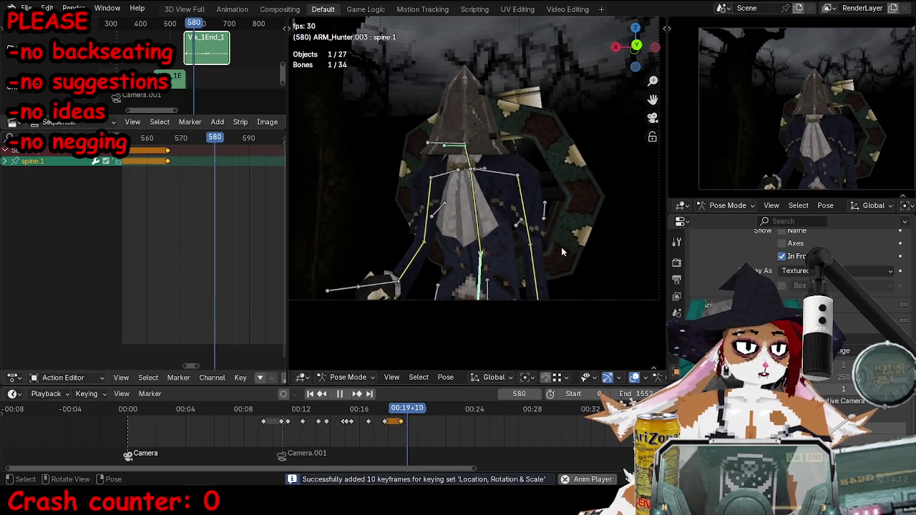
key("space")
key("r")
key("y")
key("y")
left_click(502, 181)
key("i")
Move and trackball-rotate the upperbody bone, keying it at frame 593.
scroll(501, 181, "up", 3)
left_click(479, 147)
key("Right")
key("Right")
key("Right")
key("g")
key("r")
key("r")
left_click(571, 160)
key("i")
At frame 605, rotate the head control and the left shoulder bone.
key("Right")
key("Right")
key("Right")
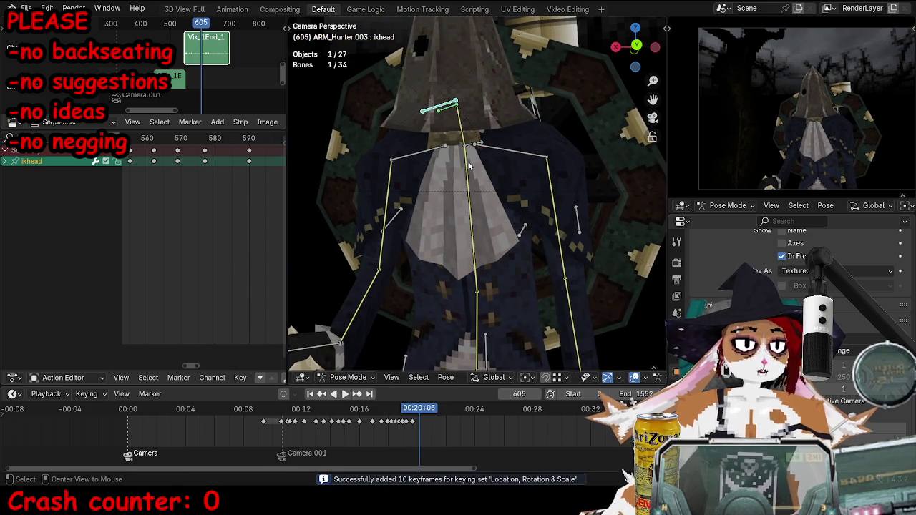
key("r")
key("r")
left_click(564, 165)
left_click(516, 153)
key("r")
key("r")
left_click(509, 298)
middle_click_drag(509, 298, 520, 305)
left_click(498, 319)
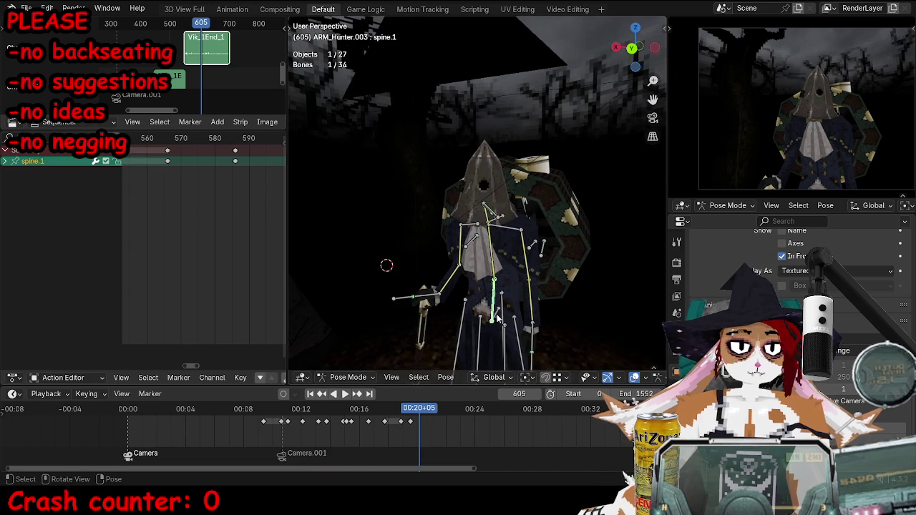
Key every bone of the rig at frame 605.
key("r")
left_click(558, 292)
key("a")
key("i")
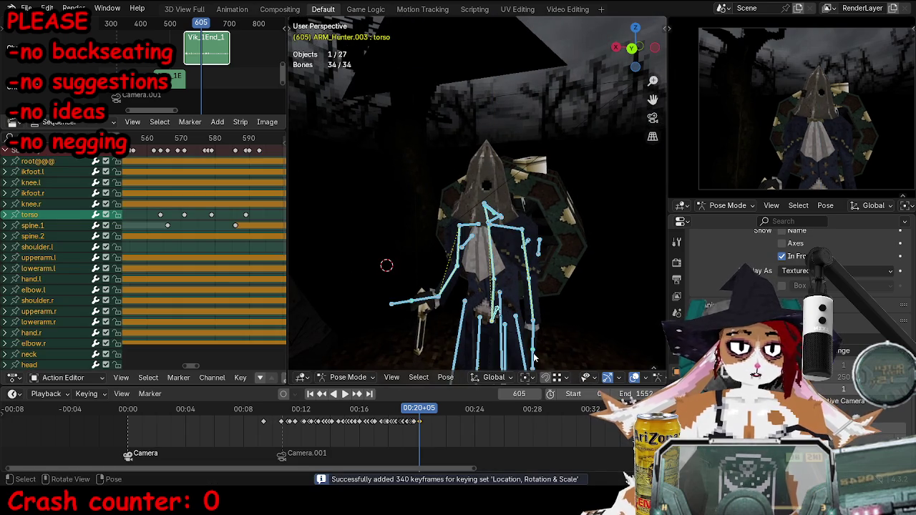
Select the left hand IK control and trackball-rotate it.
left_click(535, 327)
middle_click_drag(584, 323, 557, 251)
scroll(557, 250, "up", 3)
key("g")
key("Return")
key("r")
key("r")
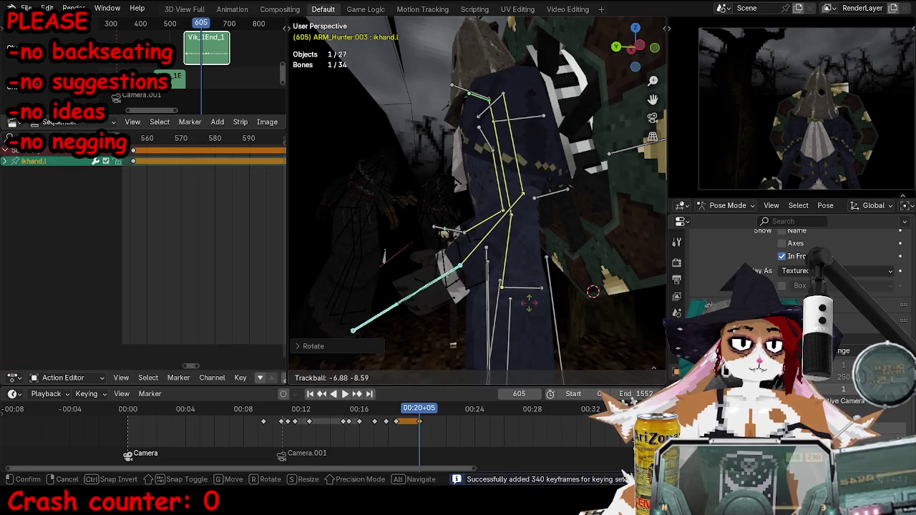
left_click(464, 274)
Move the left hand lower and outward, then key the hand and left elbow.
middle_click_drag(464, 274, 530, 265)
key("g")
left_click(557, 259)
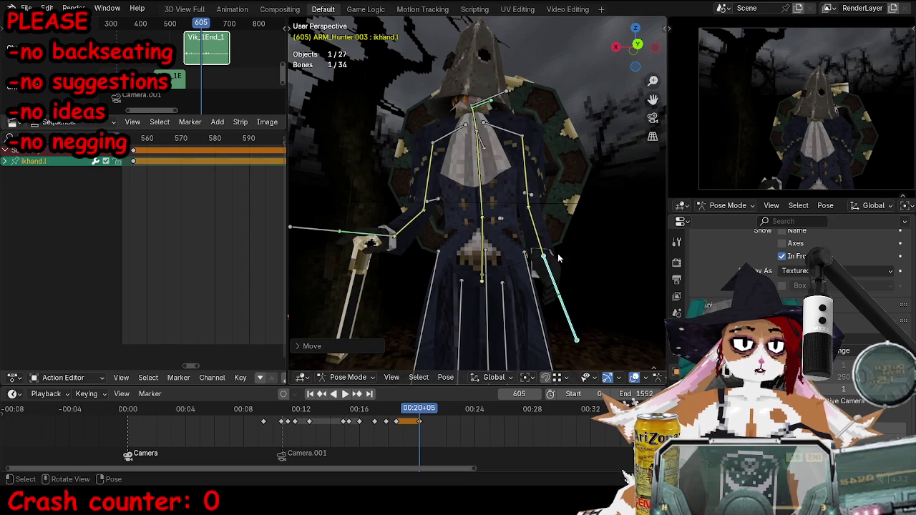
left_click(534, 195, "shift")
key("i")
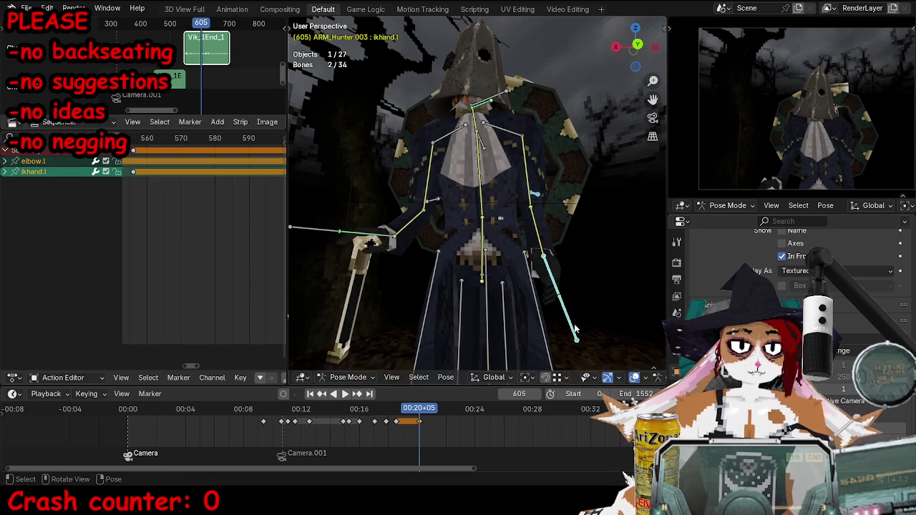
Duplicate the hand and elbow keys in the Action Editor and shift the copies earlier.
scroll(240, 212, "down", 2)
scroll(240, 211, "down", 3)
key("shift+d")
left_click(207, 174)
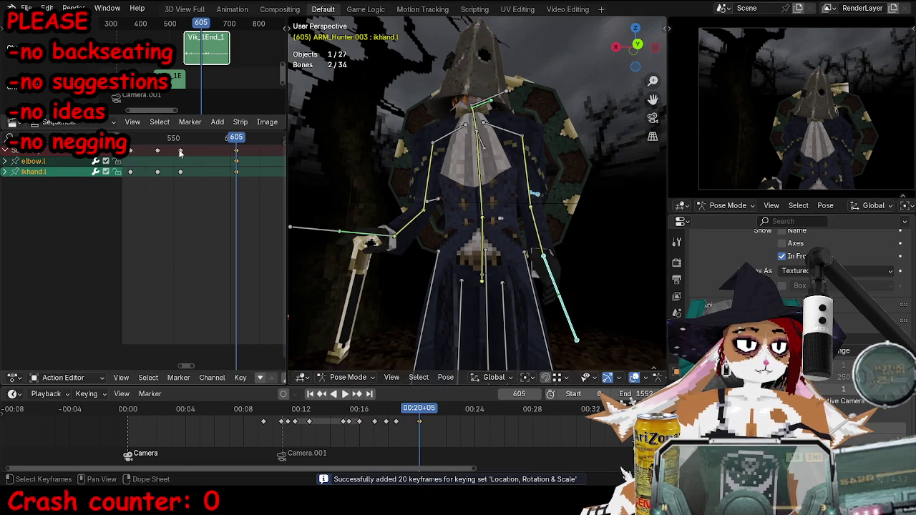
left_click(181, 153)
scroll(164, 159, "down", 2)
key("shift+d")
left_click(214, 162)
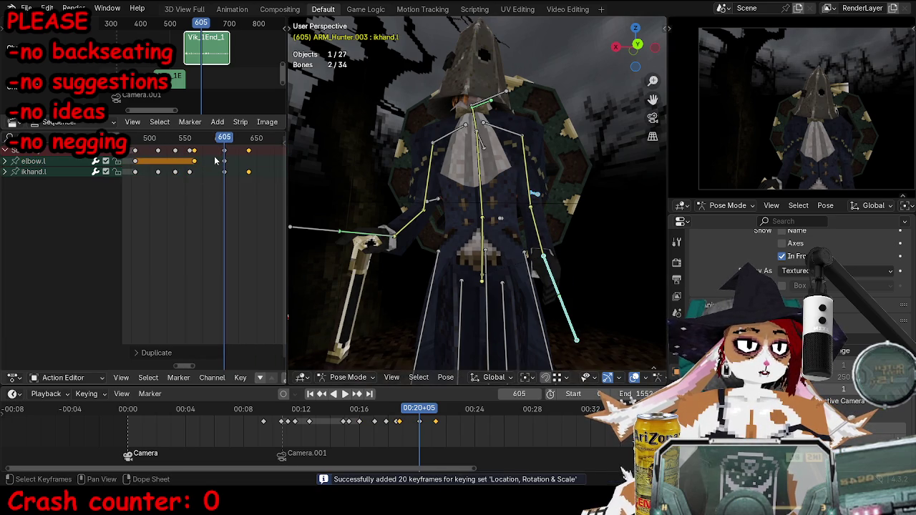
left_click_drag(211, 142, 195, 142)
Review the arm motion in camera view, then select all bones at frame 585.
key("space")
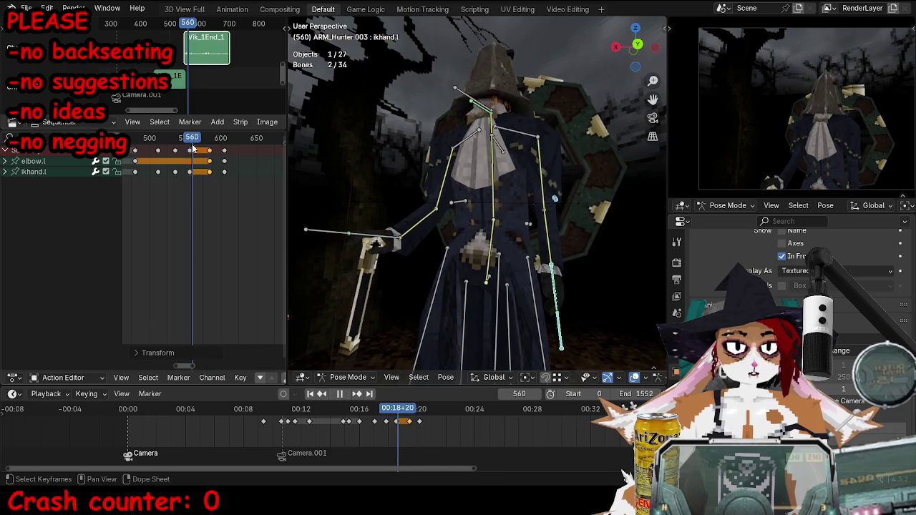
key("space")
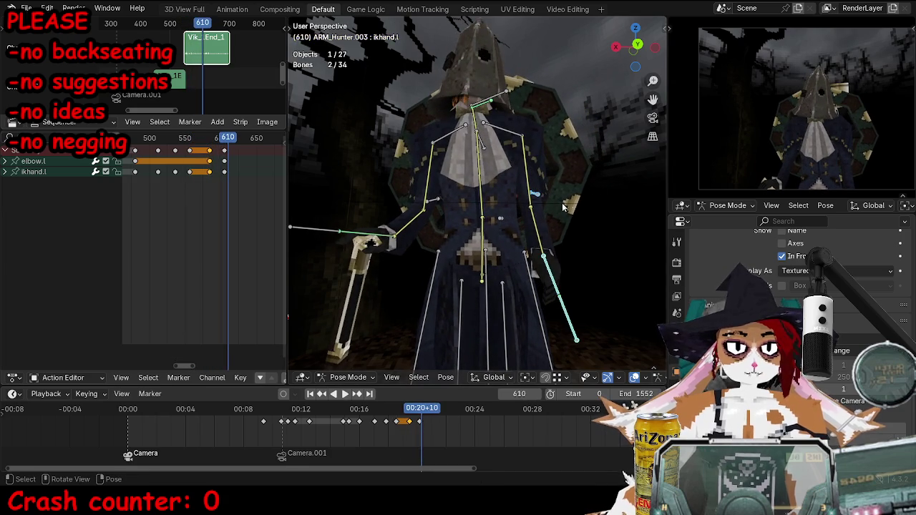
key("KP_0")
key("a")
scroll(220, 142, "up", 3)
scroll(220, 142, "up", 2)
left_click(220, 142)
Scale all keyframes around frame 585 to compress the timing, then review it.
key("a")
key("s")
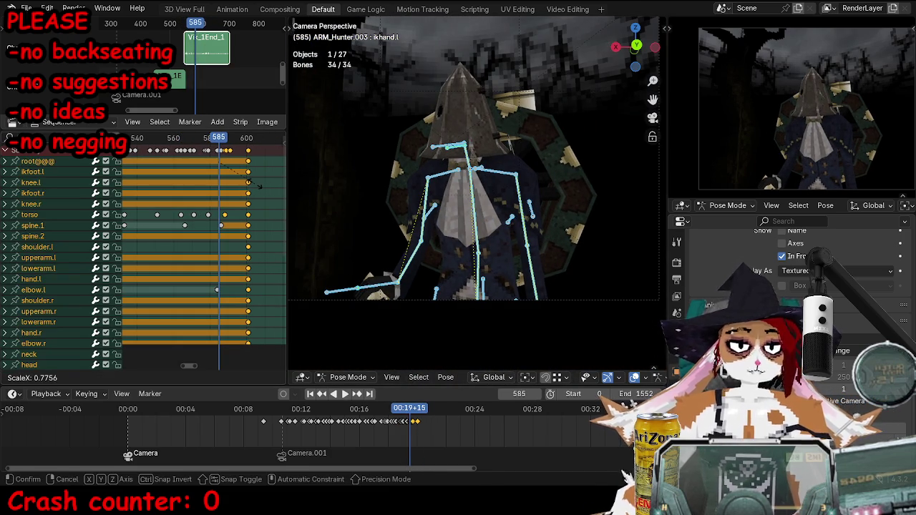
left_click(255, 188)
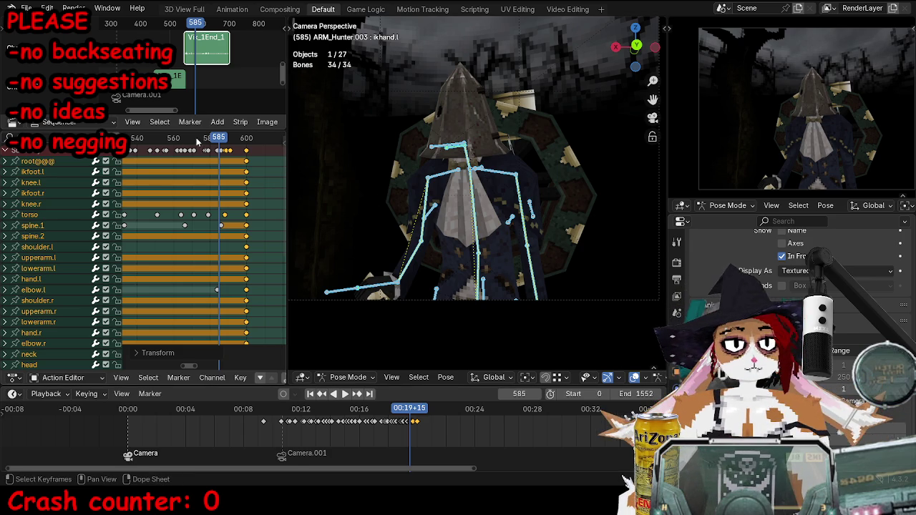
key("space")
left_click_drag(213, 137, 209, 141)
Pull the final keys earlier to about frame 590 and replay the motion.
key("s")
left_click(231, 151)
key("g")
left_click(230, 150)
key("space")
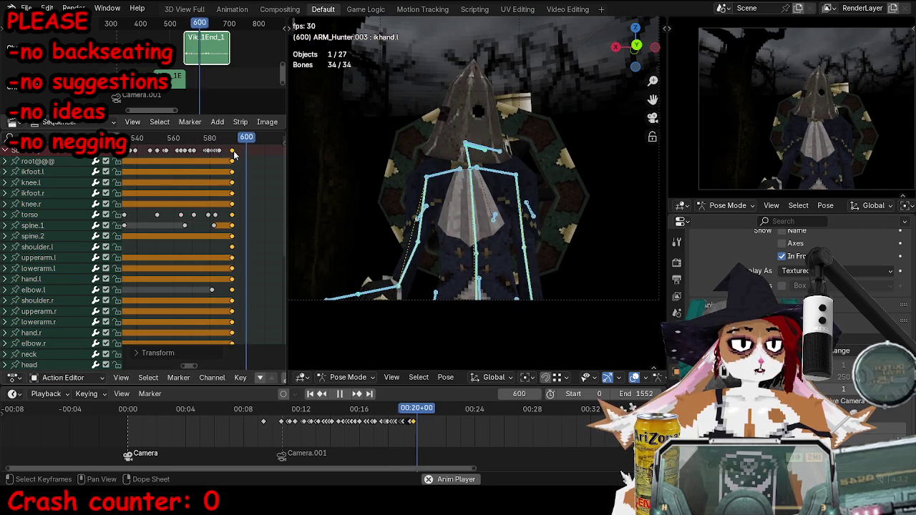
left_click_drag(193, 137, 212, 136)
key("space")
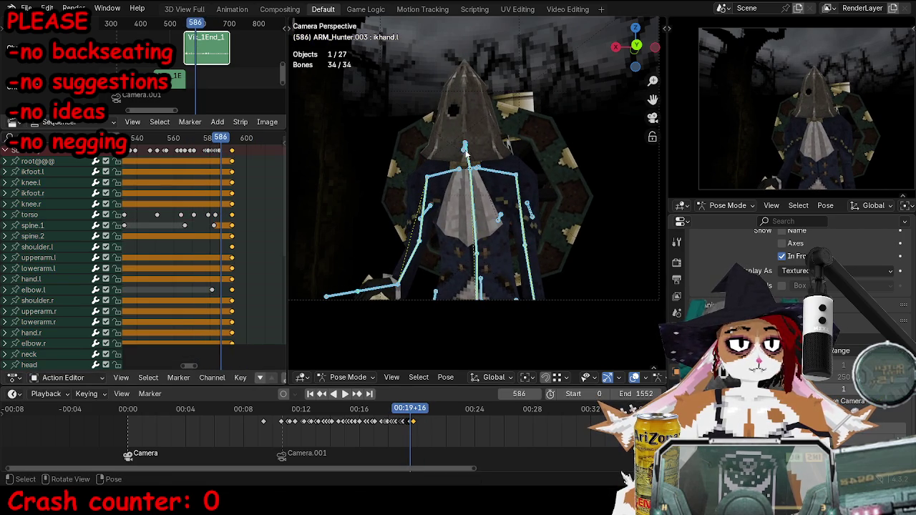
Rotate the head control freely and key it at frame 586.
left_click(465, 149)
scroll(466, 153, "up", 3)
key("r")
key("r")
key("r")
key("r")
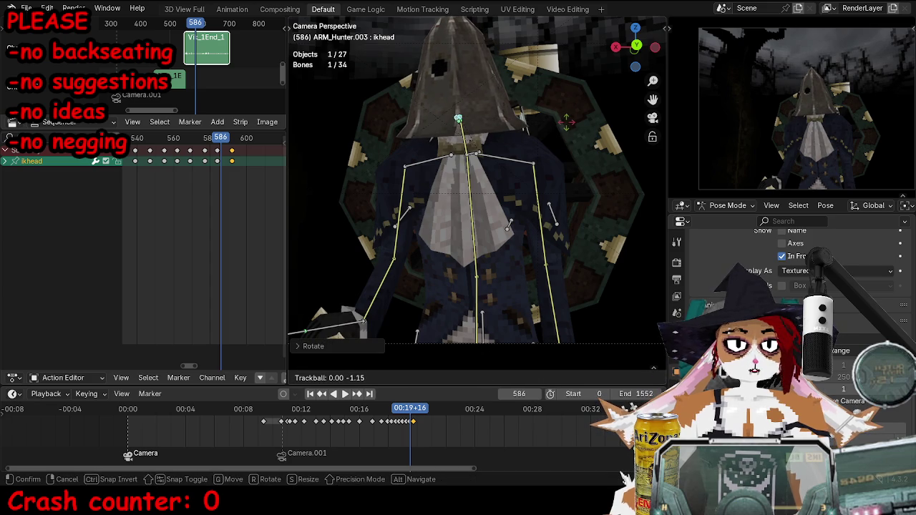
key("Return")
key("i")
key("space")
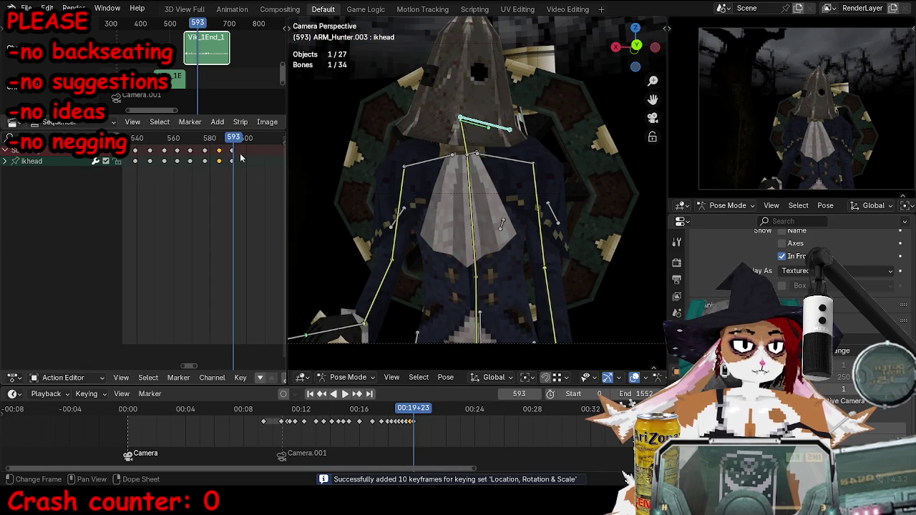
Move the head control up and right, key it, and review from frame 559.
key("g")
left_click(526, 145)
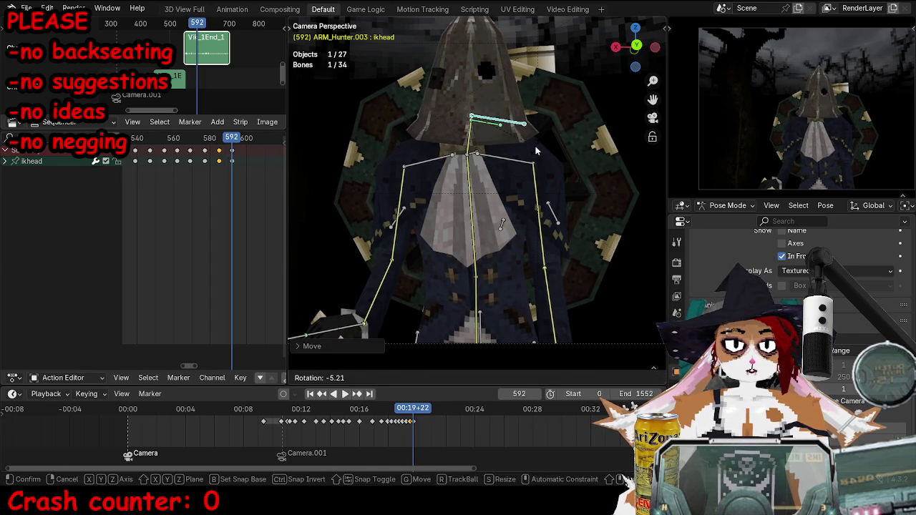
key("i")
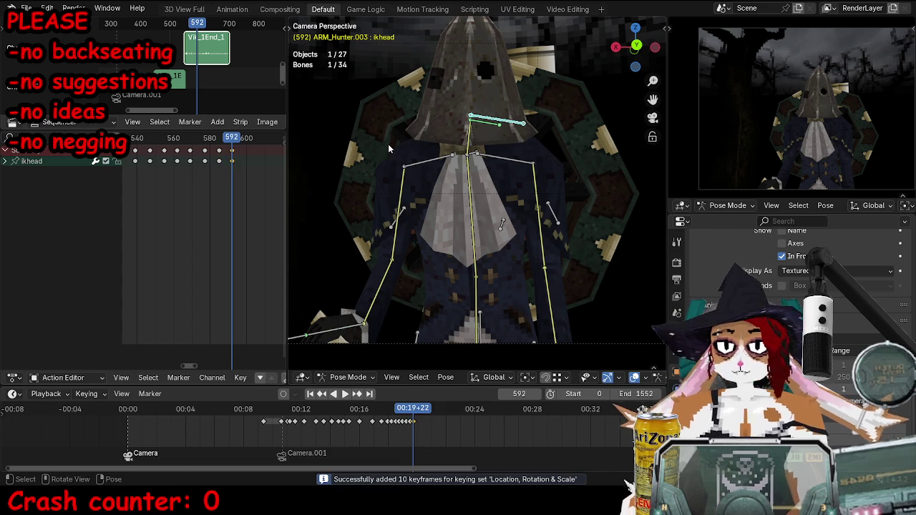
left_click(172, 149)
key("alt+a")
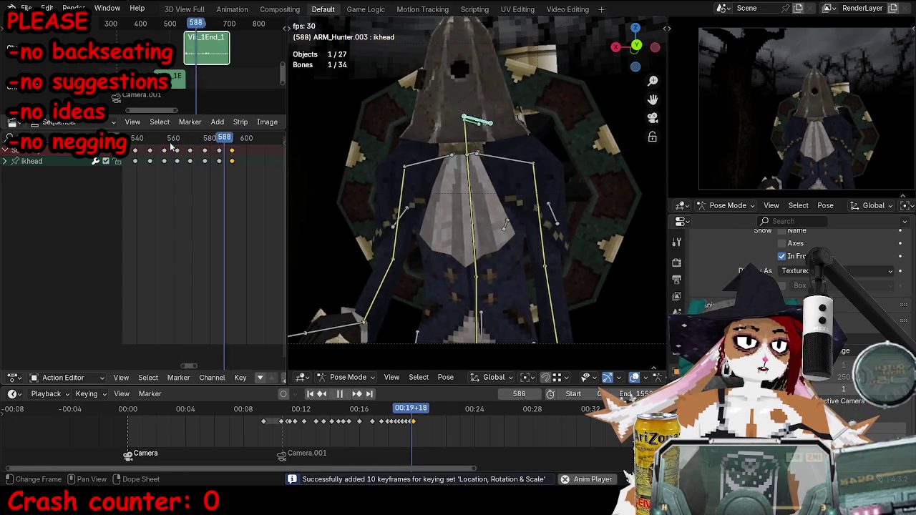
key("alt+a")
Key the head pose at frame 585 and review the playback.
left_click(218, 148)
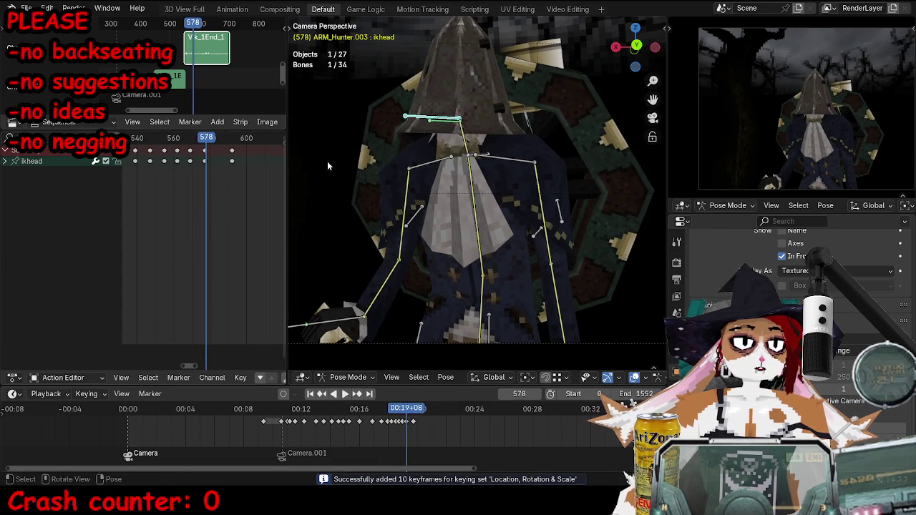
key("i")
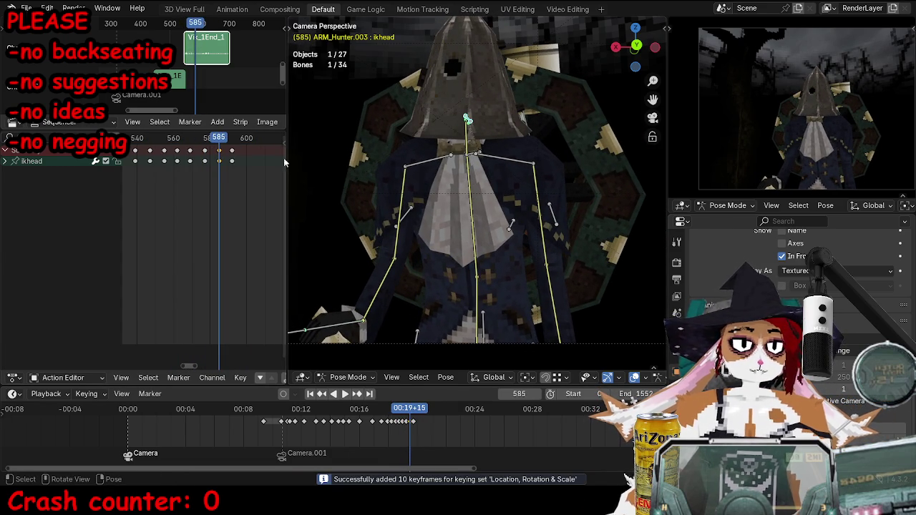
key("space")
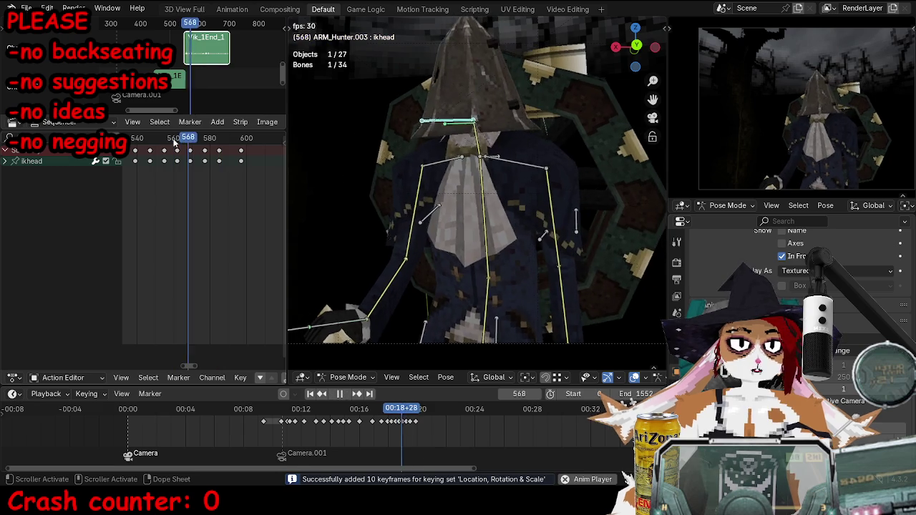
key("space")
key("ctrl+shift+space")
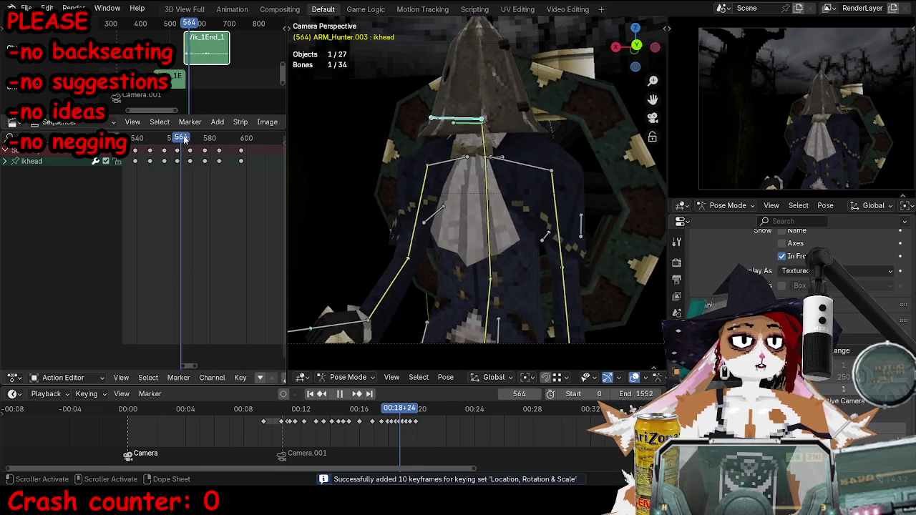
key("space")
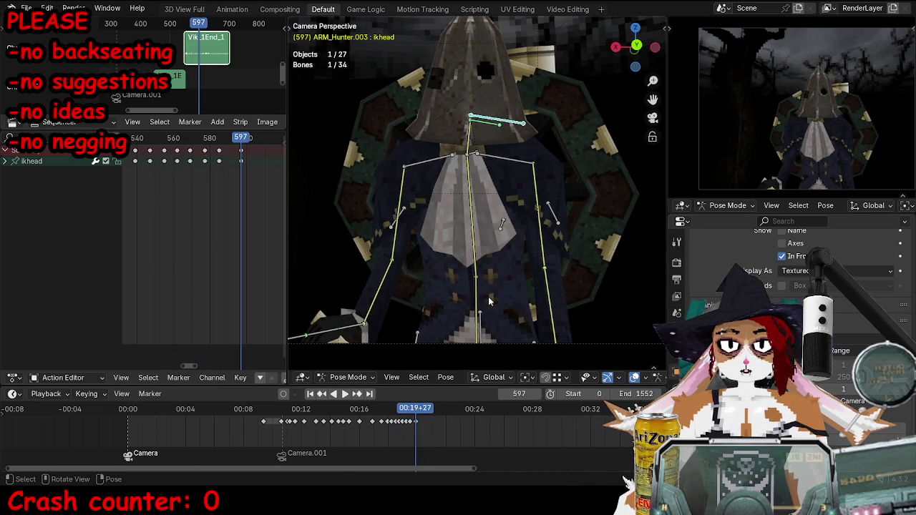
Twist the spine.1 bone along its local Y axis and key it at frame 597.
left_click(471, 297)
left_click(474, 299)
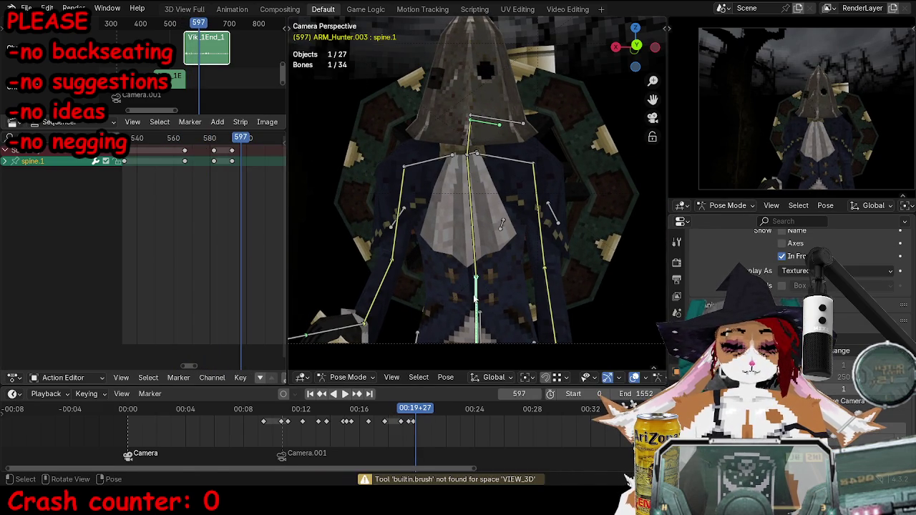
key("r")
key("y")
key("y")
left_click(625, 478)
key("i")
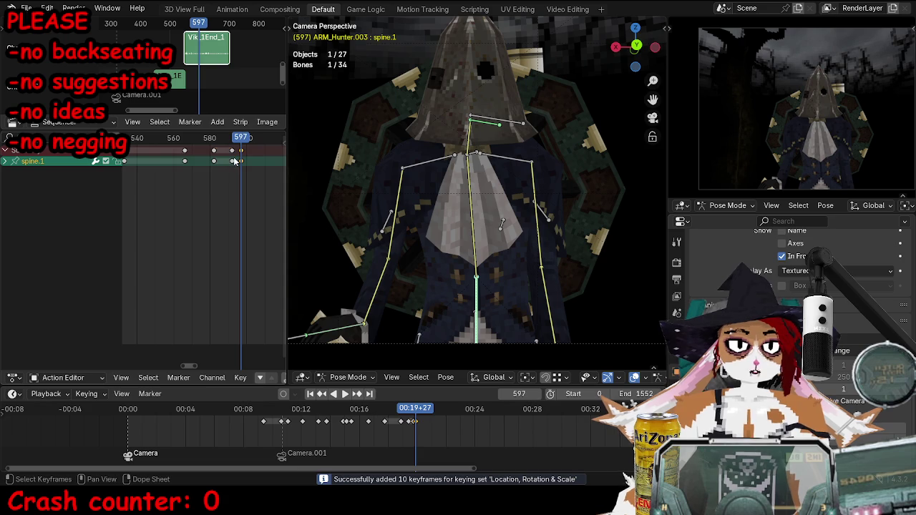
Save TOKTutorialEnd.blend and review the animation from frame 562 through the camera.
left_click(179, 141)
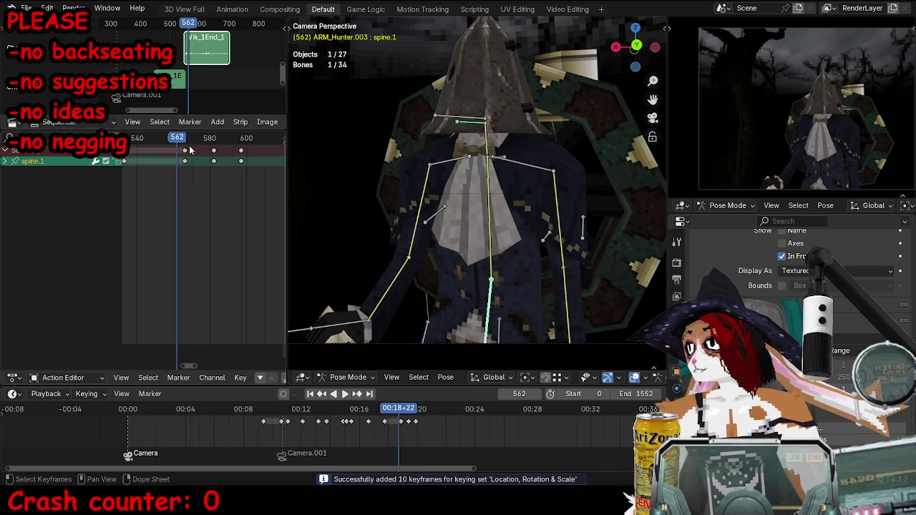
key("ctrl+s")
key("space")
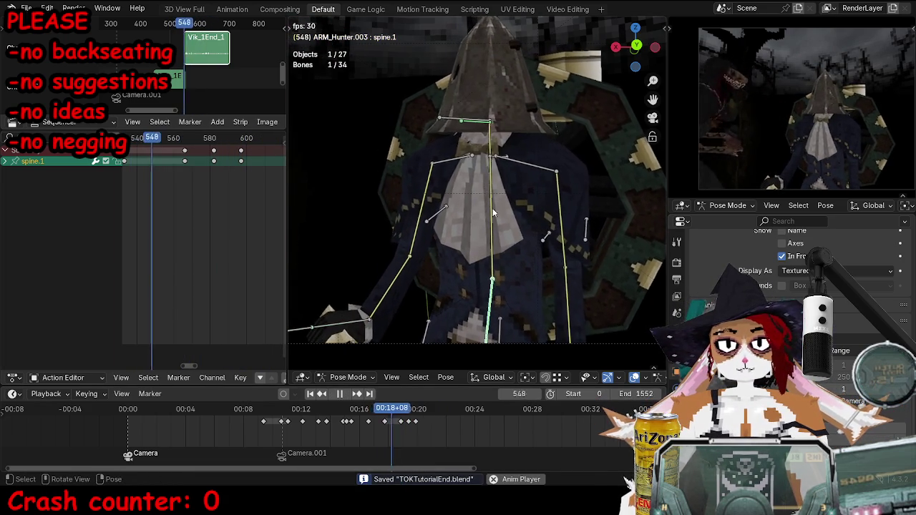
key("KP_0")
key("space")
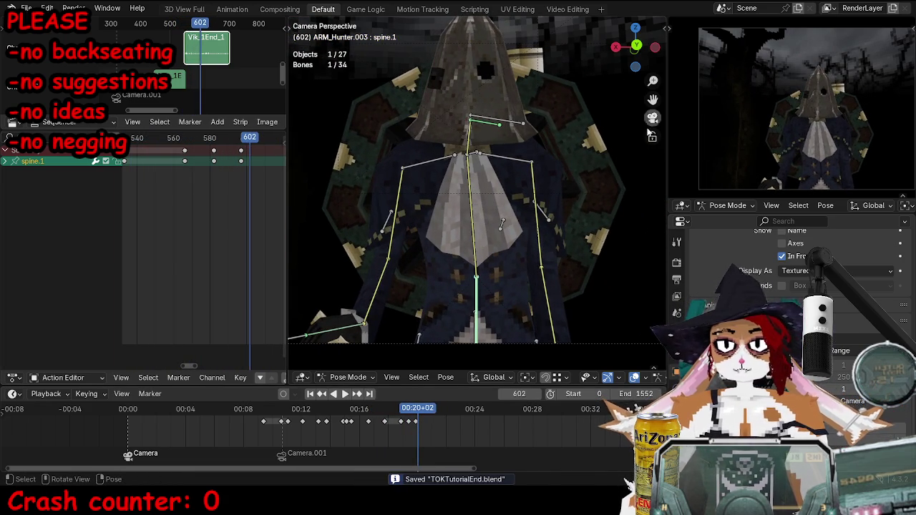
key("ctrl+z")
key("ctrl+z")
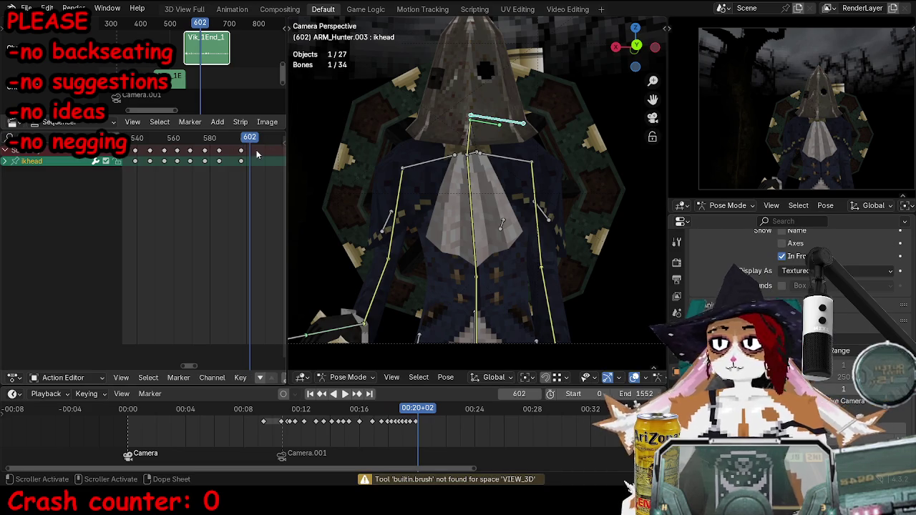
key("space")
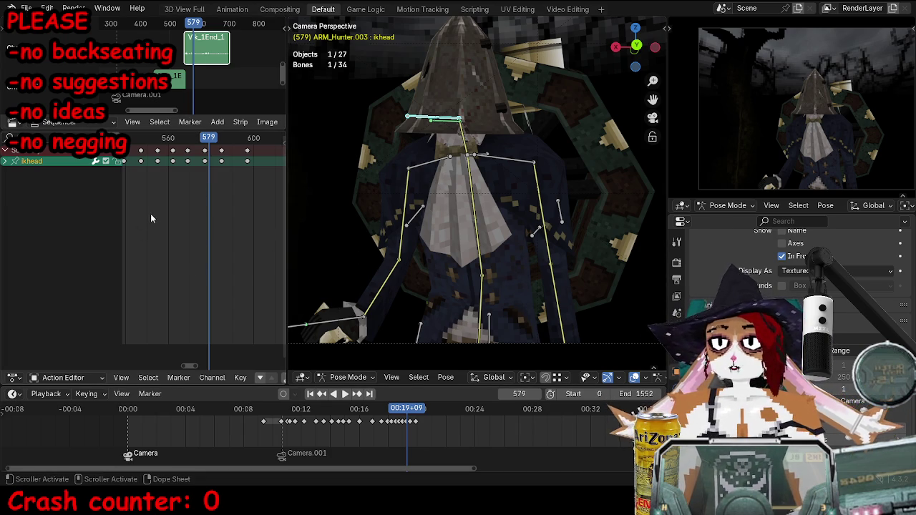
key("space")
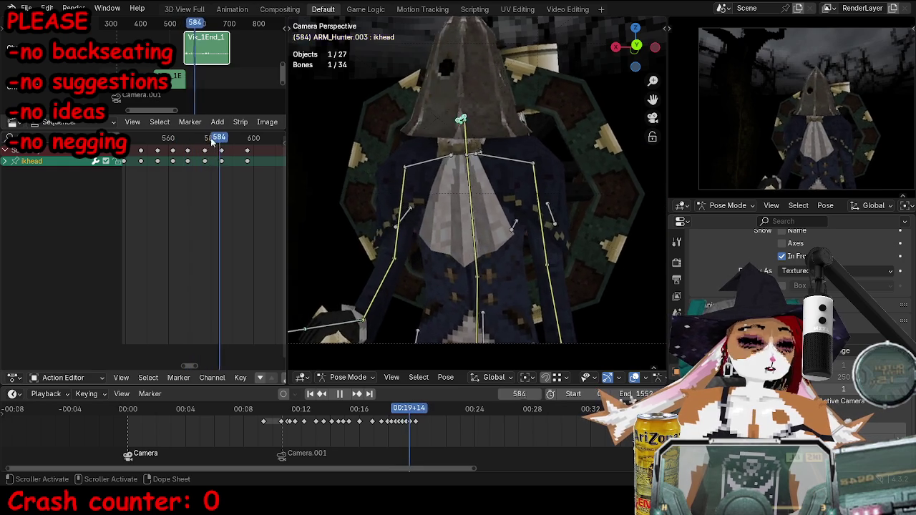
Slide every bone's keyframes after frame 575 later so they land around frame 600.
left_click(202, 142)
key("space")
key("a")
key("bracketright")
key("g")
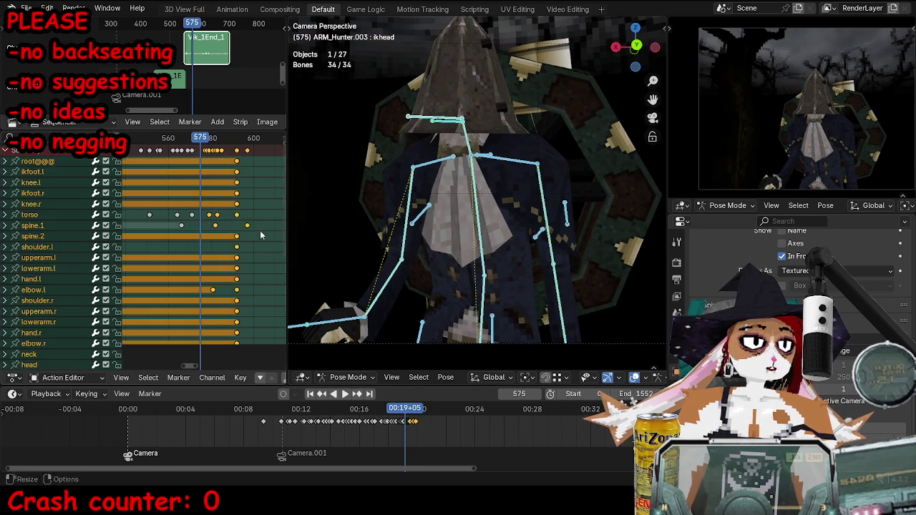
left_click(261, 192)
key("space")
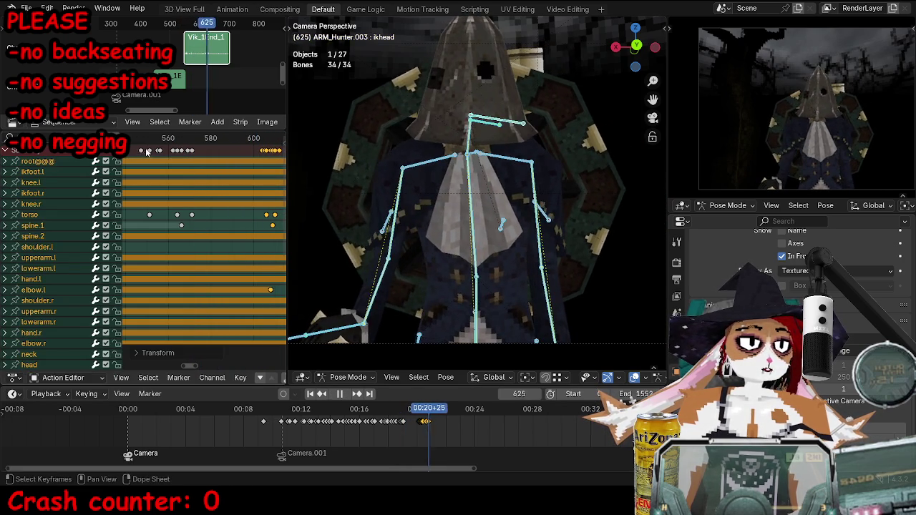
Play back the retimed animation from frame 601, stopping at frame 642.
left_click(242, 140)
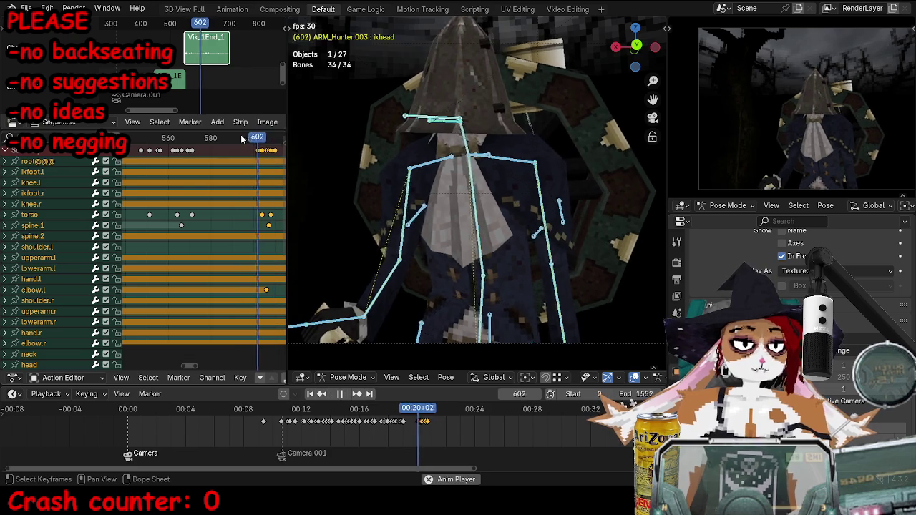
scroll(197, 154, "down", 2)
key("space")
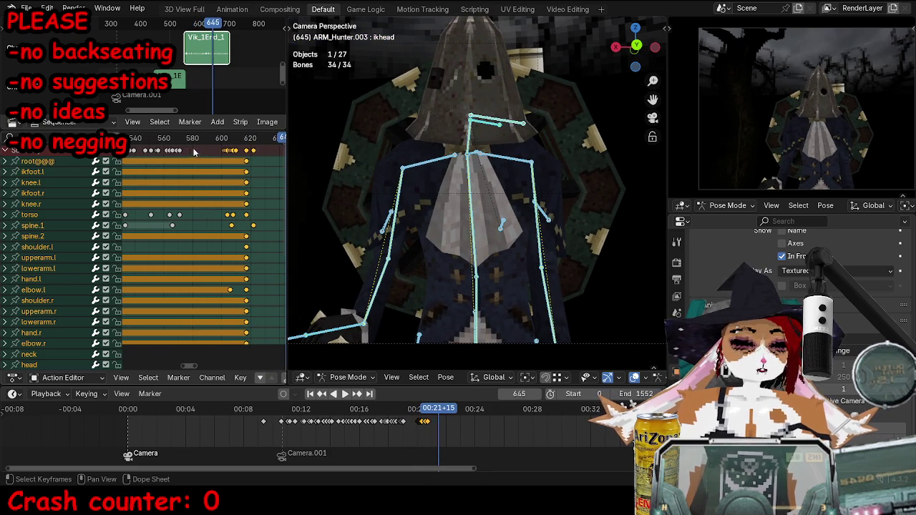
key("ctrl+shift+space")
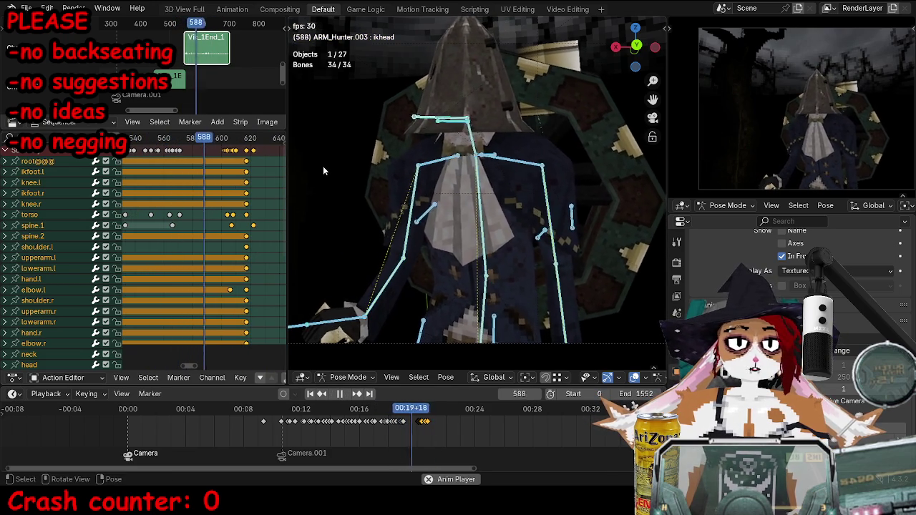
key("space")
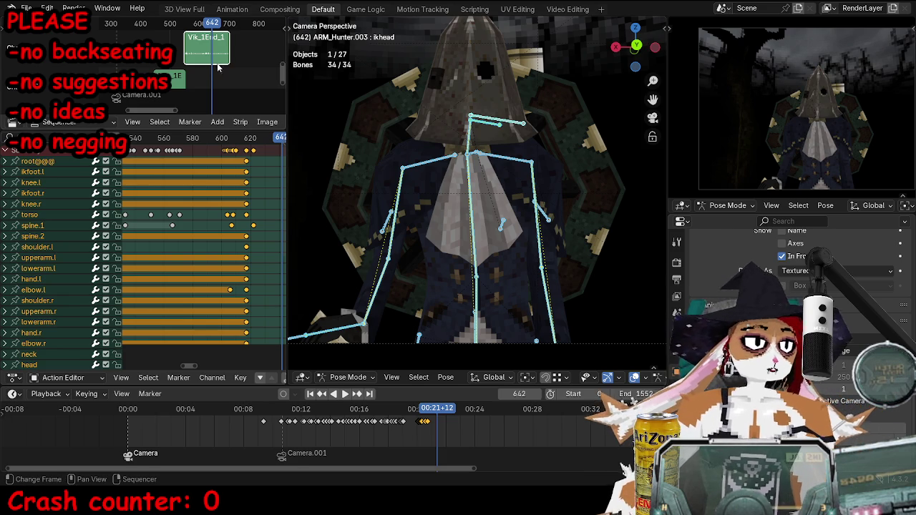
Deselect all keyframes and save the blend file.
scroll(208, 258, "down", 2)
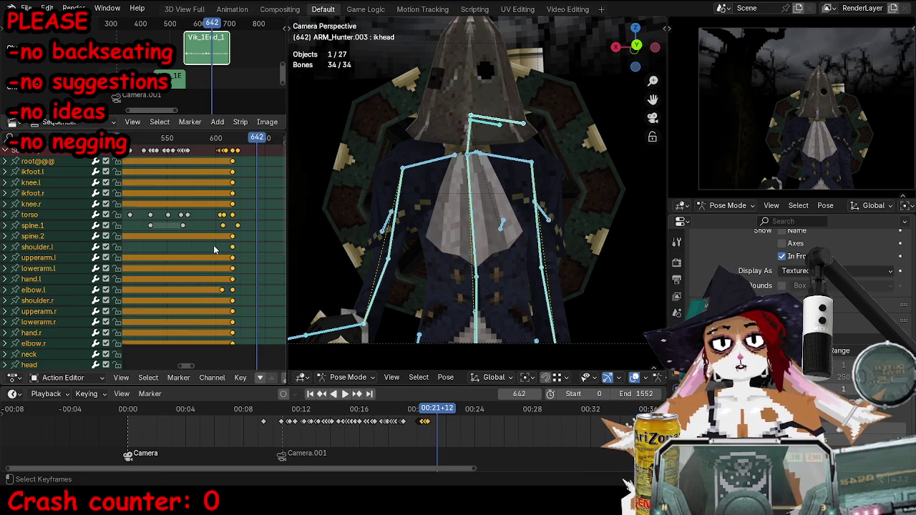
left_click(209, 226)
scroll(215, 226, "up", 1, "ctrl")
key("ctrl+s")
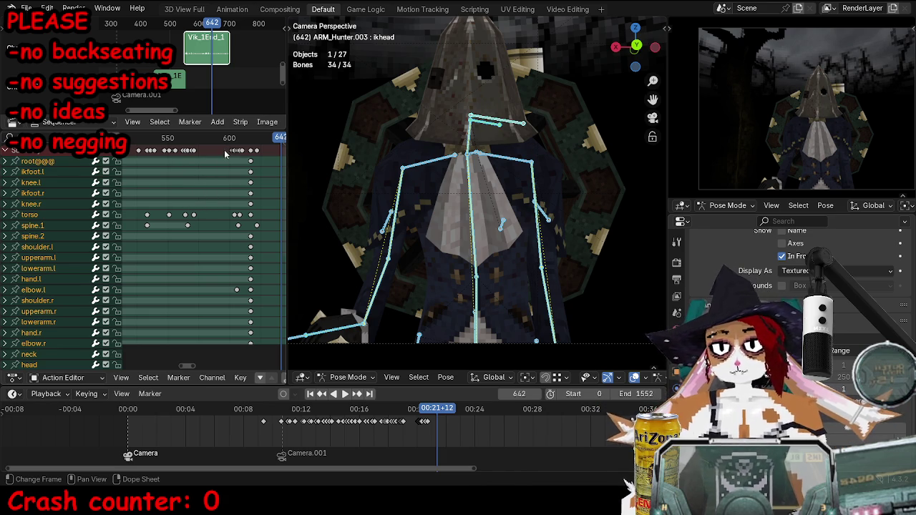
Replay the animation from frame 534, stopping at frame 569.
left_click(148, 143)
key("space")
key("Escape")
key("space")
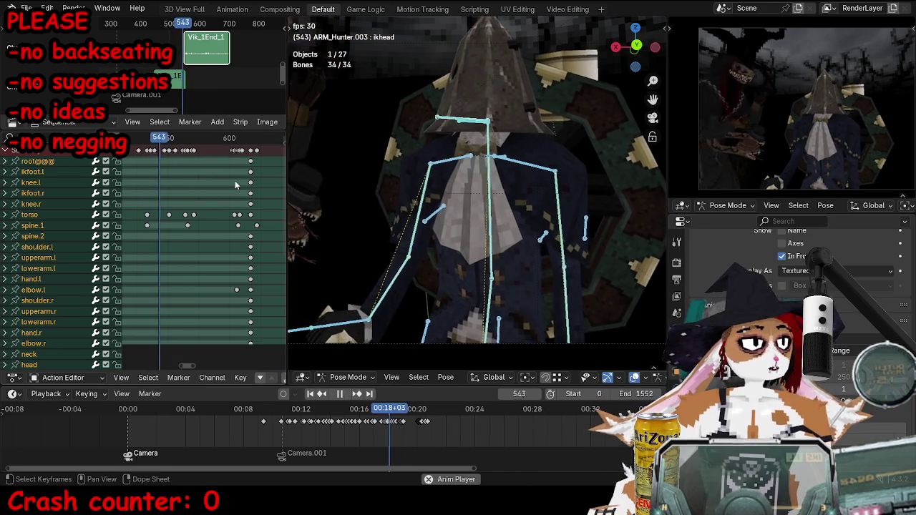
key("space")
scroll(189, 187, "up", 2)
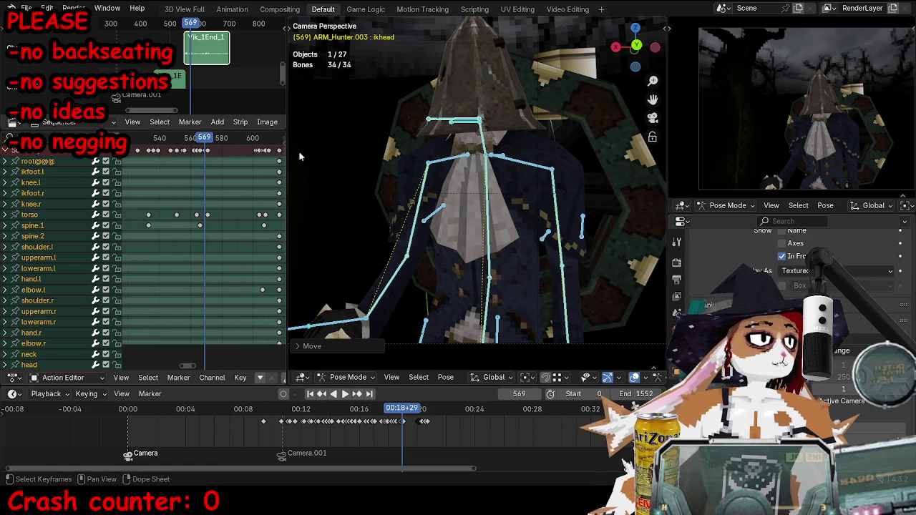
Select only the ikhead bone and scrub from frame 547 to 554.
left_click(430, 122)
key("space")
left_click(155, 149)
left_click_drag(154, 149, 172, 149)
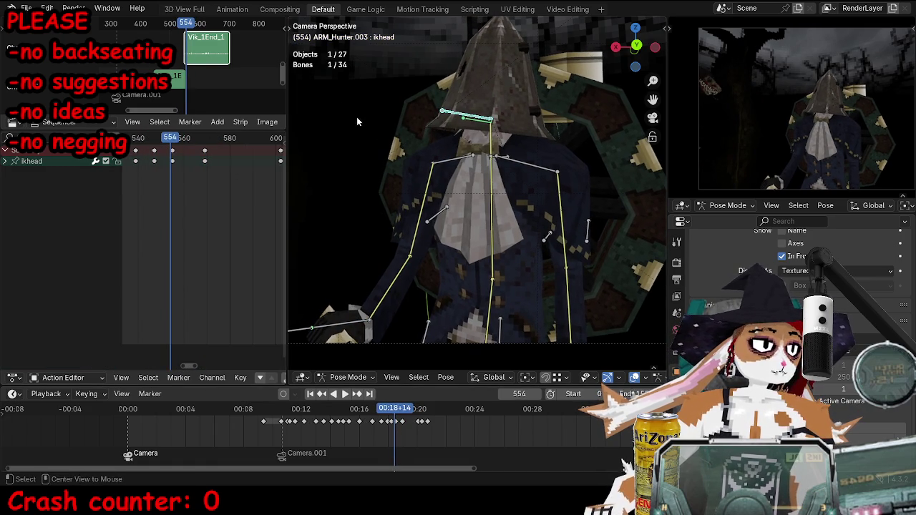
Rotate the ikhead bone and key the head pose at frame 554.
key("r")
key("Return")
key("i")
left_click(166, 141)
key("space")
left_click_drag(166, 141, 185, 141)
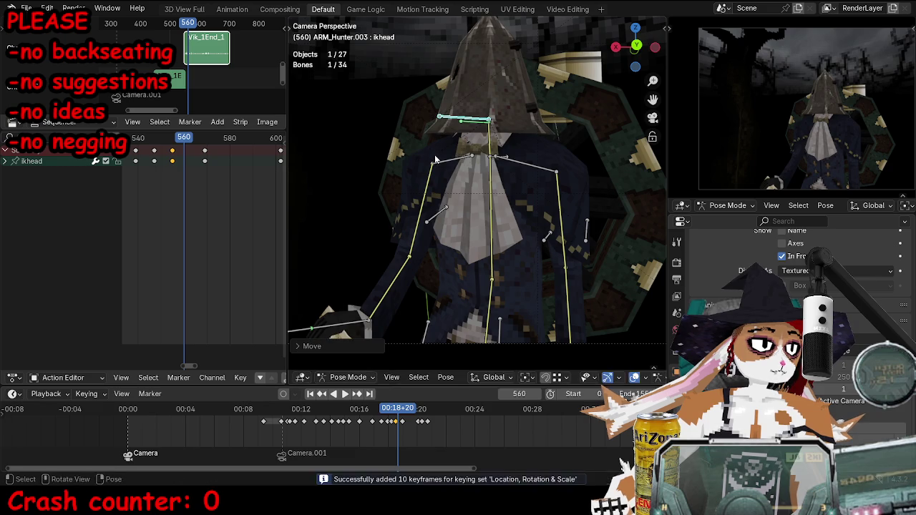
Move the head bone and key its pose at frame 569.
key("Up")
key("Right")
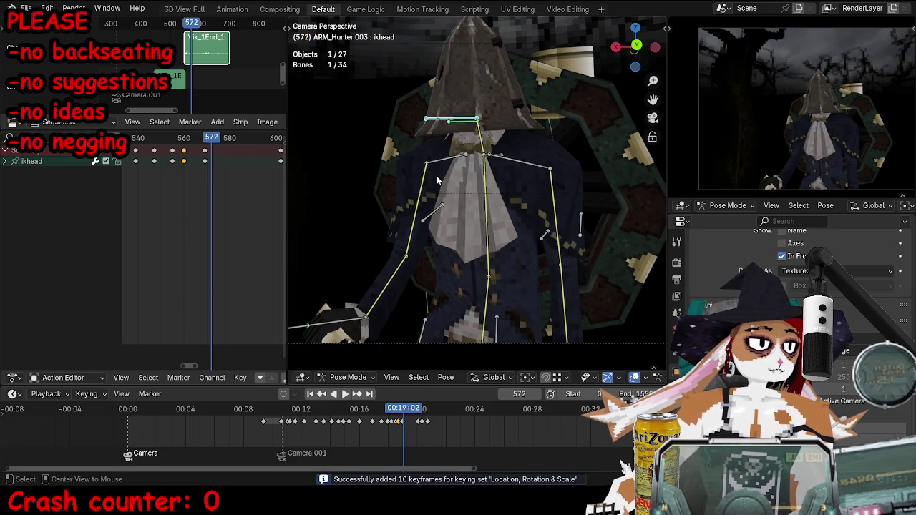
key("g")
left_click(443, 177)
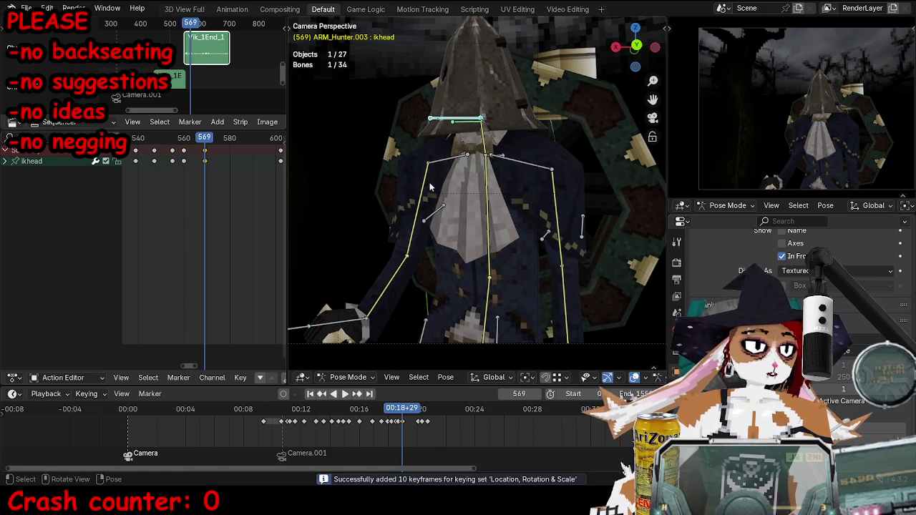
Move and rotate the head bone at frame 580, keying each change.
key("Right")
key("Right")
key("Right")
key("g")
left_click(419, 179)
key("i")
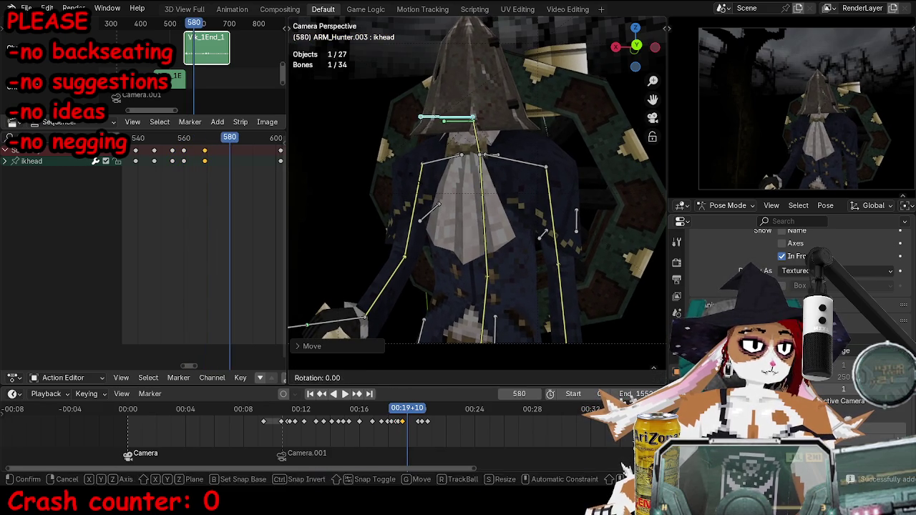
key("r")
left_click(396, 225)
key("i")
Rotate the head bone slightly and key the pose at frame 590.
key("Right")
key("Right")
key("Right")
key("r")
left_click(383, 222)
key("i")
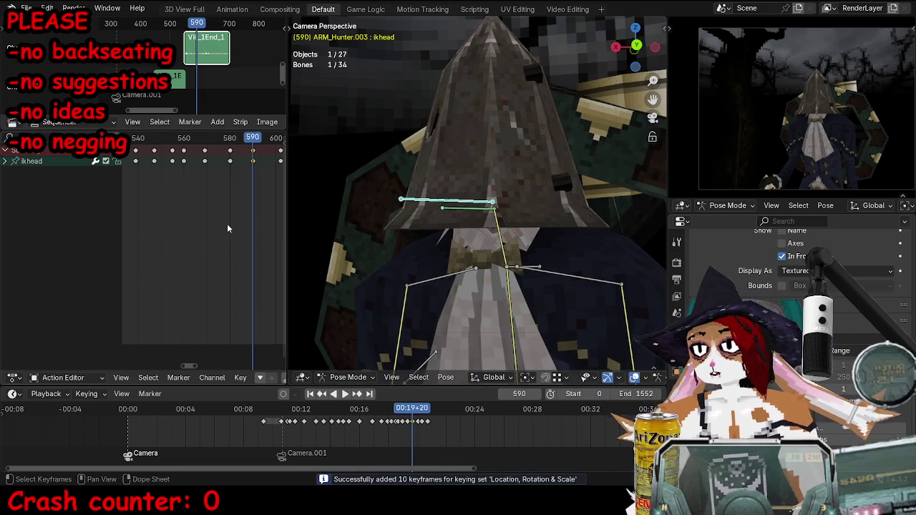
scroll(228, 229, "down", 2)
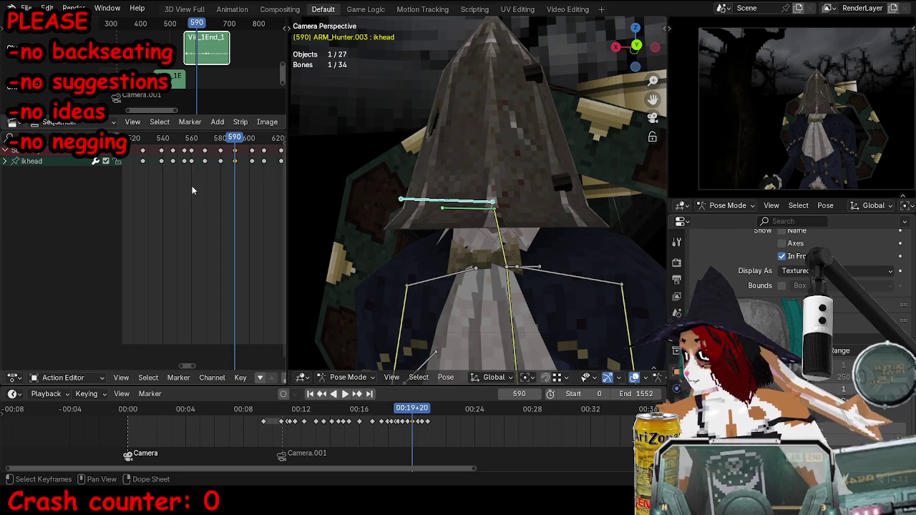
Review the head animation from frame 540, returning to frame 588, then pick a spine bone.
left_click(162, 138)
key("Right")
key("Right")
key("Right")
key("Right")
key("Right")
key("Right")
key("Right")
key("Right")
key("Right")
key("Right")
key("Right")
key("Right")
scroll(574, 232, "up", 1)
scroll(562, 234, "up", 1)
scroll(460, 219, "up", 1)
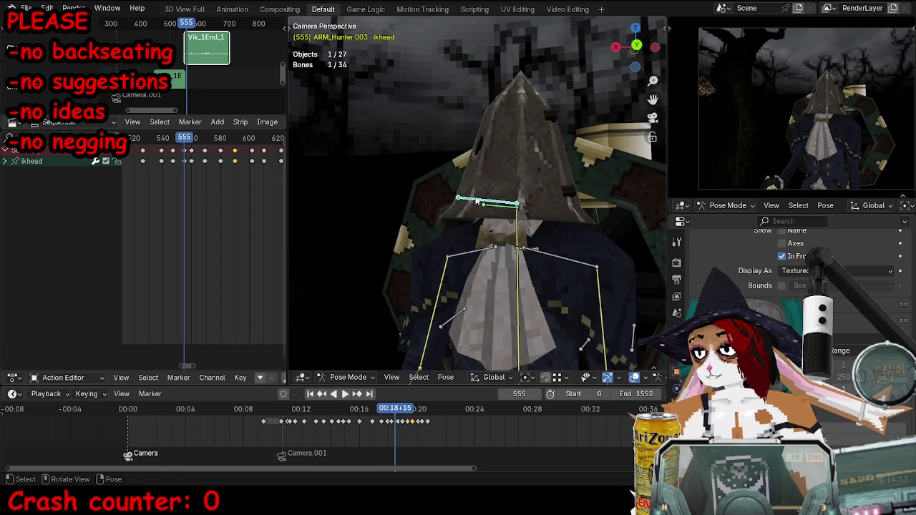
key("space")
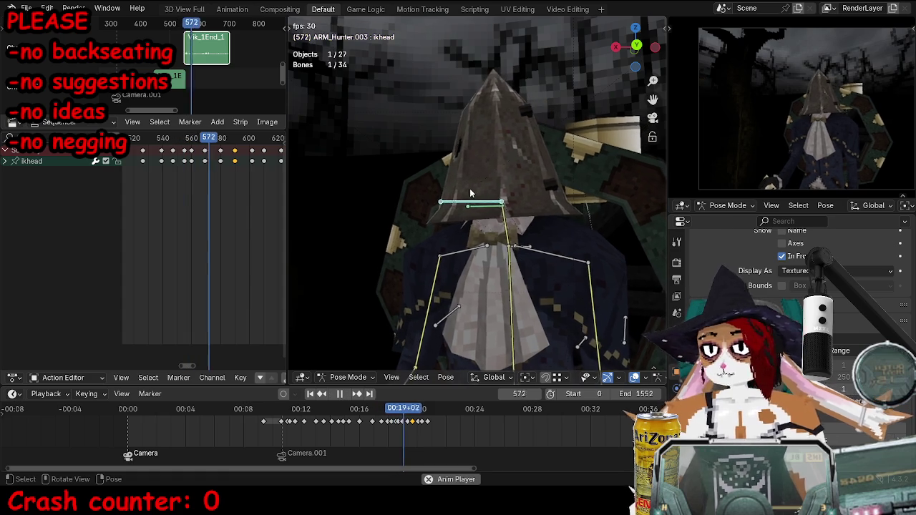
key("Escape")
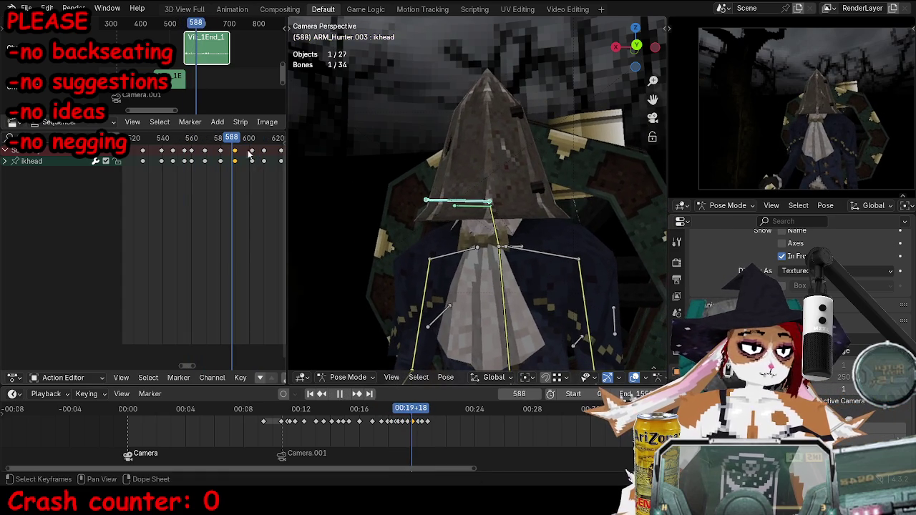
left_click(503, 256)
Select the upperbody bone, rotate it and key the pose at frame 572.
left_click(503, 250)
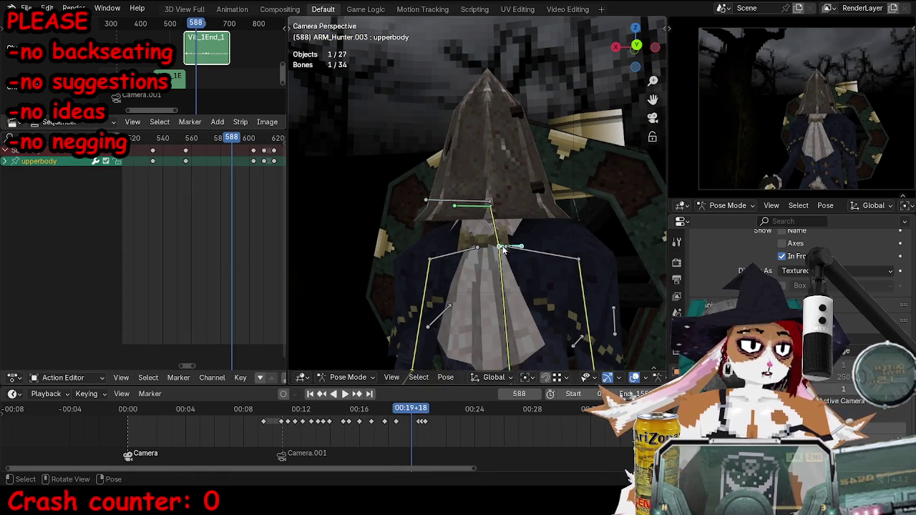
left_click_drag(208, 139, 195, 142)
key("space")
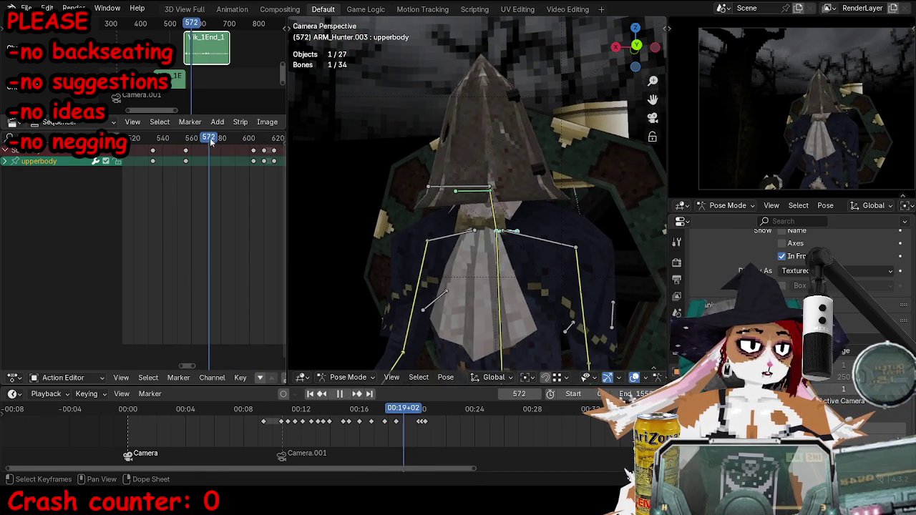
key("r")
left_click(422, 244)
key("i")
Move the upperbody bone and key the pose at frame 580, then replay.
key("space")
key("space")
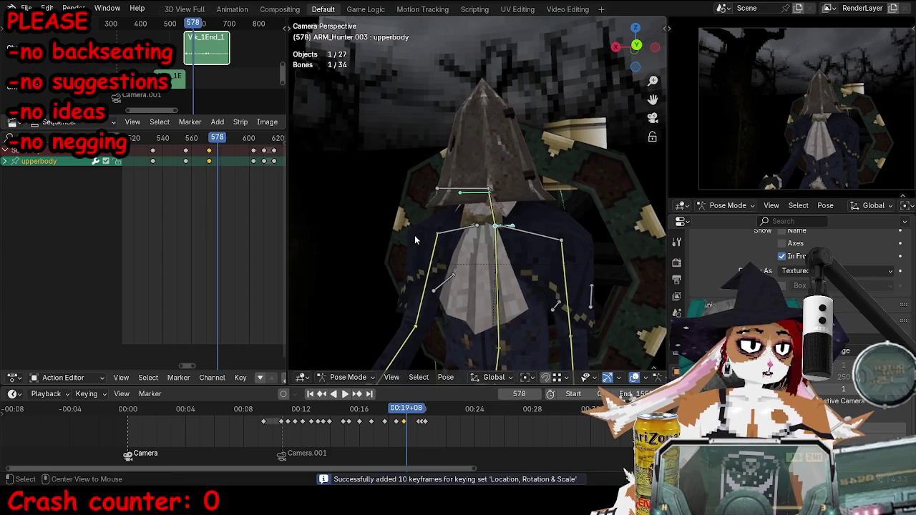
key("g")
left_click(421, 229)
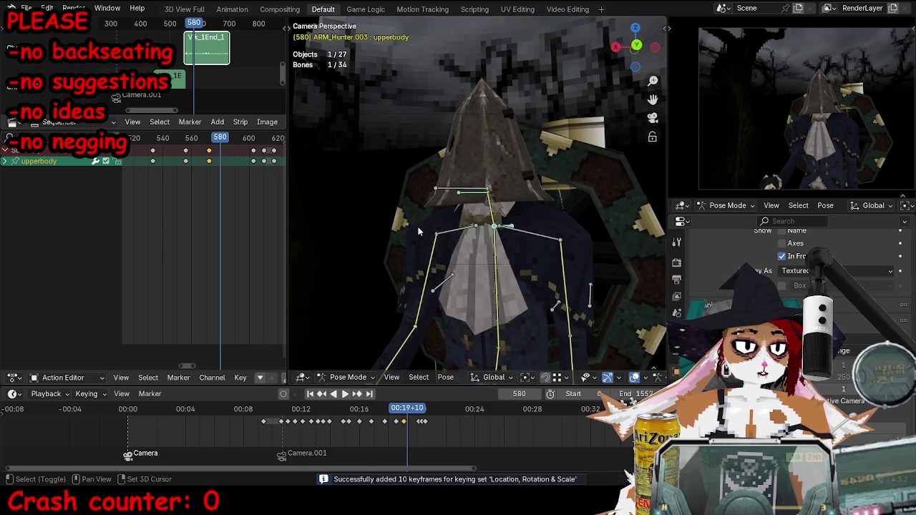
key("i")
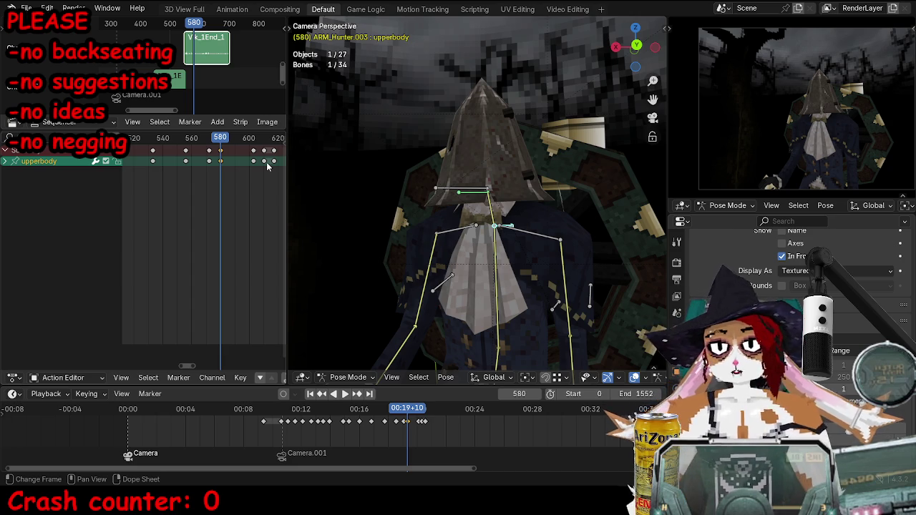
key("space")
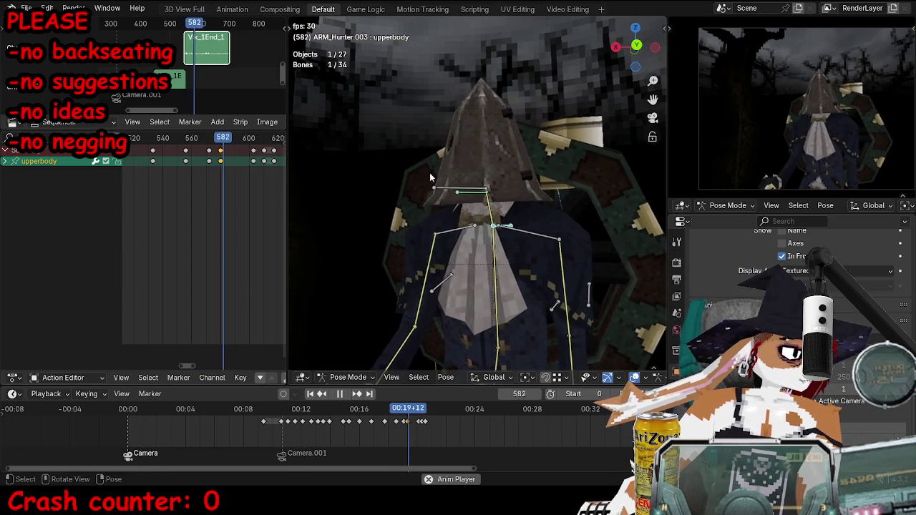
Key the upper body pose at frame 589, then move and key it at frame 603.
key("space")
key("i")
key("space")
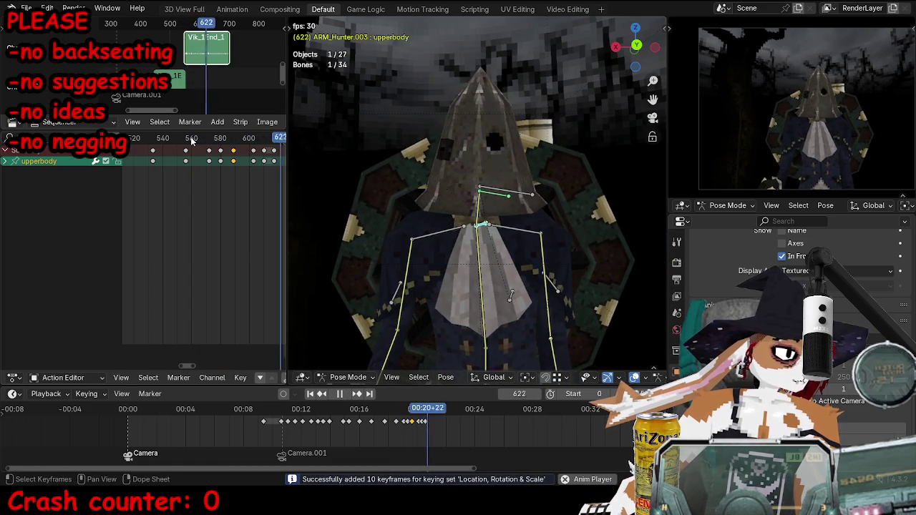
key("Escape")
key("g")
left_click(456, 151)
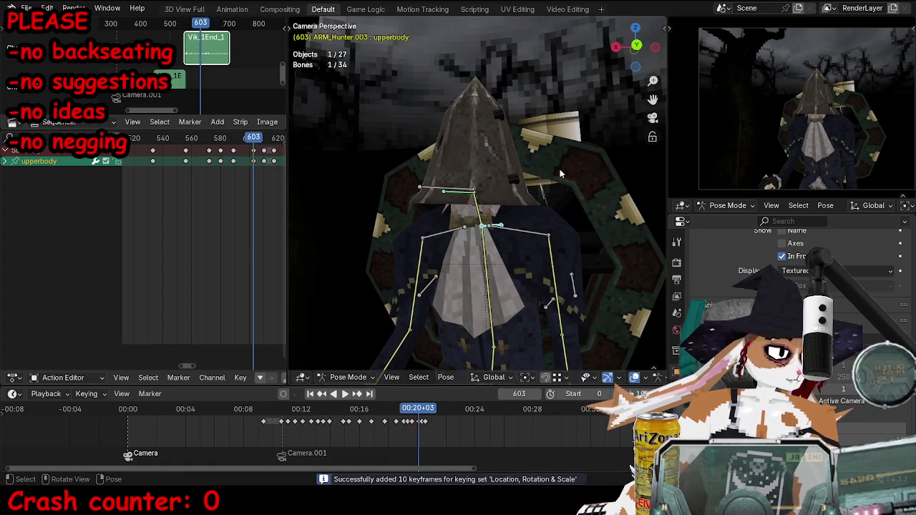
key("i")
Play the upper-body motion back from frame 552 to review it.
key("space")
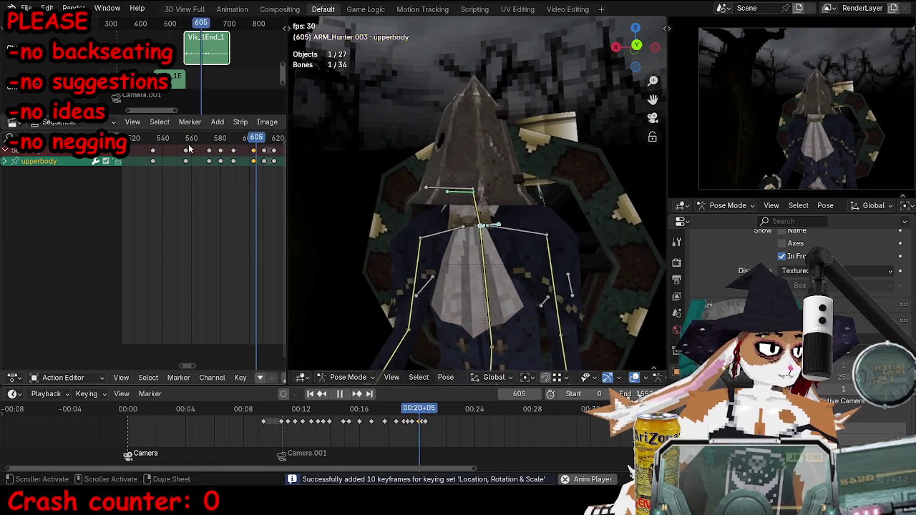
key("space")
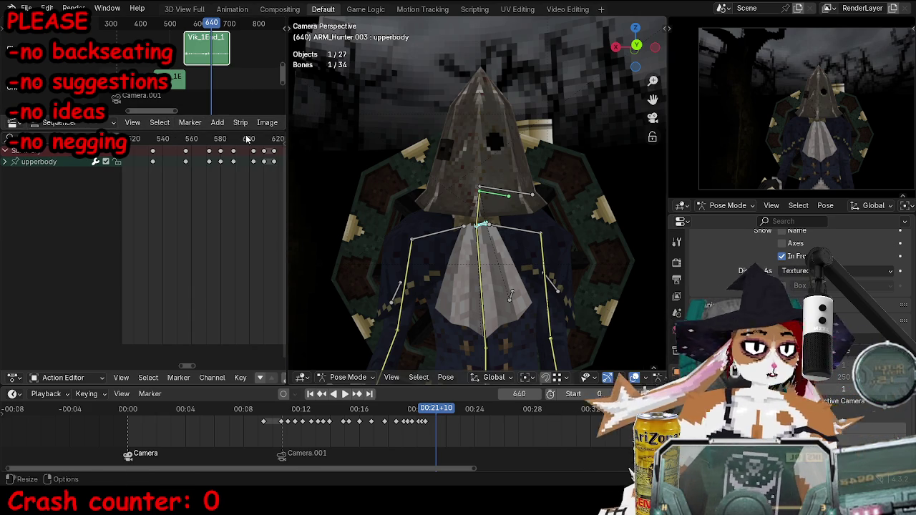
left_click(182, 141)
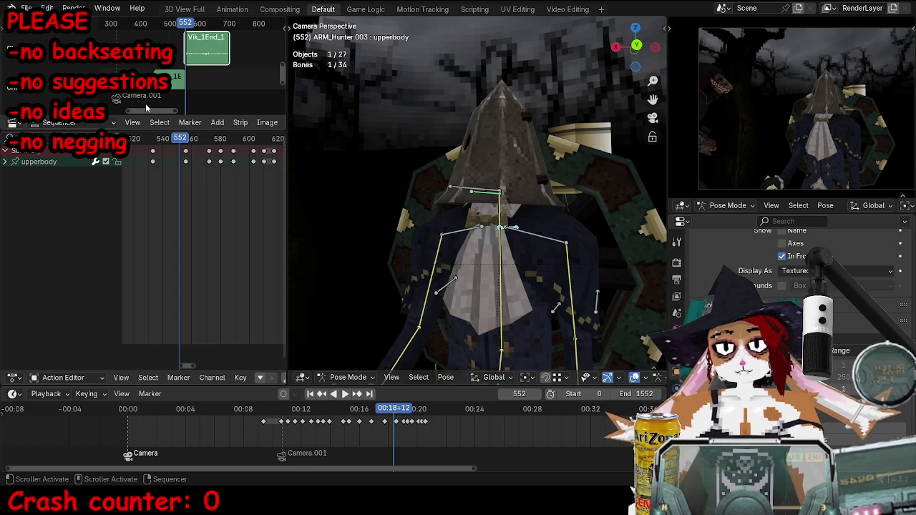
key("space")
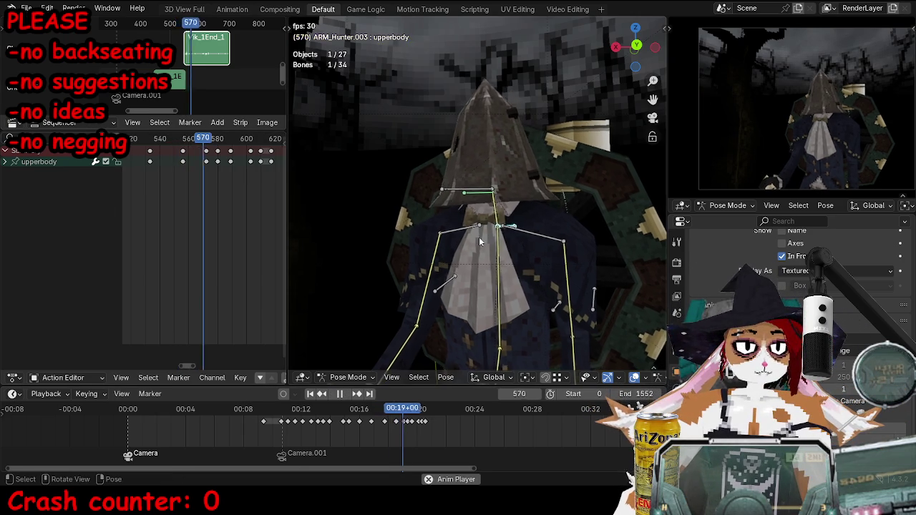
key("Escape")
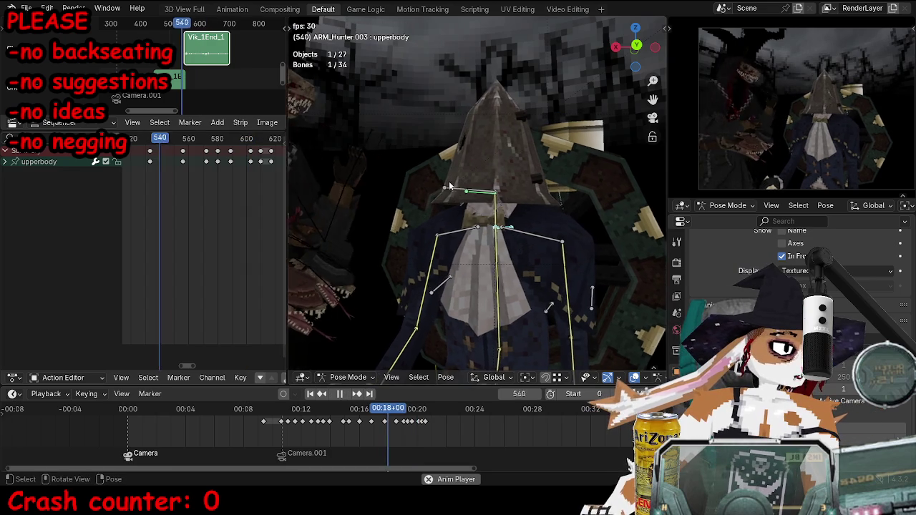
key("space")
Orbit to inspect the rig, select the torso bone and return to camera view.
middle_click_drag(378, 174, 510, 278)
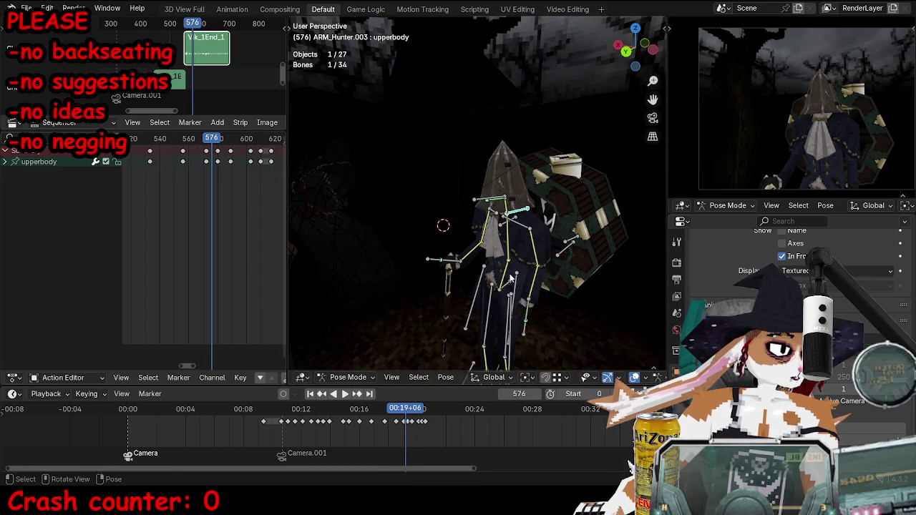
left_click(511, 278)
key("KP_0")
key("space")
left_click(193, 140)
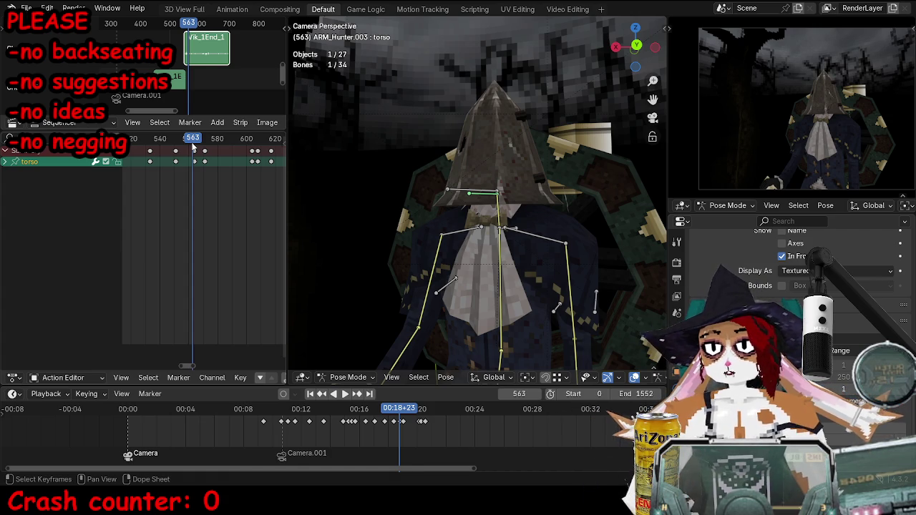
Slide the torso keyframes at frame 576 about 3 frames later and play.
scroll(179, 147, "up", 3)
key("shift+ctrl+space")
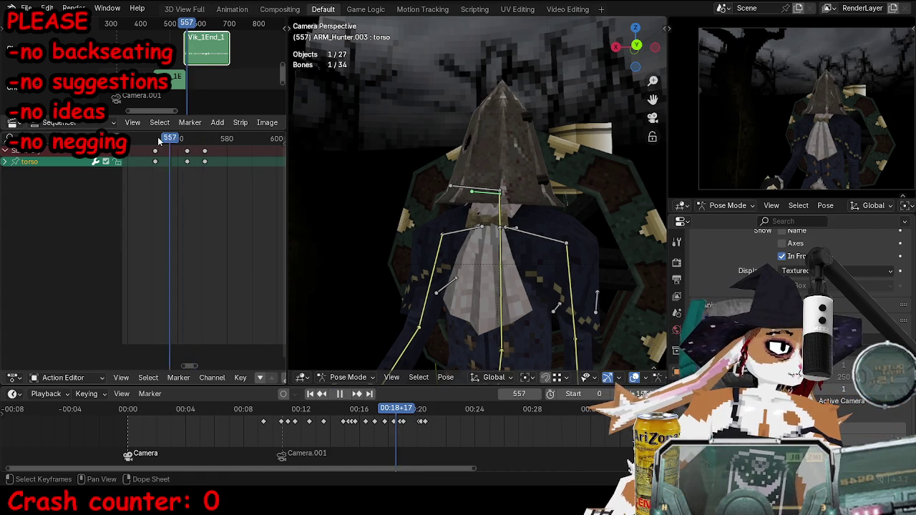
key("space")
left_click(206, 151)
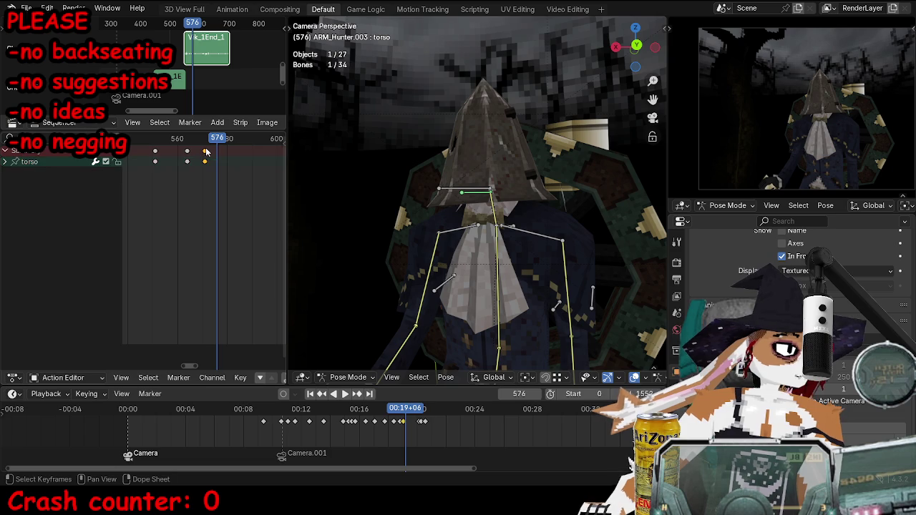
left_click_drag(205, 151, 210, 141)
key("space")
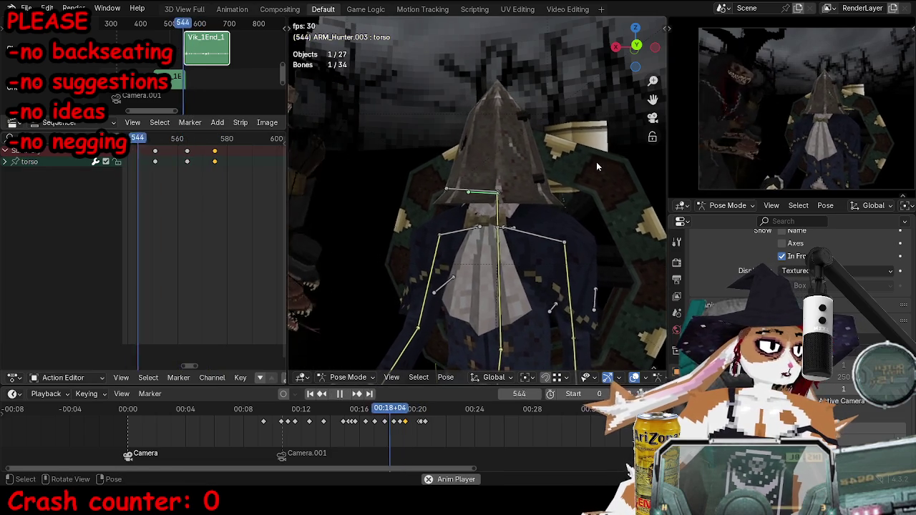
Stop playback at frame 546 and select the ikhead control bone.
key("Escape")
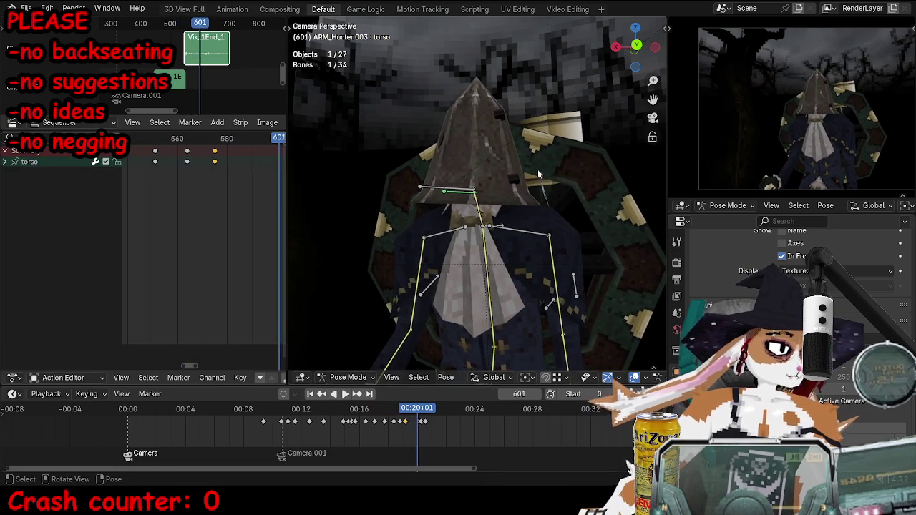
key("space")
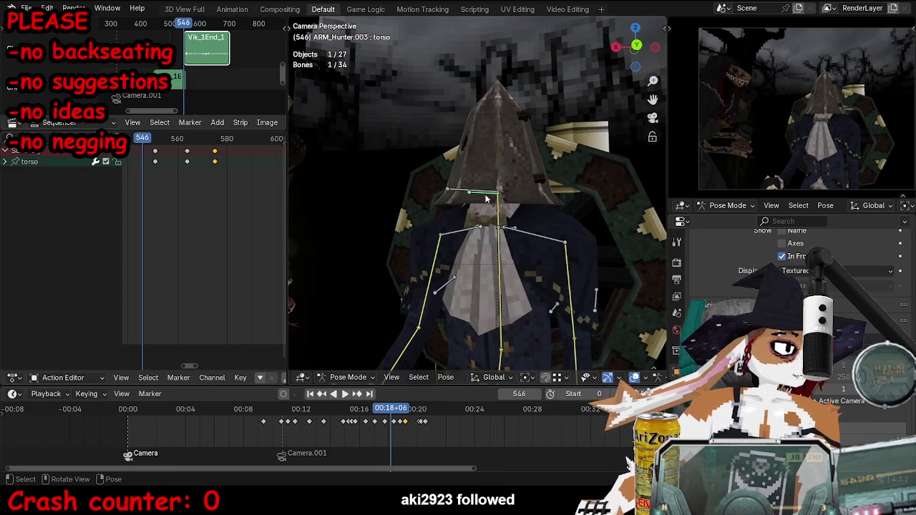
left_click(463, 192)
scroll(599, 263, "up", 2)
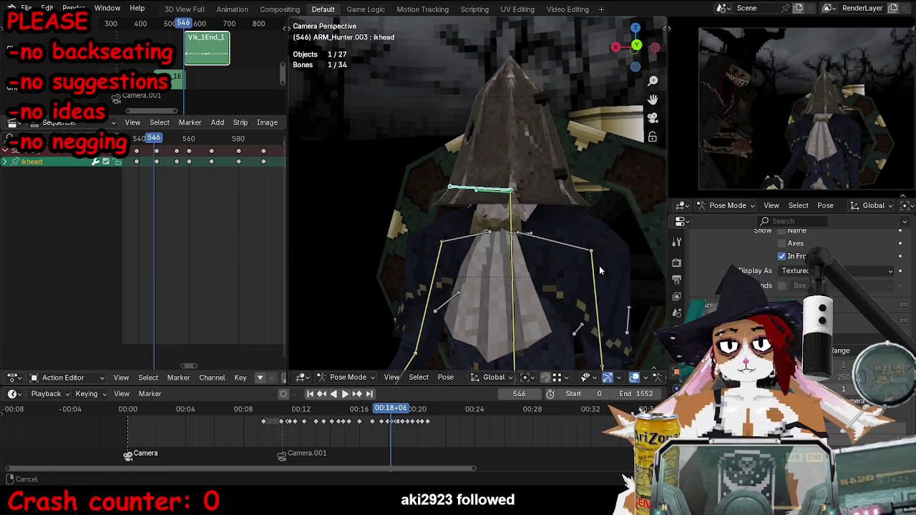
Trackball-rotate the ikhead bone, key the head pose at frame 547, and review.
key("Right")
key("r")
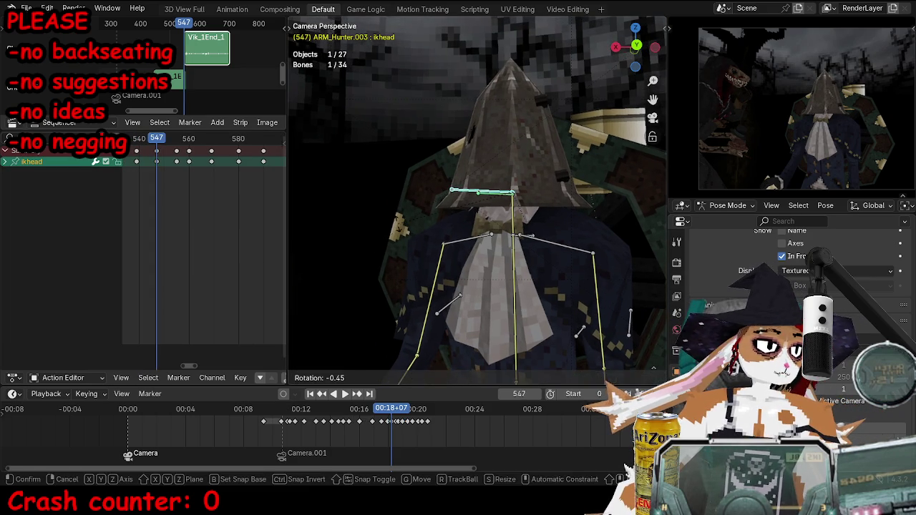
key("r")
key("g")
key("Return")
key("i")
key("Right")
key("Right")
key("Right")
key("Right")
key("Right")
key("Right")
key("space")
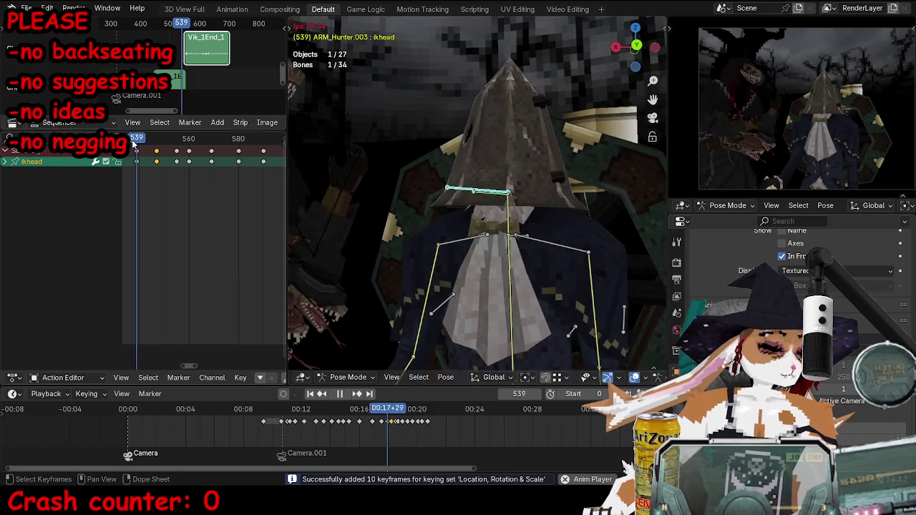
key("space")
Expand the ikhead channel and select its W/X/Y/Z Quaternion Rotation keyframes.
left_click(6, 161)
left_click(124, 204)
left_click_drag(192, 234, 204, 244)
key("space")
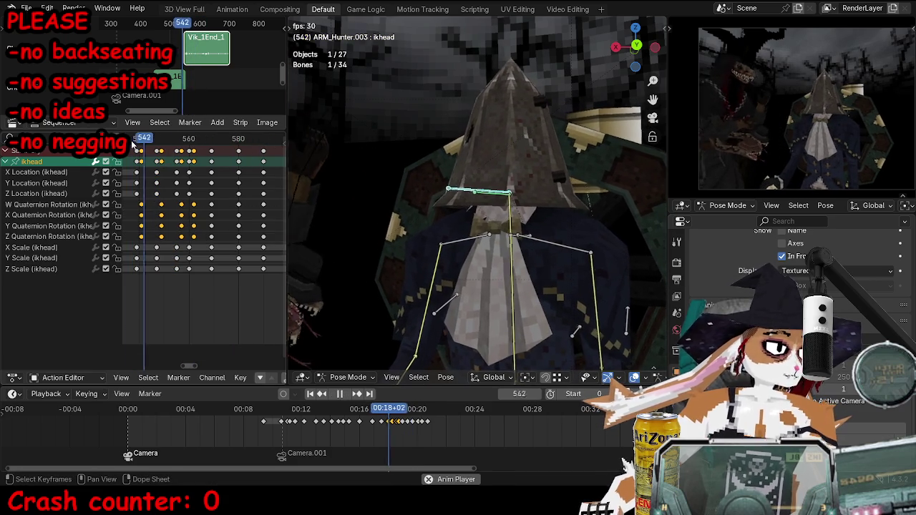
left_click_drag(229, 140, 240, 147)
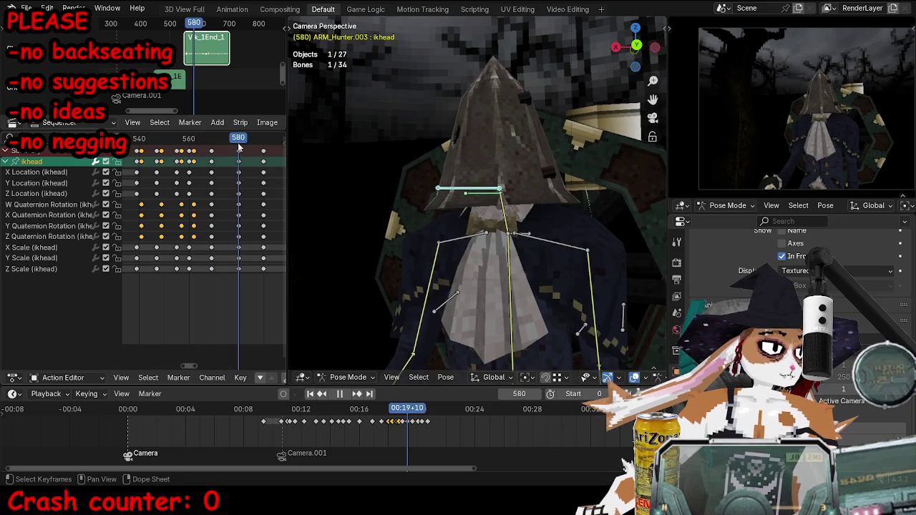
Move the head control and key head poses at frames 580 and 585.
key("g")
left_click(408, 200)
key("i")
key("Right")
key("Right")
key("Right")
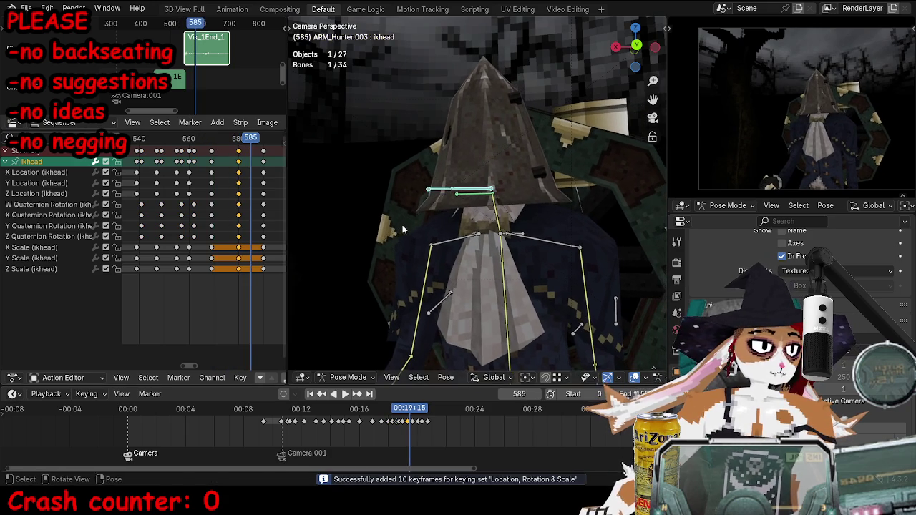
key("i")
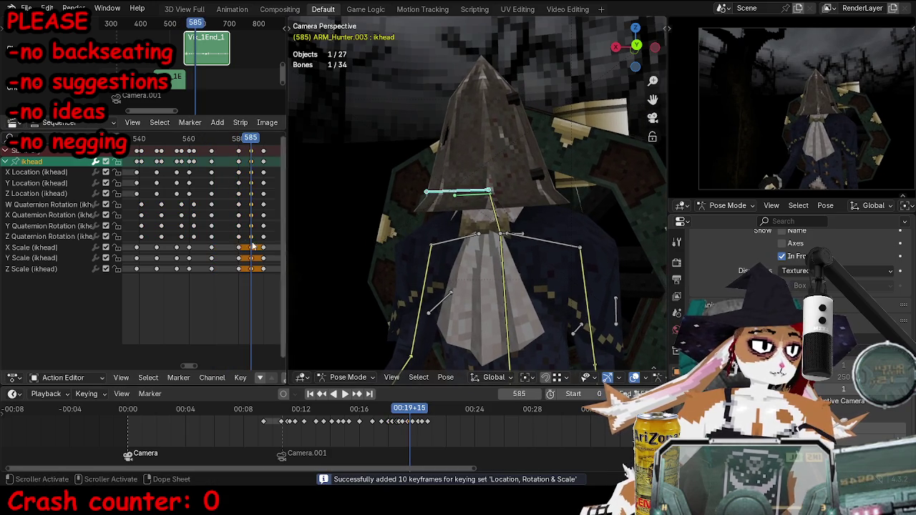
Move the head control, key the pose at frame 595, and play back.
key("Right")
key("Right")
key("Right")
key("Right")
key("Right")
key("Right")
key("Right")
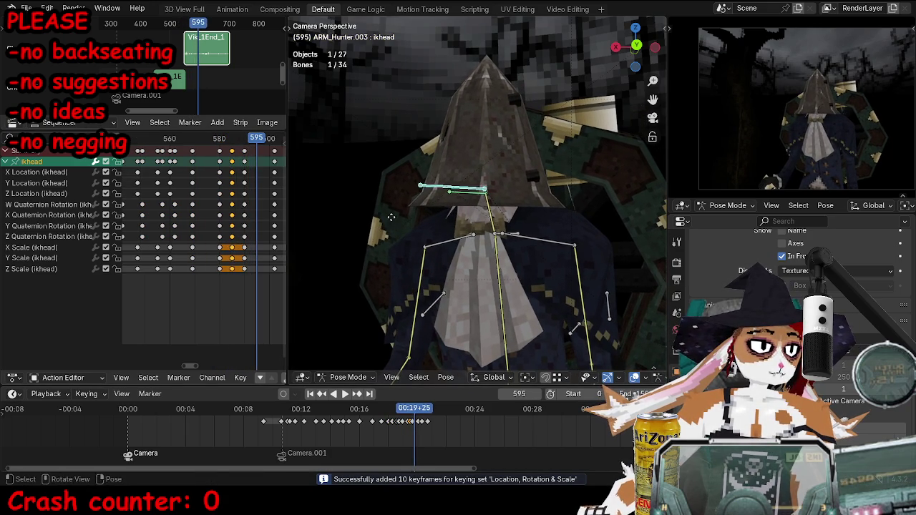
key("g")
left_click(409, 213)
key("i")
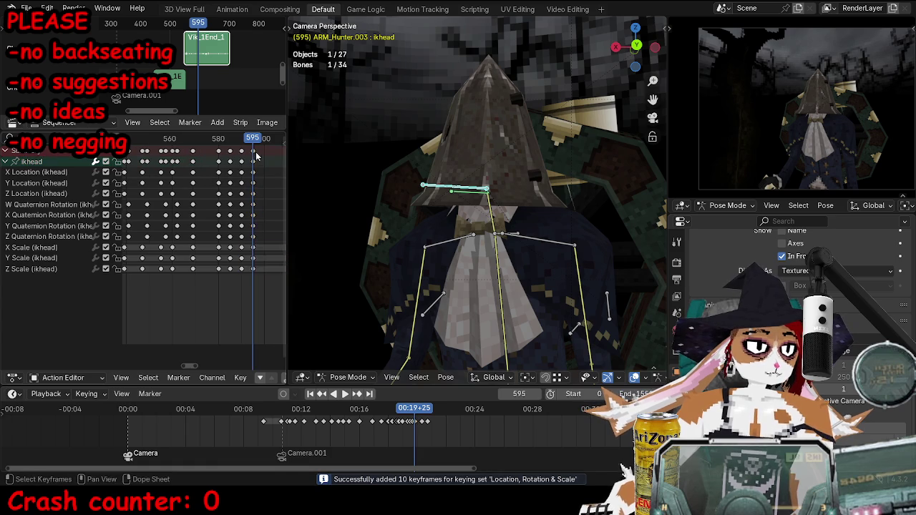
key("space")
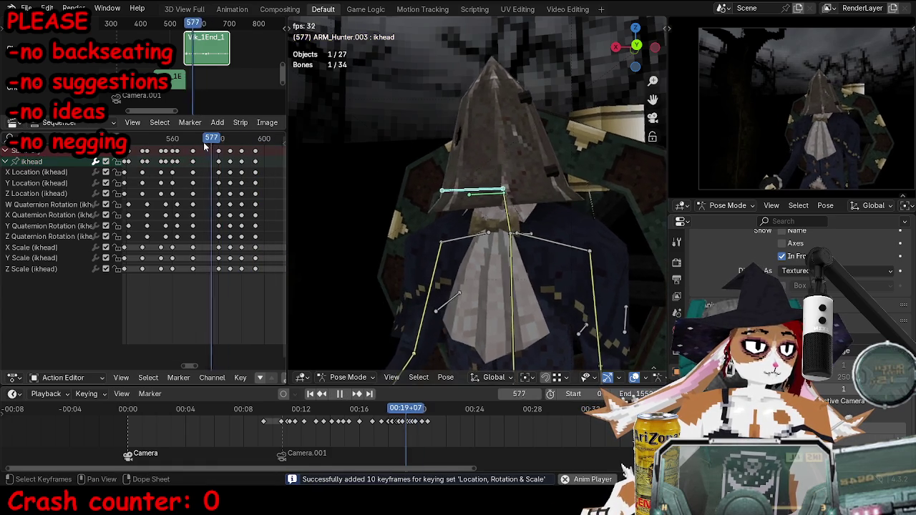
key("space")
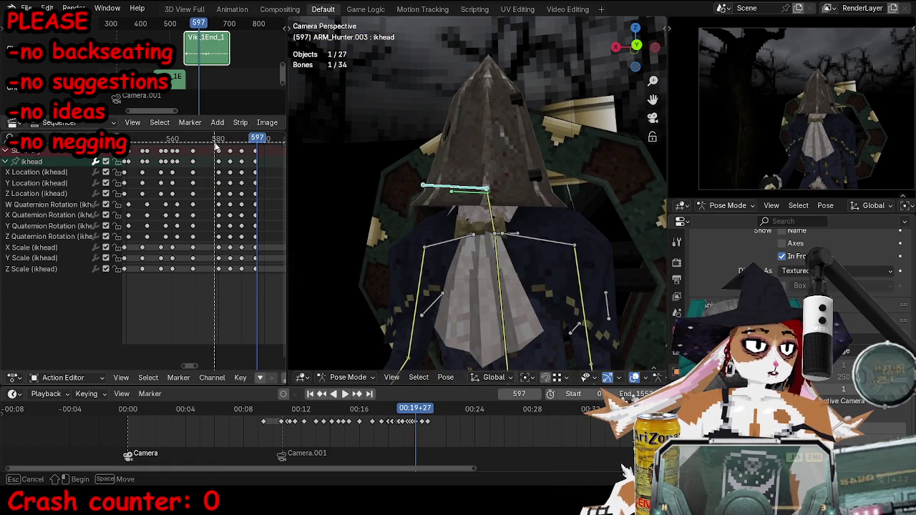
Shift the head keys around frames 580–596 two frames earlier and play.
left_click_drag(215, 361, 266, 166)
key("g")
left_click(262, 191)
key("space")
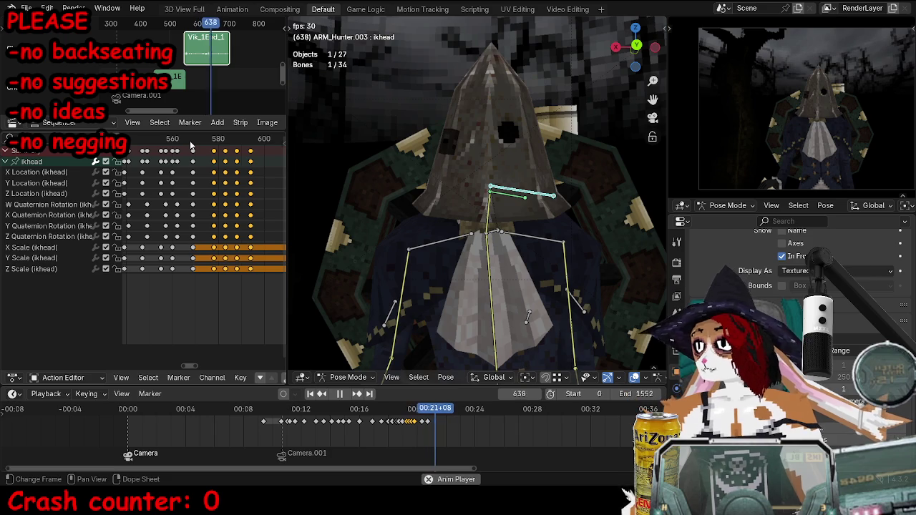
key("space")
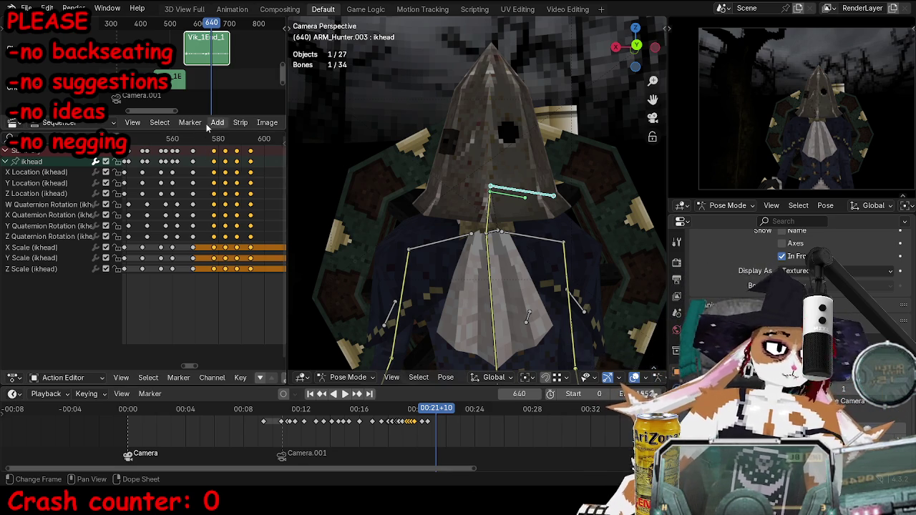
key("space")
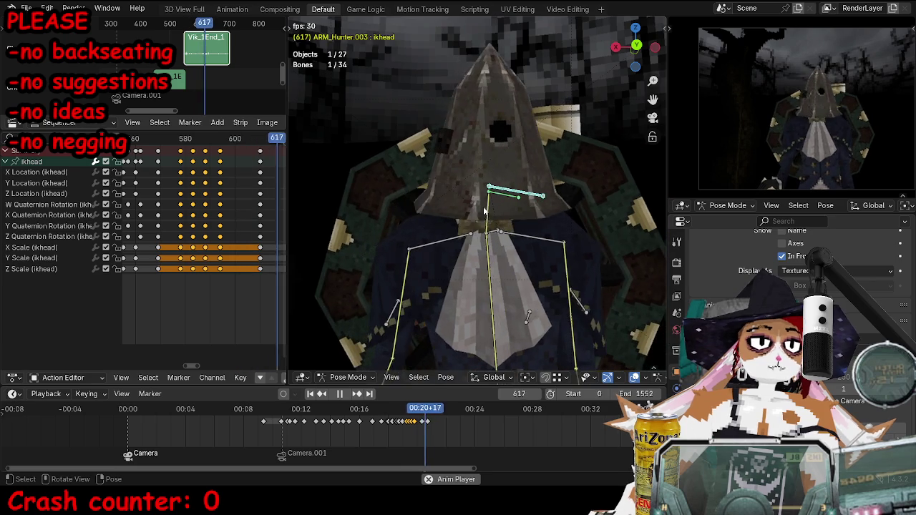
key("space")
left_click(299, 417)
key("space")
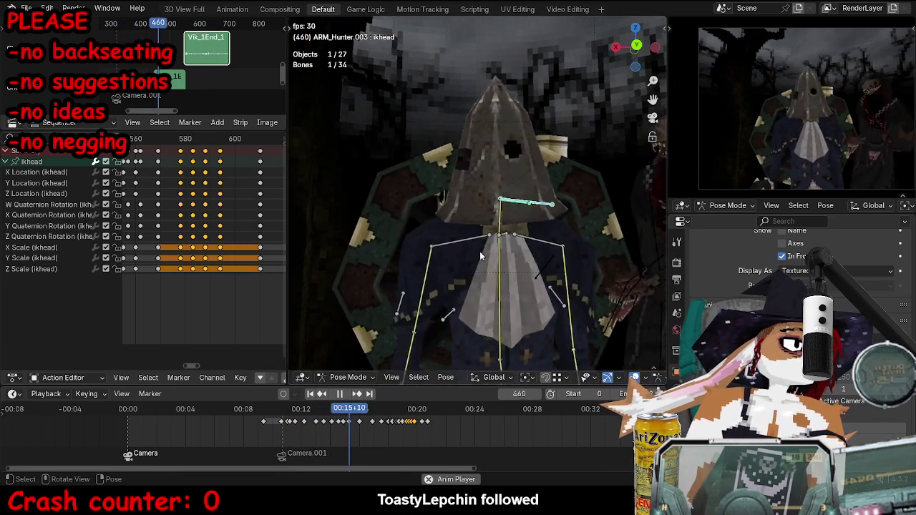
scroll(480, 252, "down", 3)
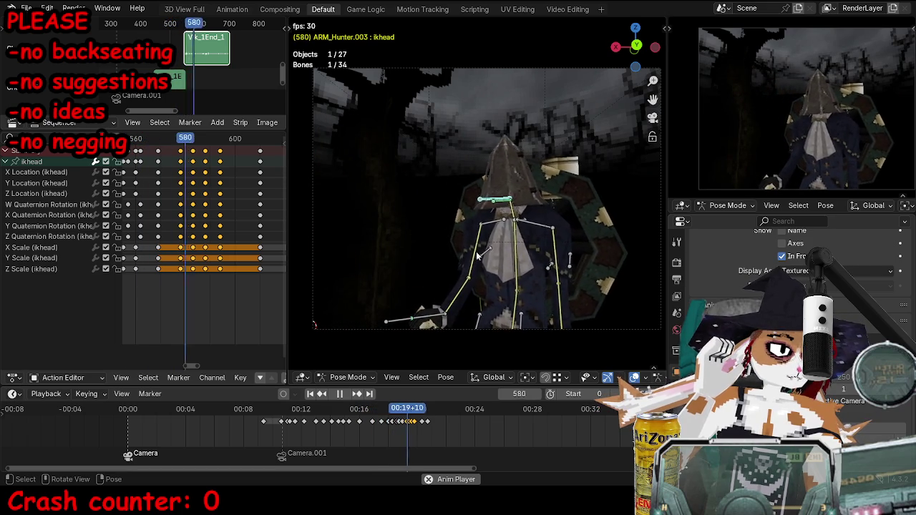
Review the playback around frames 532–559 and set the current frame to 538.
key("space")
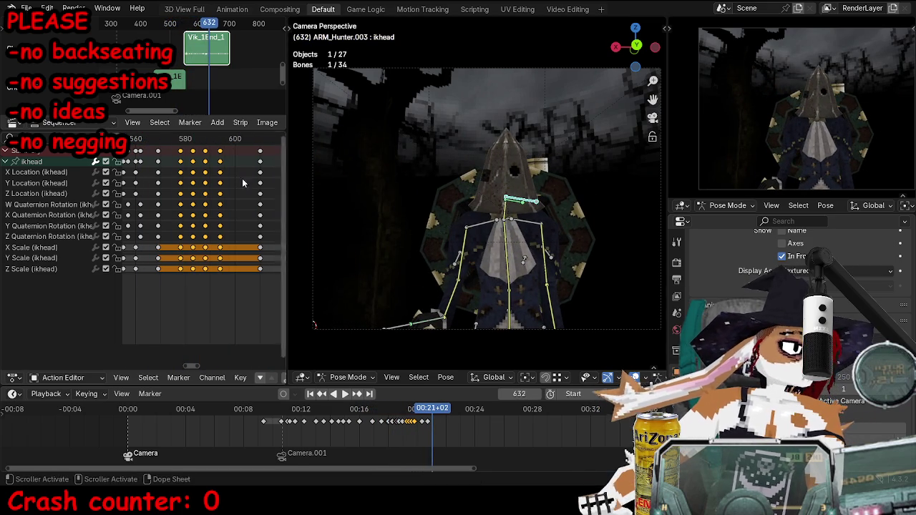
left_click(153, 138)
key("space")
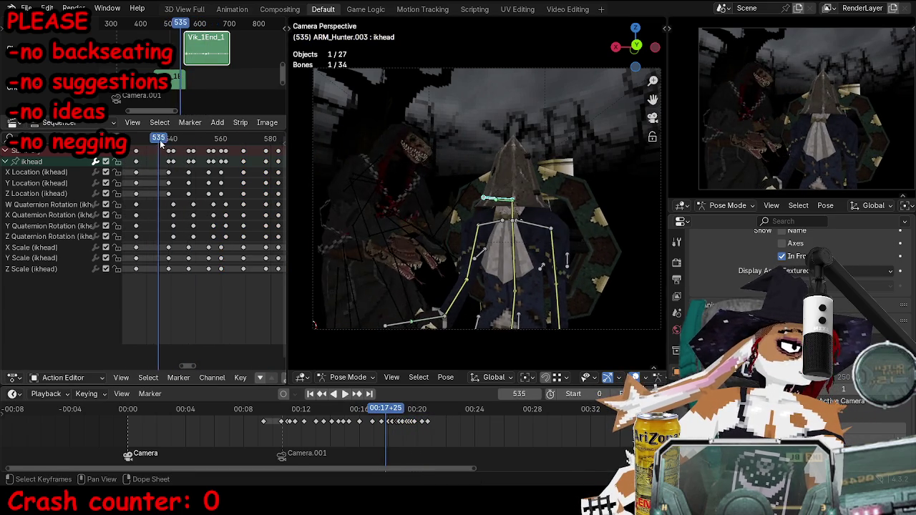
key("space")
left_click(152, 139)
key("space")
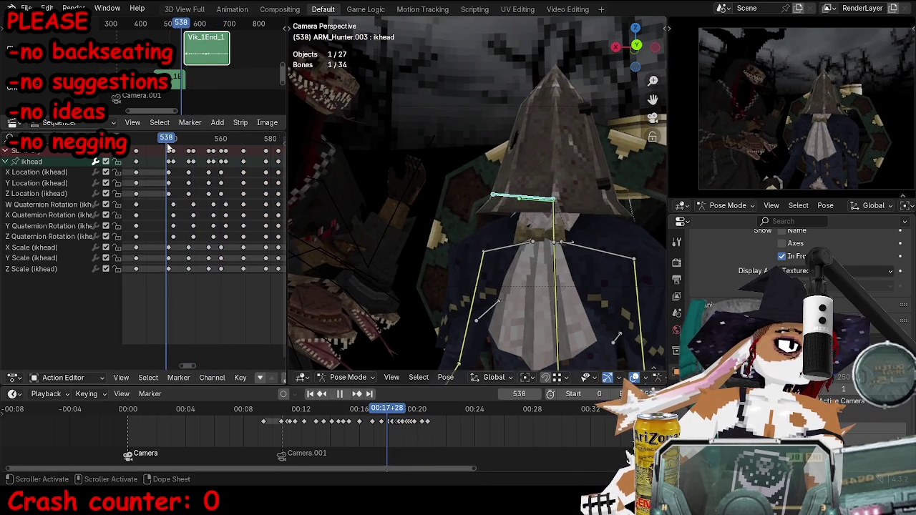
Rotate the head bone to a new angle, key it at frame 539, and review it.
left_click_drag(187, 245, 186, 244)
key("Delete")
key("Right")
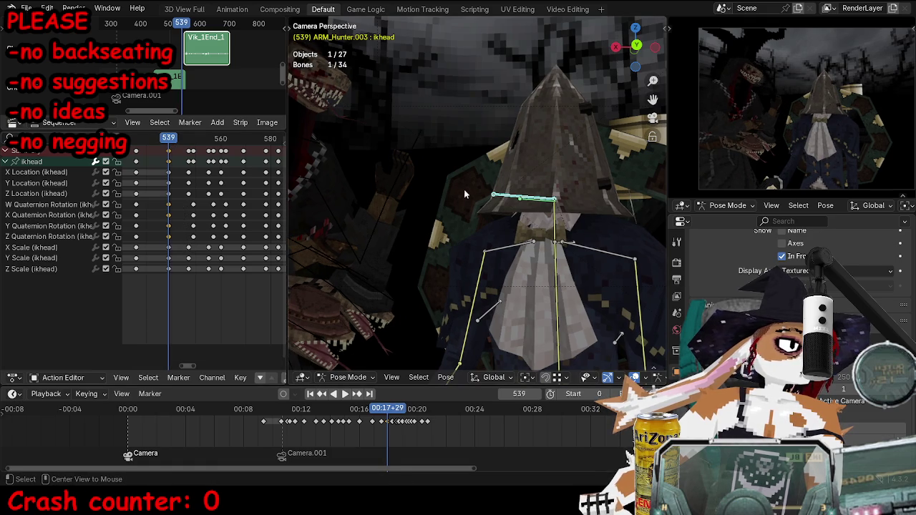
key("r")
left_click(432, 206)
key("i")
key("space")
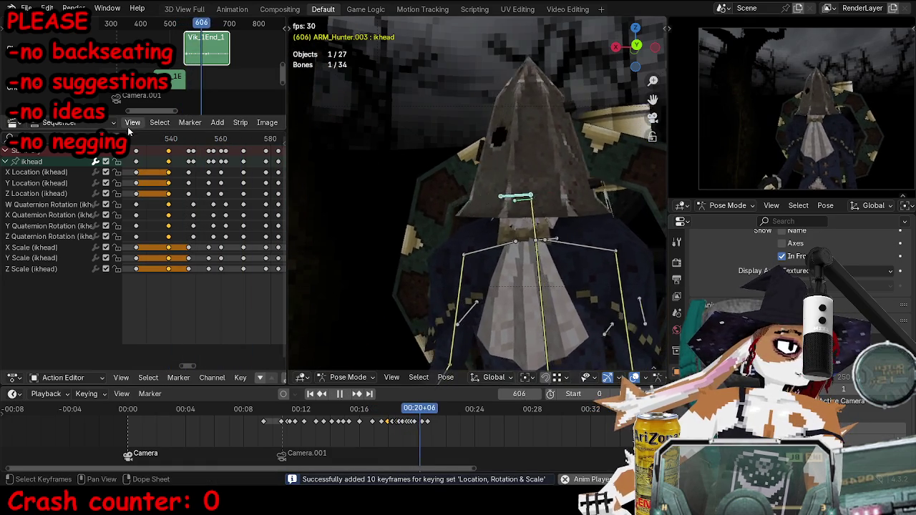
key("space")
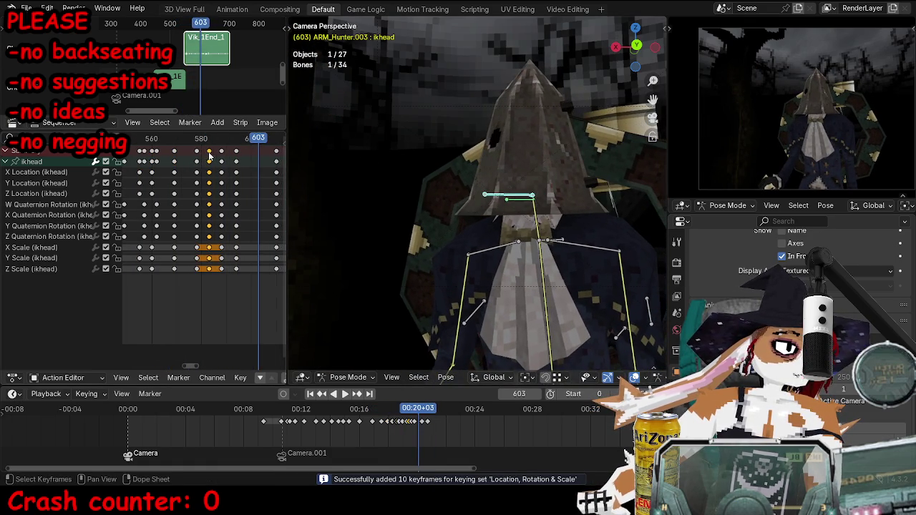
Delete the stray scale keys near frame 580 and shift keys 582–593 one frame earlier.
left_click_drag(169, 242, 213, 273)
key("x")
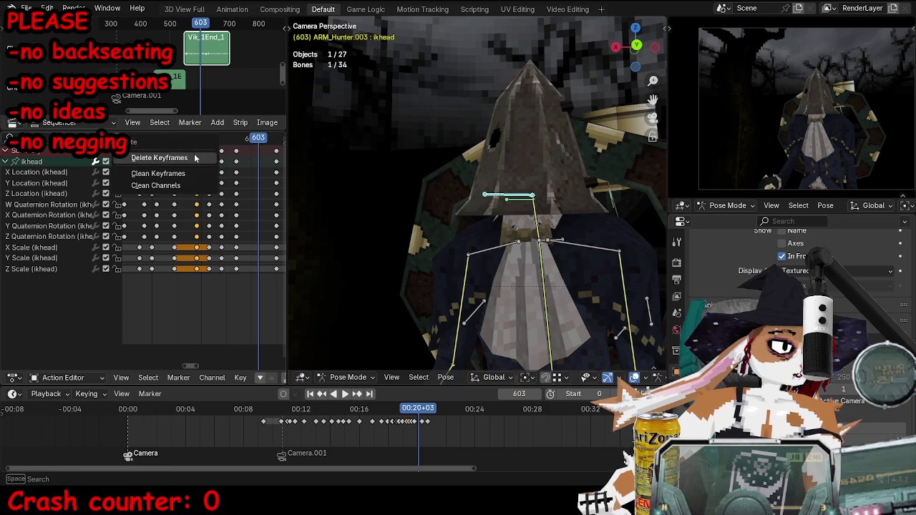
key("Return")
key("space")
key("space")
mouse_move(247, 276)
left_mouse_down()
mouse_move(200, 147)
mouse_move(202, 160)
left_mouse_up()
key("space")
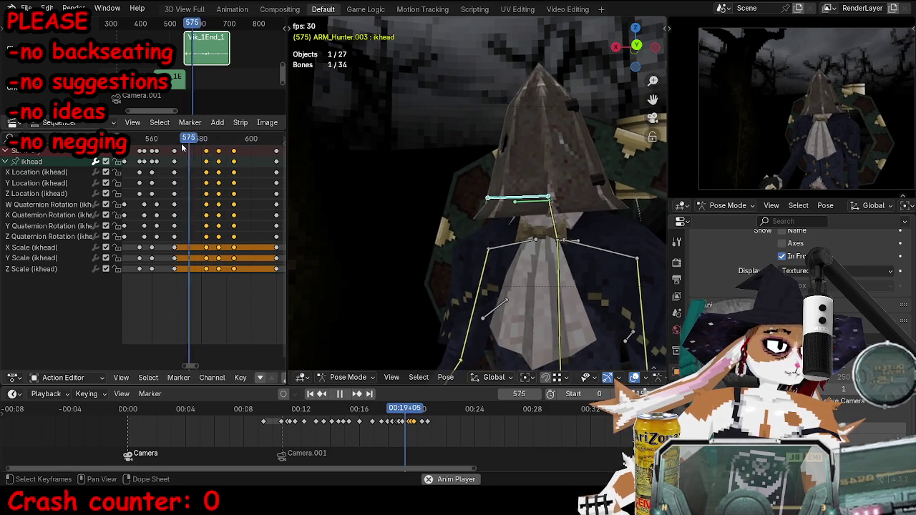
key("space")
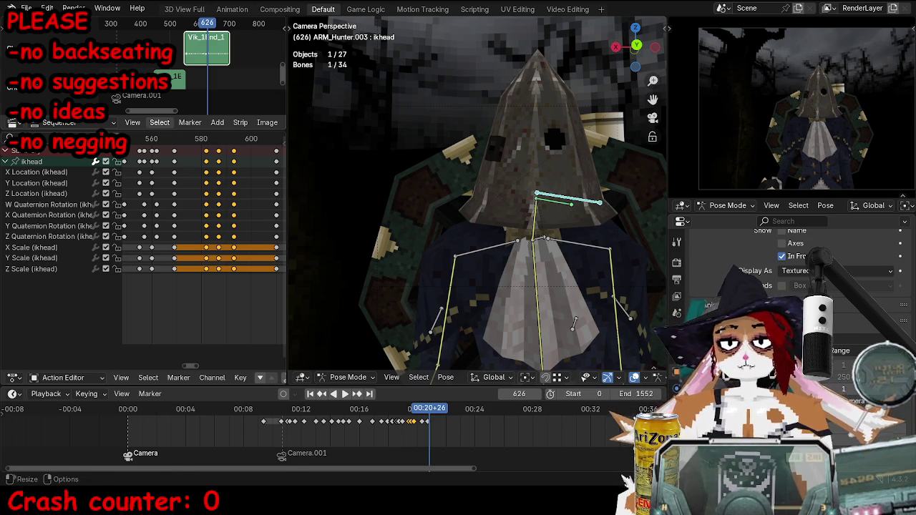
left_click_drag(279, 138, 131, 139)
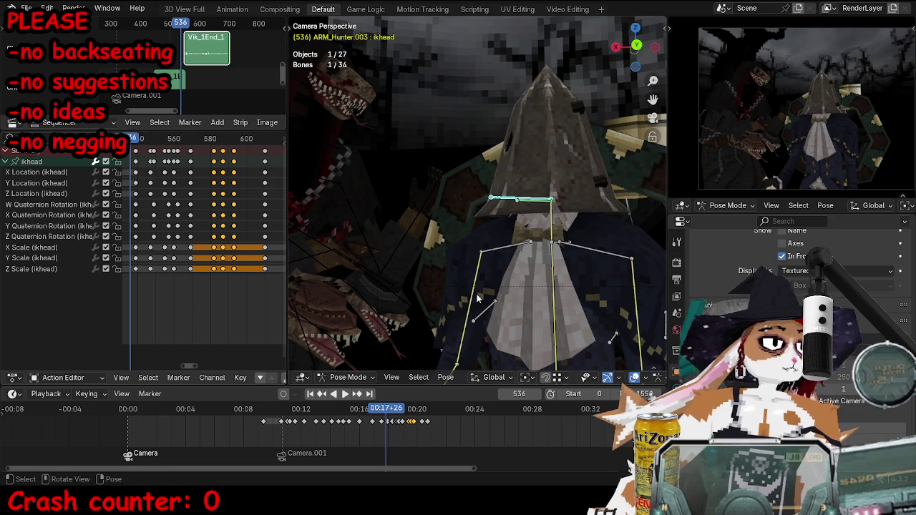
key("space")
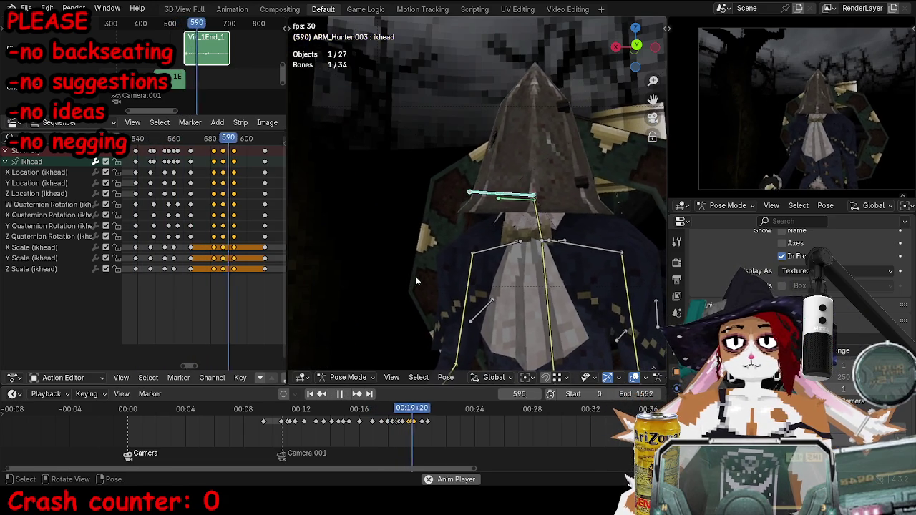
key("space")
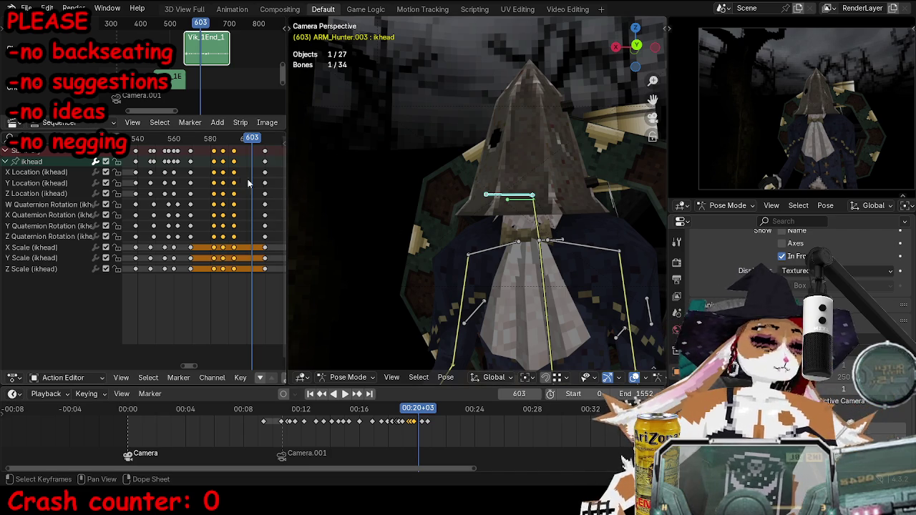
scroll(224, 167, "down", 1)
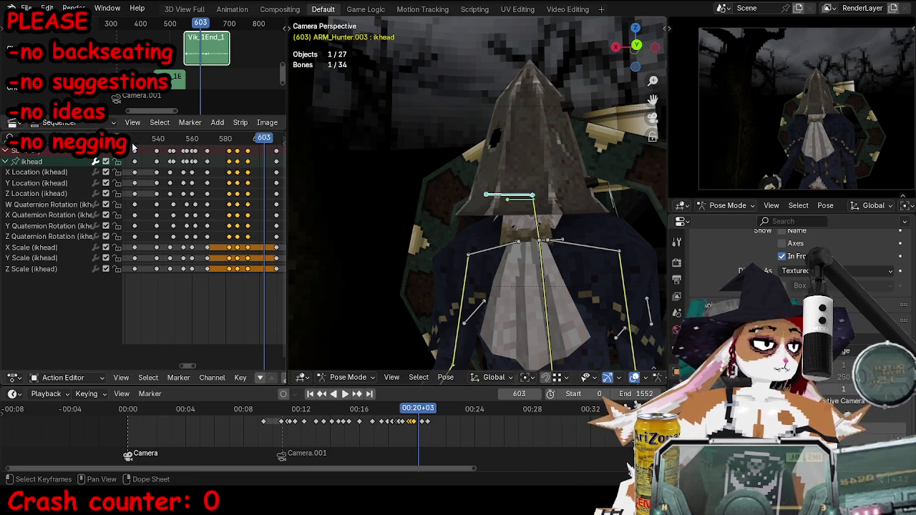
key("shift+ctrl+space")
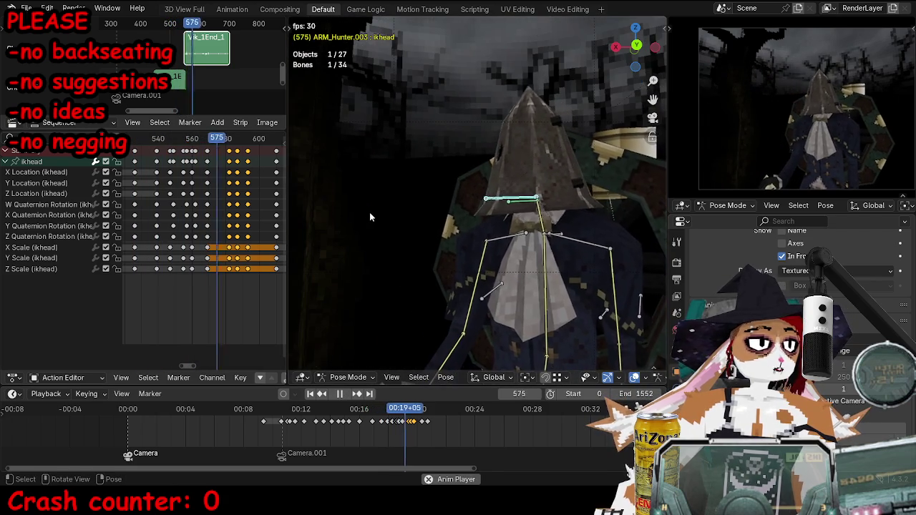
key("space")
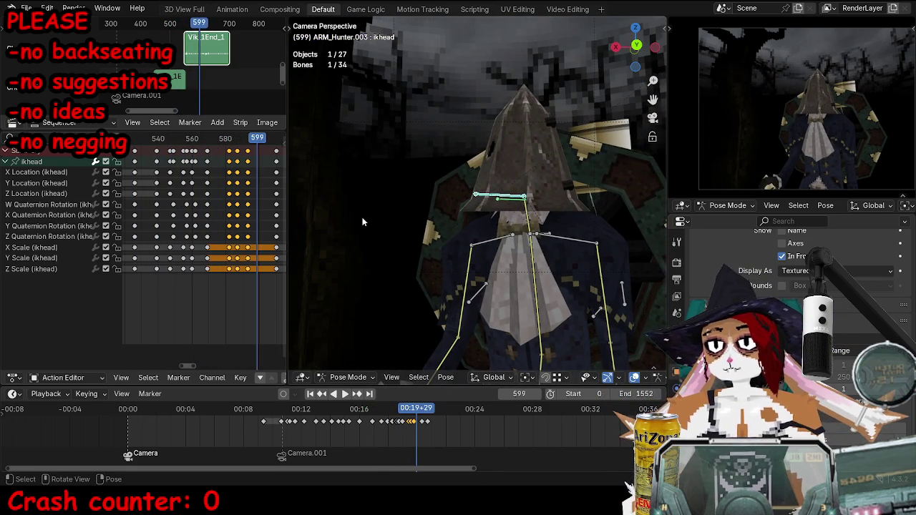
mouse_move(430, 222)
middle_mouse_down()
mouse_move(440, 194)
mouse_move(445, 202)
middle_mouse_up()
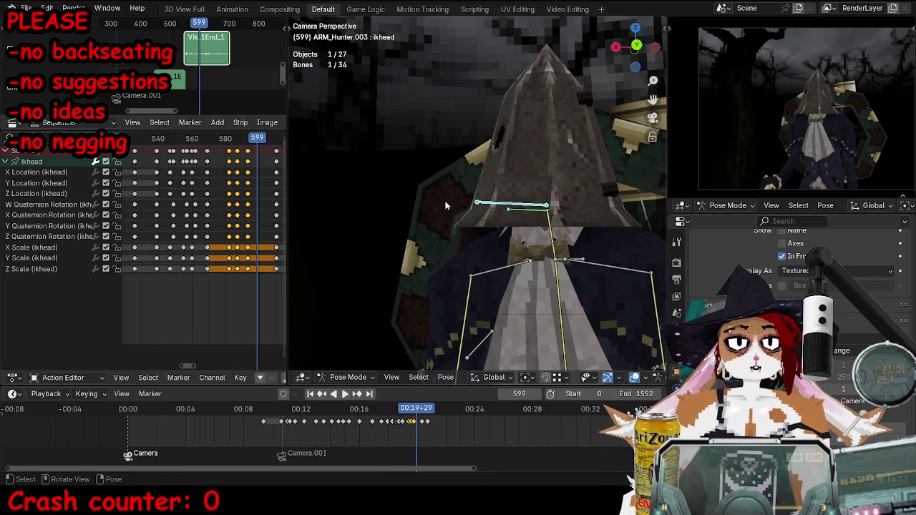
left_click(160, 123)
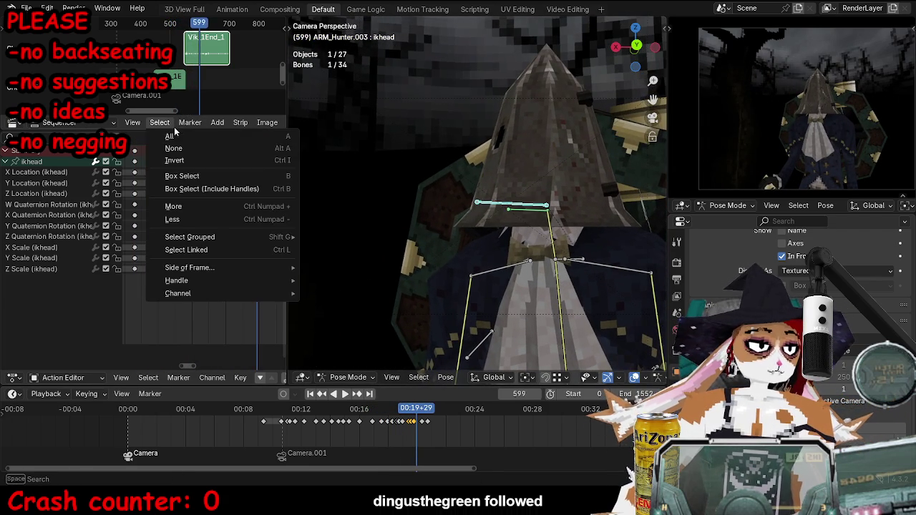
left_click(177, 137)
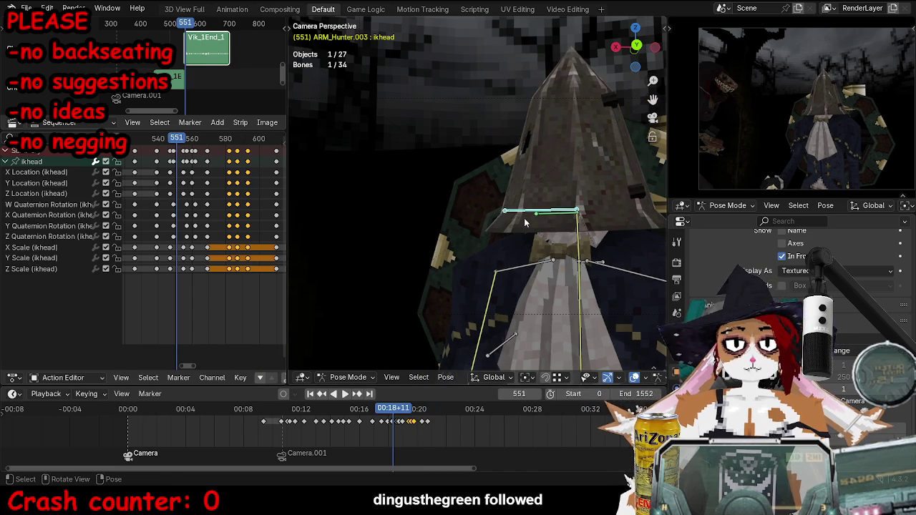
middle_click_drag(524, 222, 511, 233)
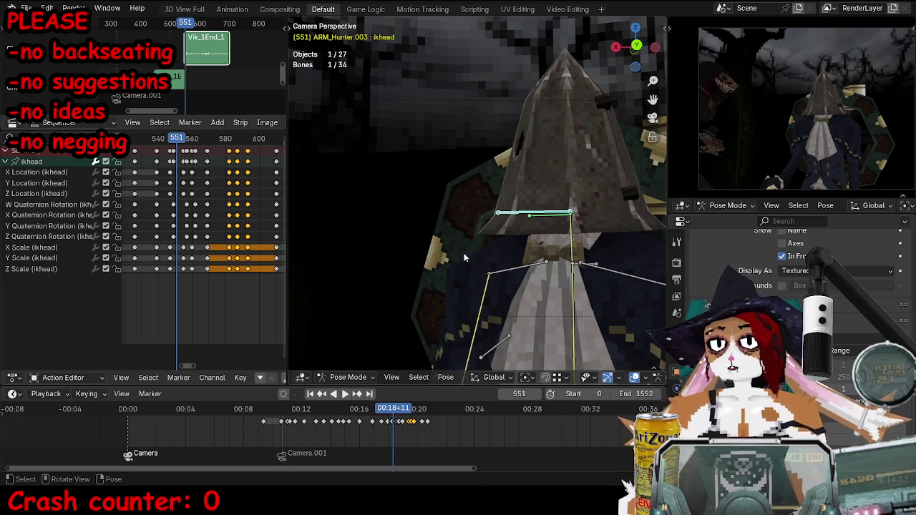
key("space")
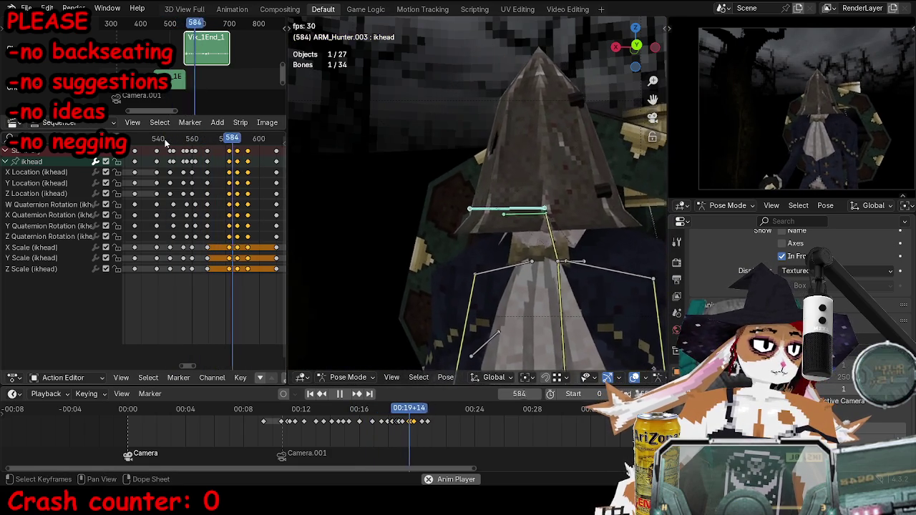
key("space")
key("KP_0")
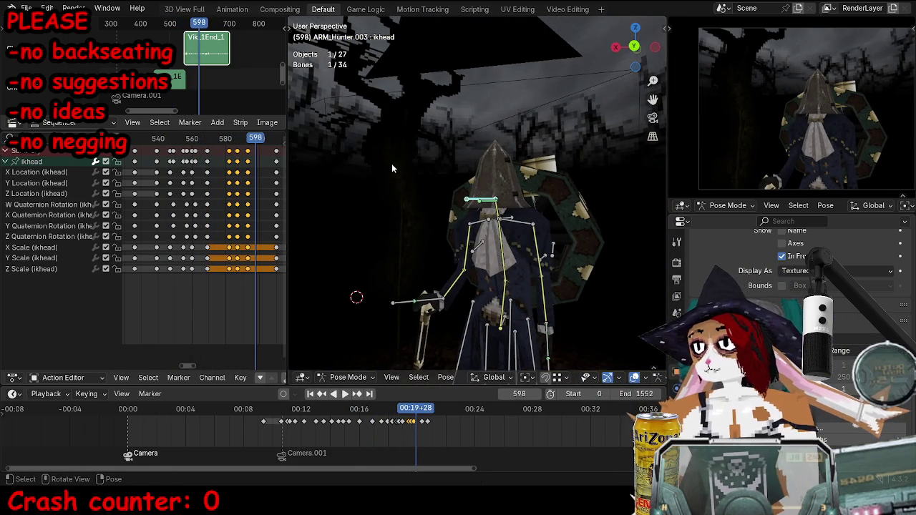
Return to the camera view, play the animation, and deselect all head keyframes.
key("KP_0")
scroll(201, 52, "down", 2, "ctrl")
key("n")
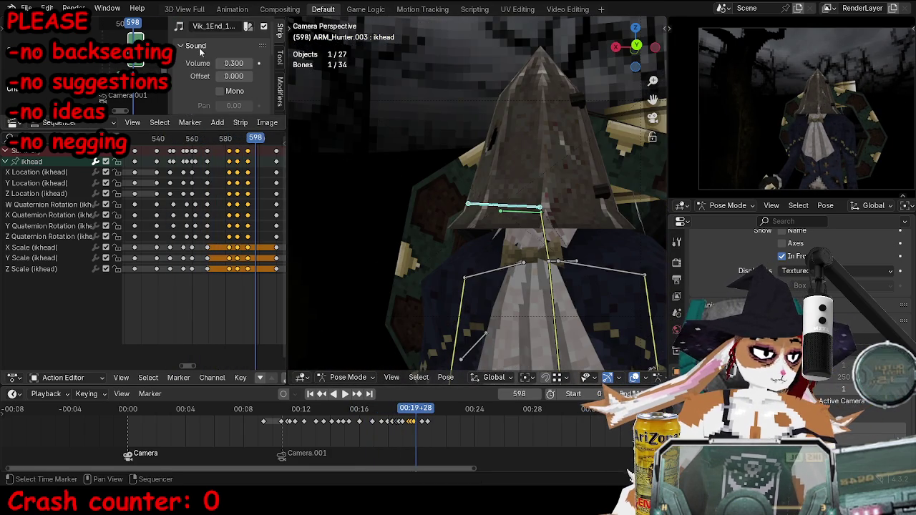
key("n")
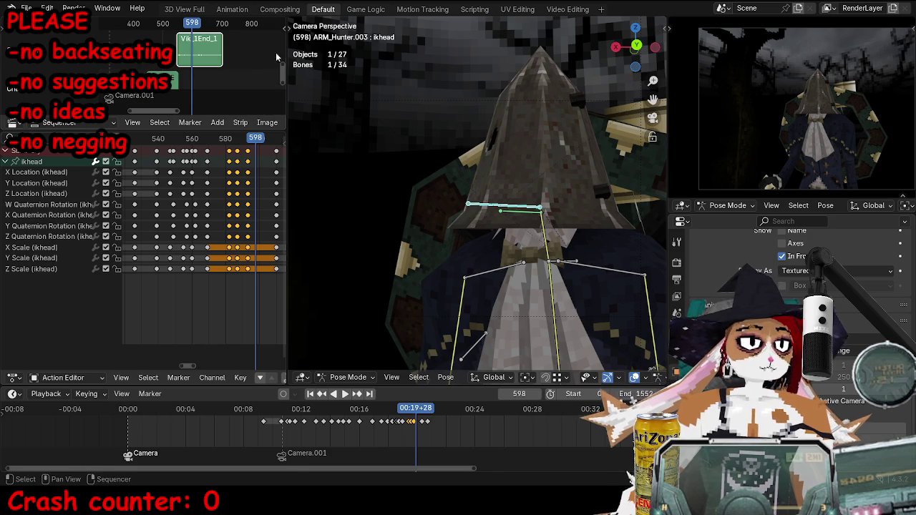
key("space")
left_click(183, 166)
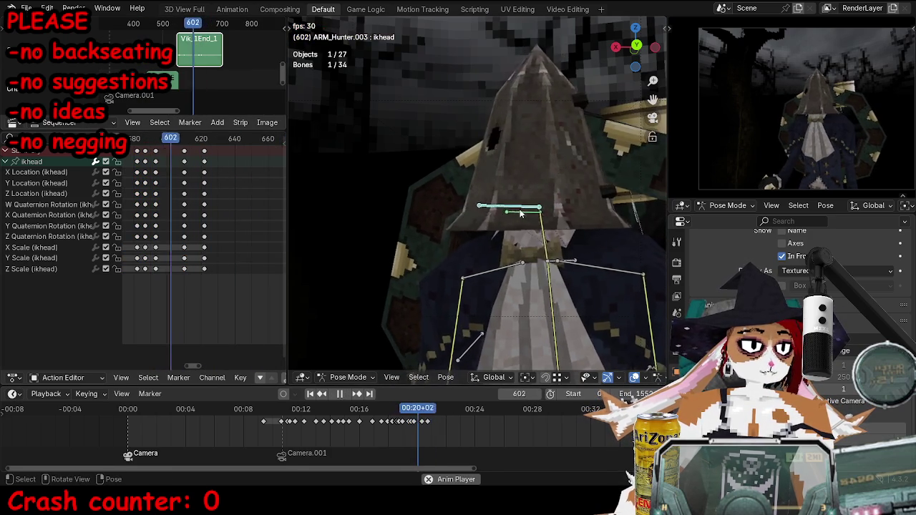
key("space")
Rotate the head bone and key it at frames 618 and 625.
key("Right")
key("Right")
key("Right")
key("r")
left_click(615, 212)
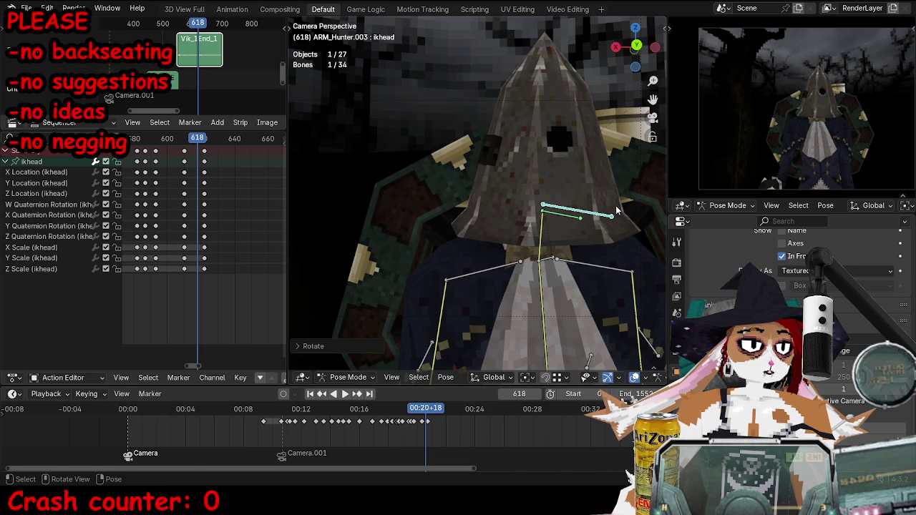
key("i")
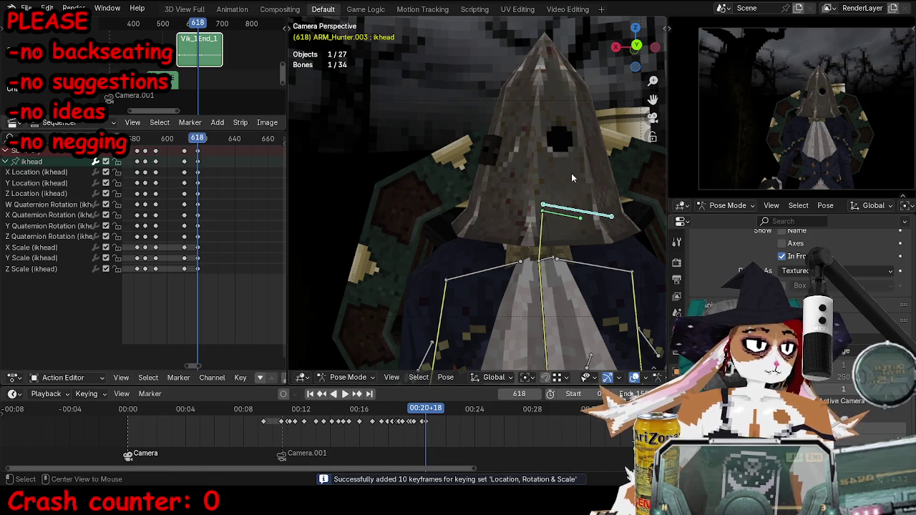
key("Right")
key("Right")
key("Right")
key("KP_0")
key("r")
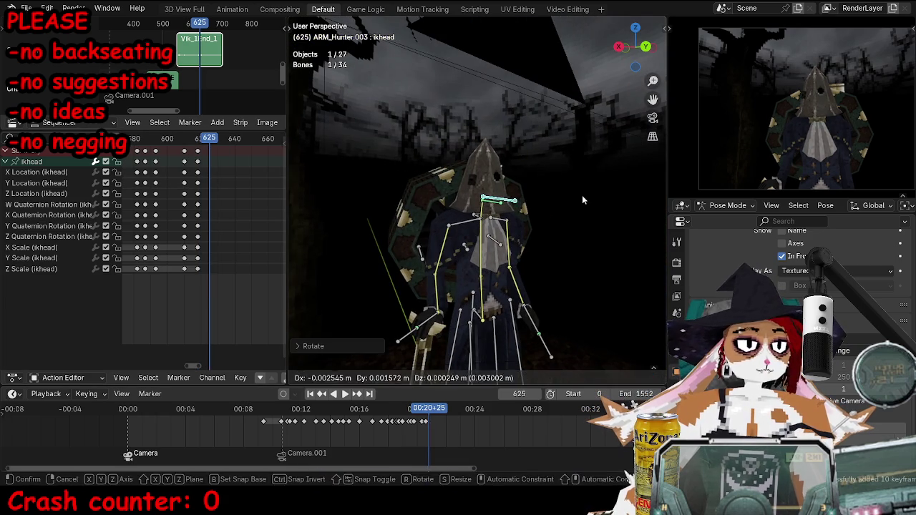
left_click(582, 196)
key("i")
Rotate and move the head bone, keying it at frames 630 and 642.
middle_click_drag(582, 196, 562, 226)
key("Right")
key("Right")
key("Right")
key("Right")
key("Right")
key("shift+r")
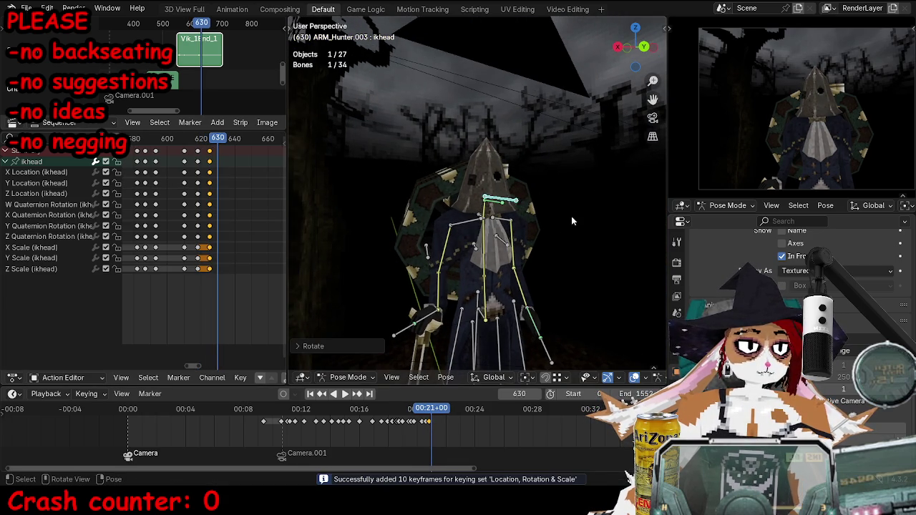
key("Right")
key("Right")
key("Right")
key("Right")
key("Right")
key("Right")
middle_click_drag(565, 231, 551, 236)
key("r")
left_click(633, 235)
key("Right")
key("Right")
key("Right")
key("g")
left_click(547, 247)
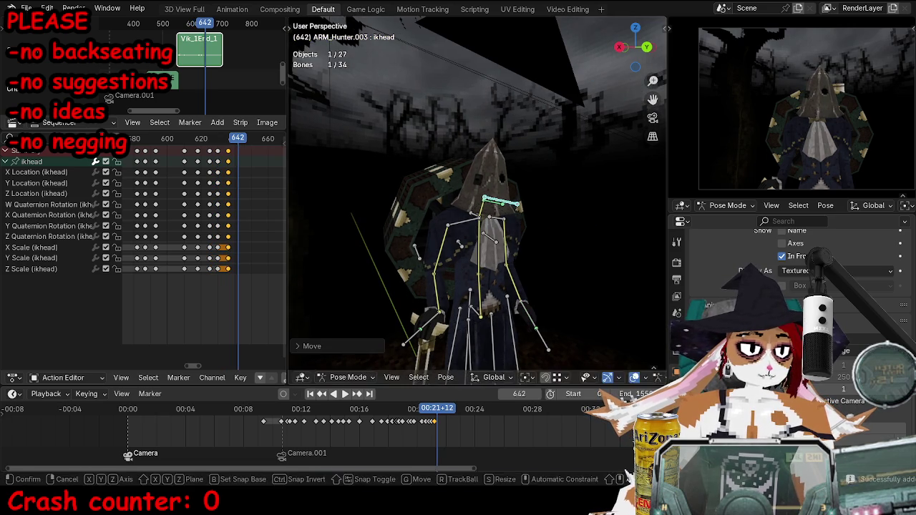
key("i")
Play the head turns back from around frame 608.
left_click(175, 138)
key("space")
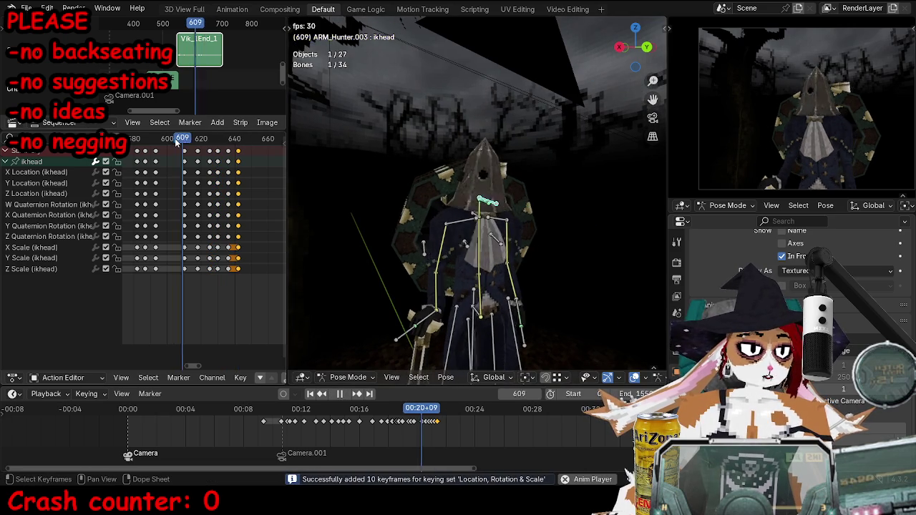
scroll(234, 169, "up", 3)
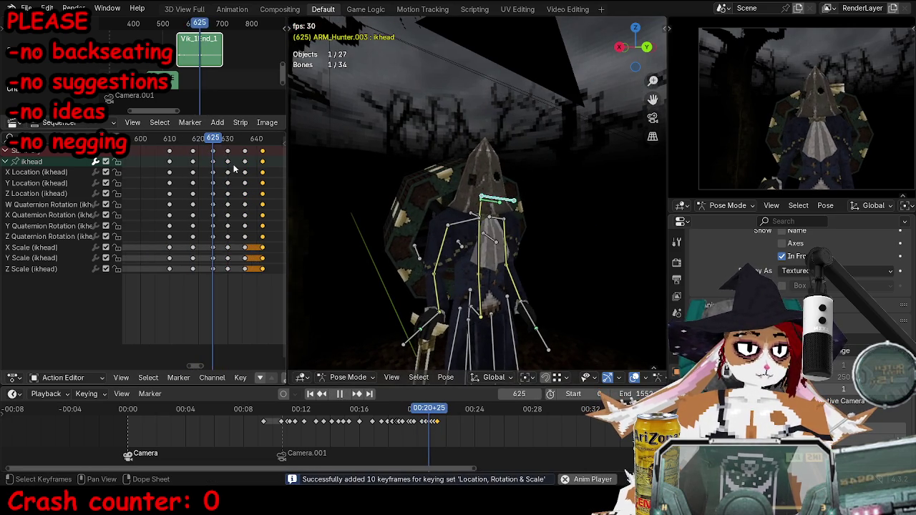
Rotate the head bone on the Y axis and key it at frame 625.
key("space")
scroll(484, 194, "up", 3)
key("KP_0")
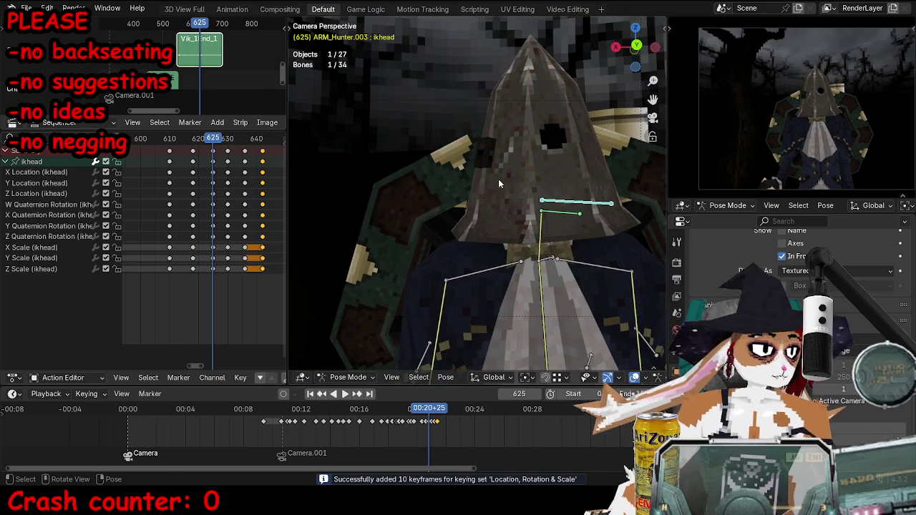
key("r")
key("y")
left_click(570, 165)
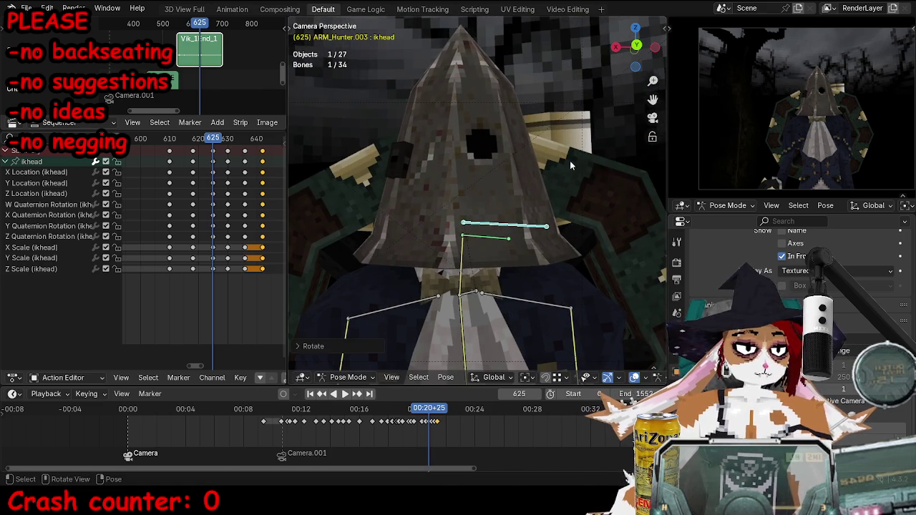
key("i")
Rotate the head on the local Y axis, key it at frame 630, and play back.
key("Up")
key("r")
key("y")
key("y")
left_click(595, 164)
key("i")
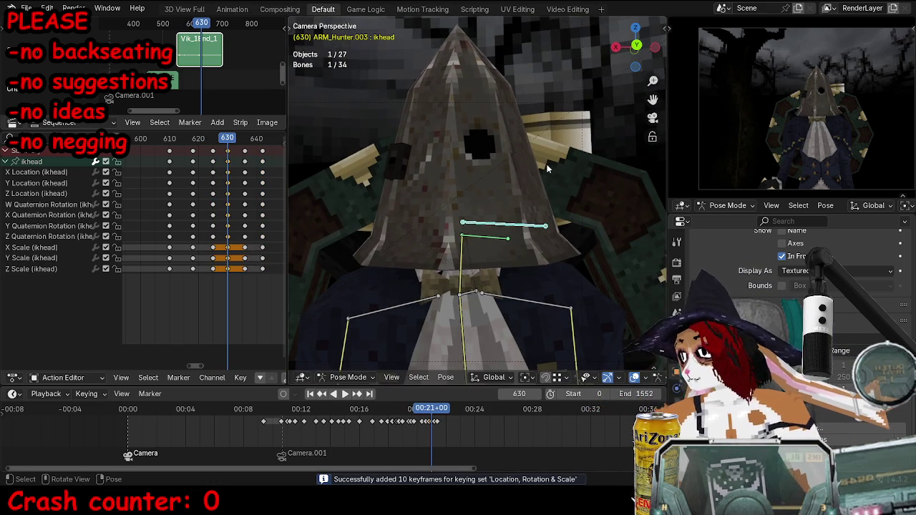
scroll(548, 168, "down", 1)
scroll(491, 173, "down", 2)
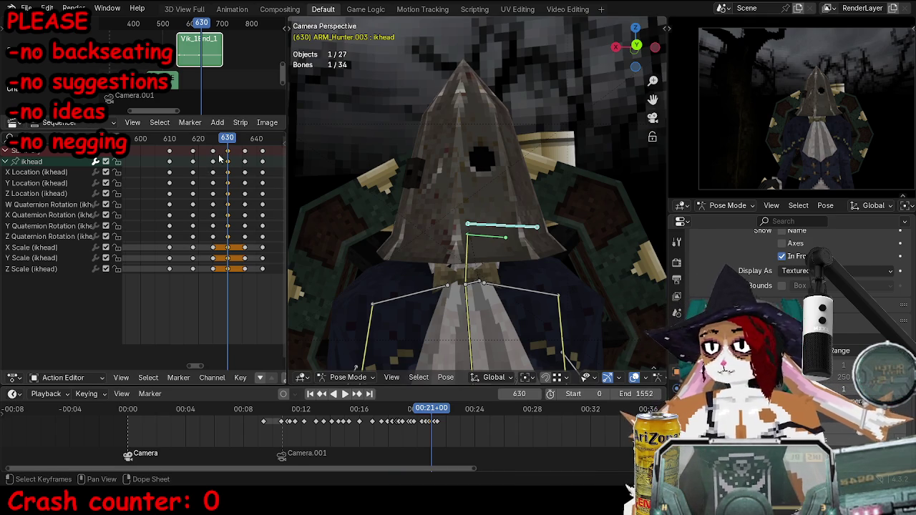
key("space")
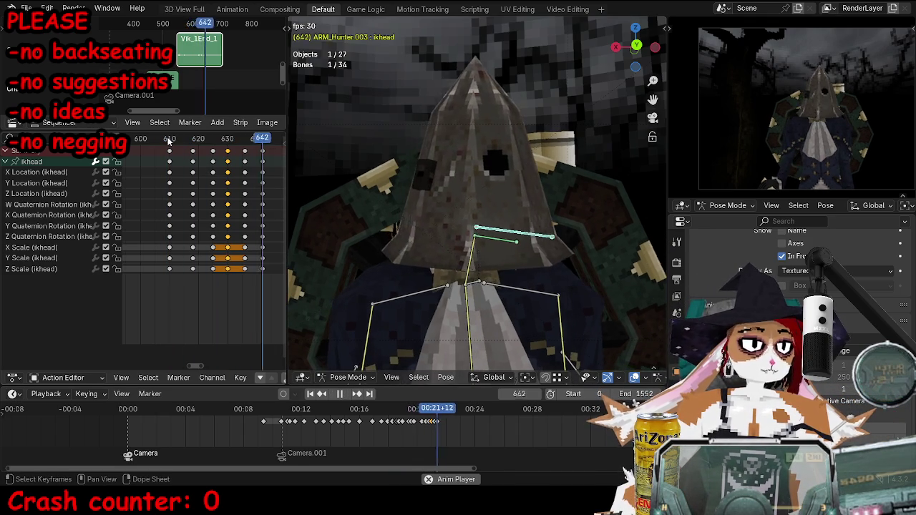
Shift the selected head keys about five frames later and add a key at frame 633.
left_click_drag(226, 162, 238, 160)
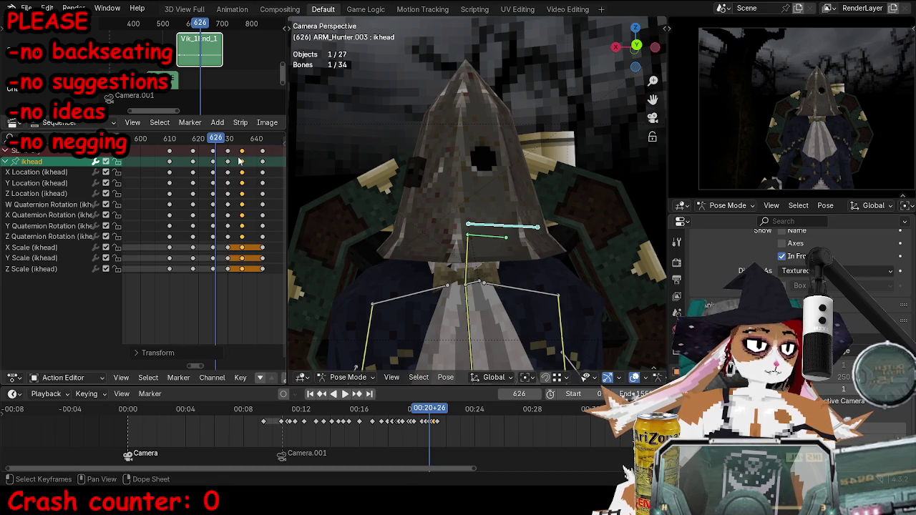
key("space")
key("space")
left_click(236, 144)
key("i")
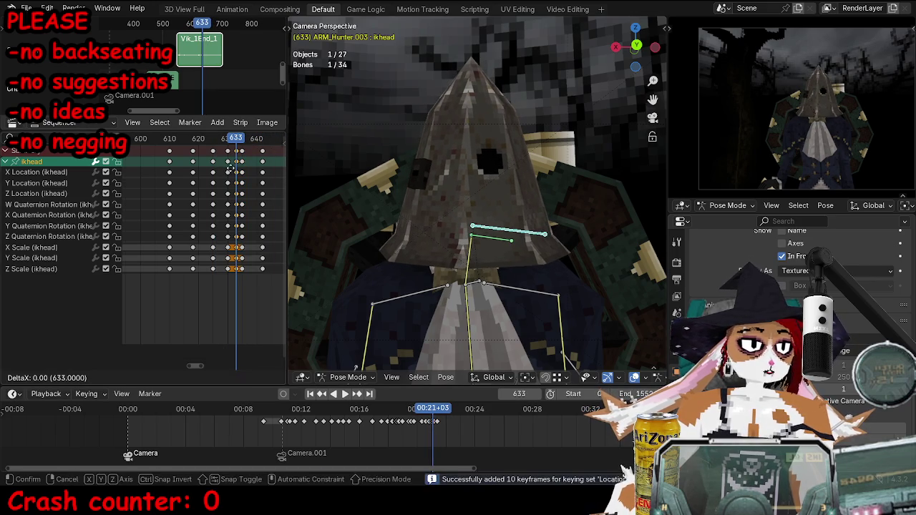
key("space")
left_click(212, 142)
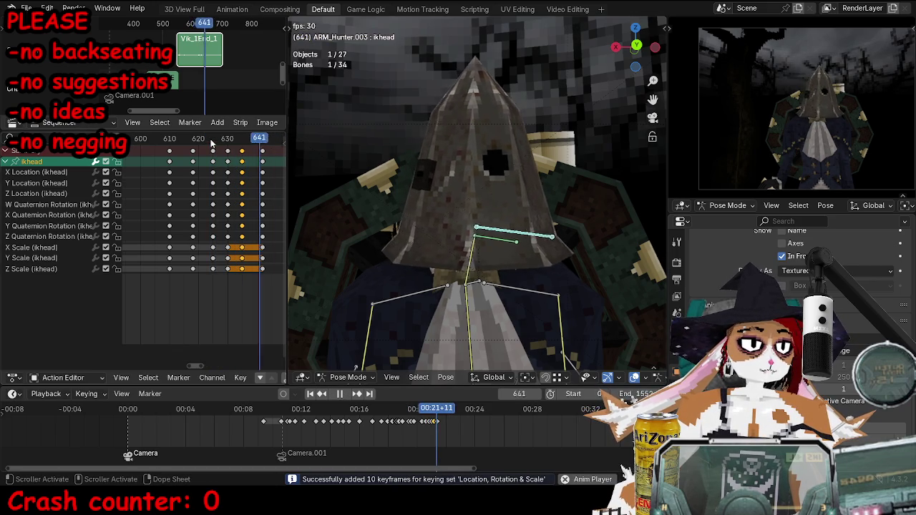
key("space")
left_click(225, 151)
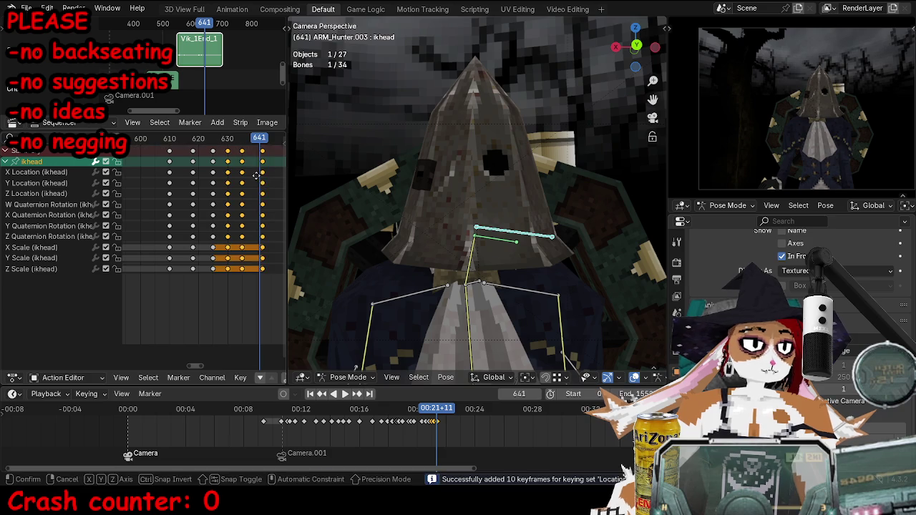
key("space")
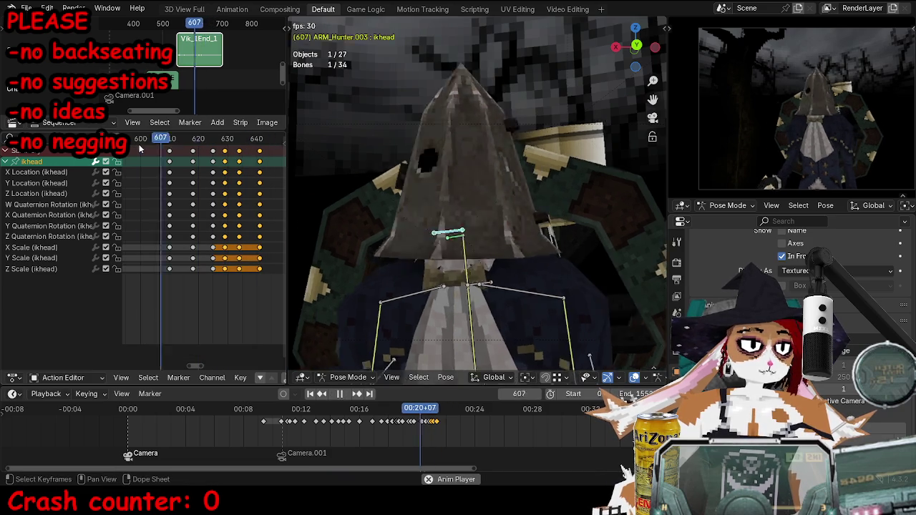
left_click(143, 147)
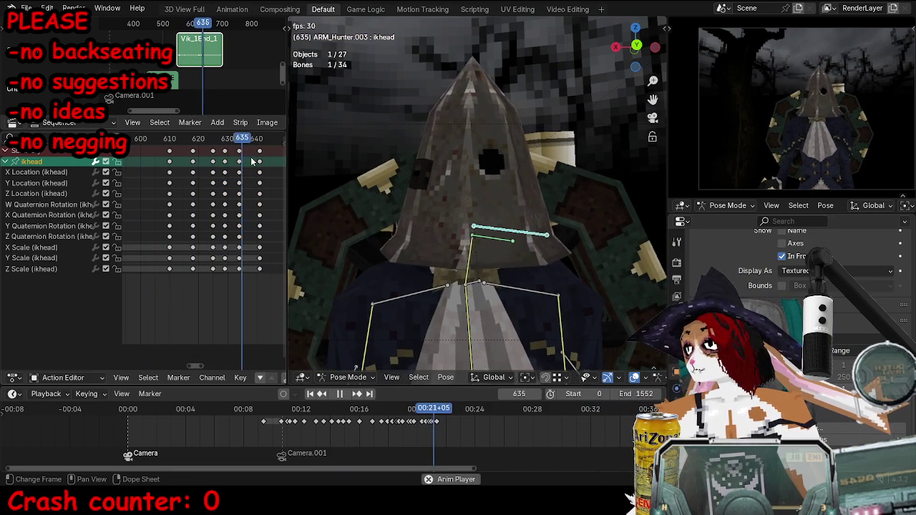
key("space")
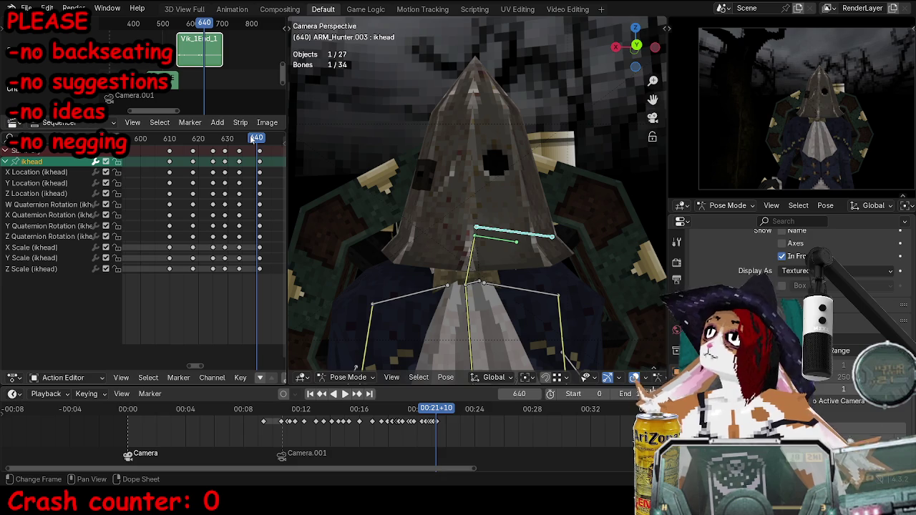
Move the head keys at frame 610 two frames earlier and review from frame 591.
scroll(262, 152, "down", 2)
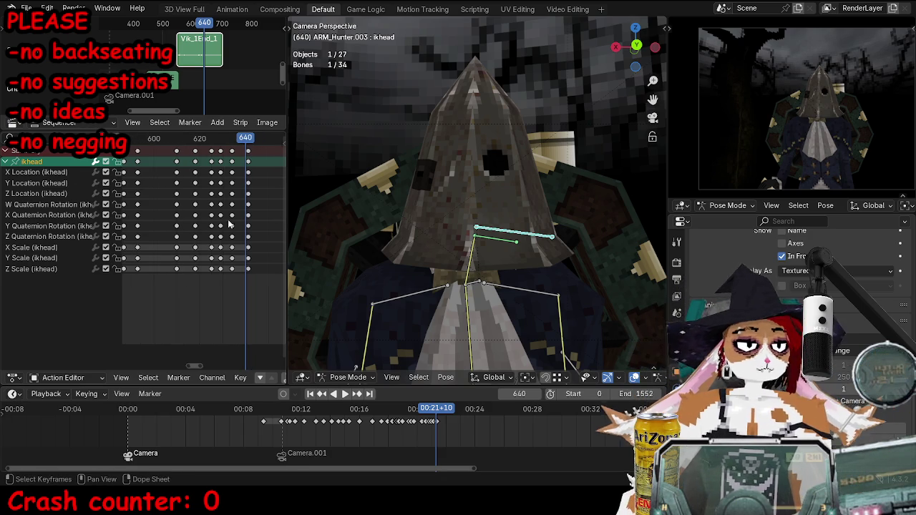
key("space")
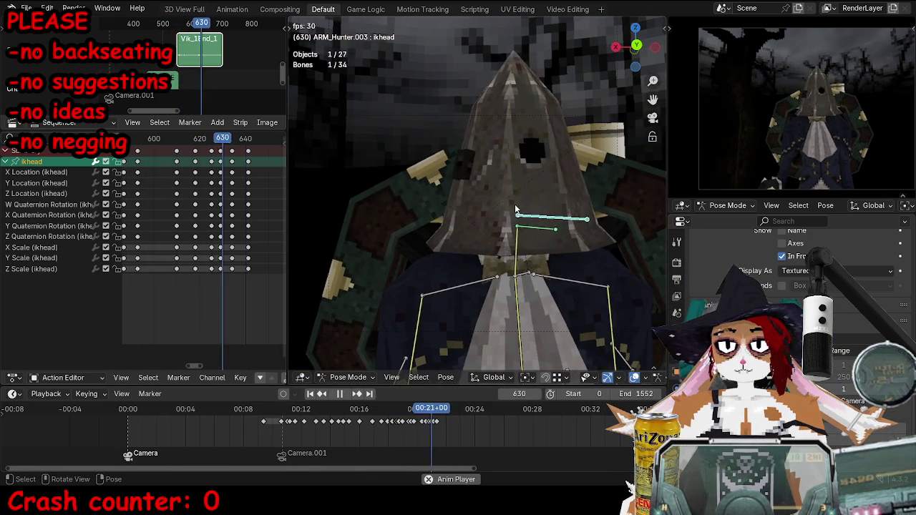
key("space")
key("space")
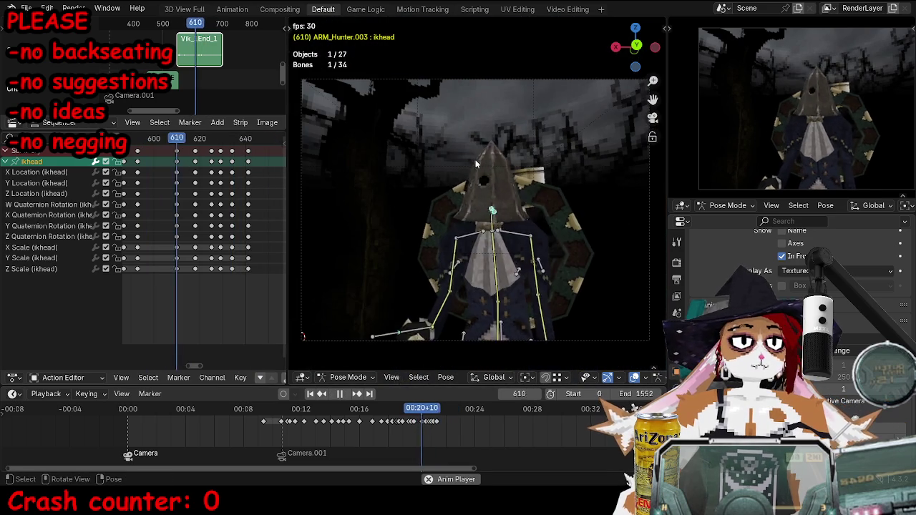
mouse_move(165, 143)
left_mouse_down()
mouse_move(209, 140)
mouse_move(189, 142)
mouse_move(199, 150)
left_mouse_up()
key("space")
scroll(195, 164, "up", 2)
left_click(207, 150)
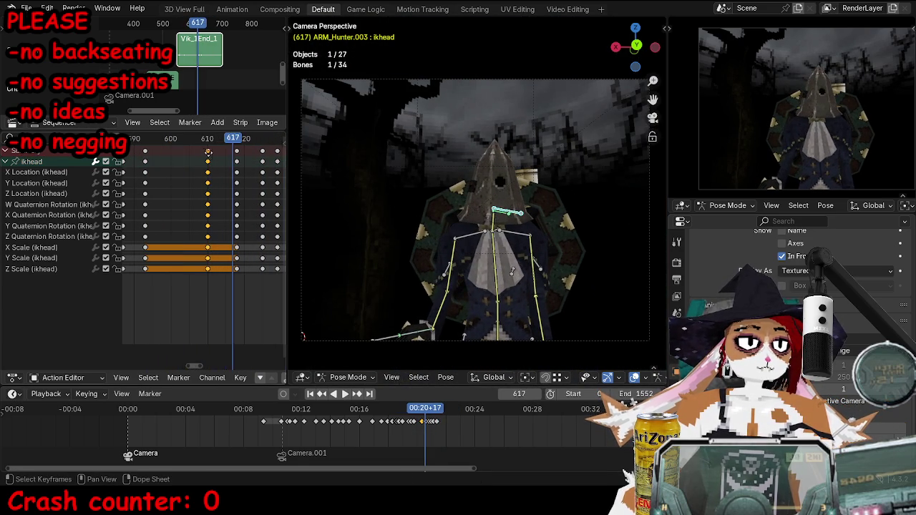
key("shift+ctrl+space")
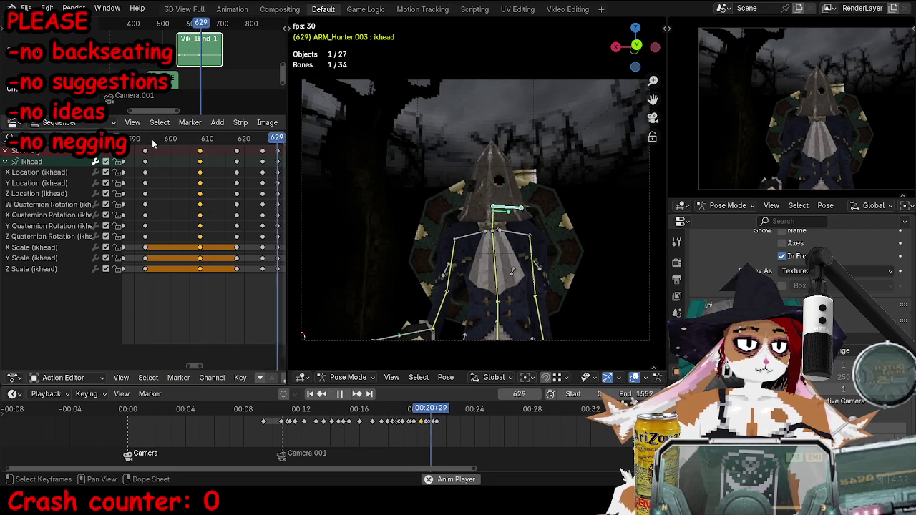
left_click(140, 141)
key("shift+ctrl+space")
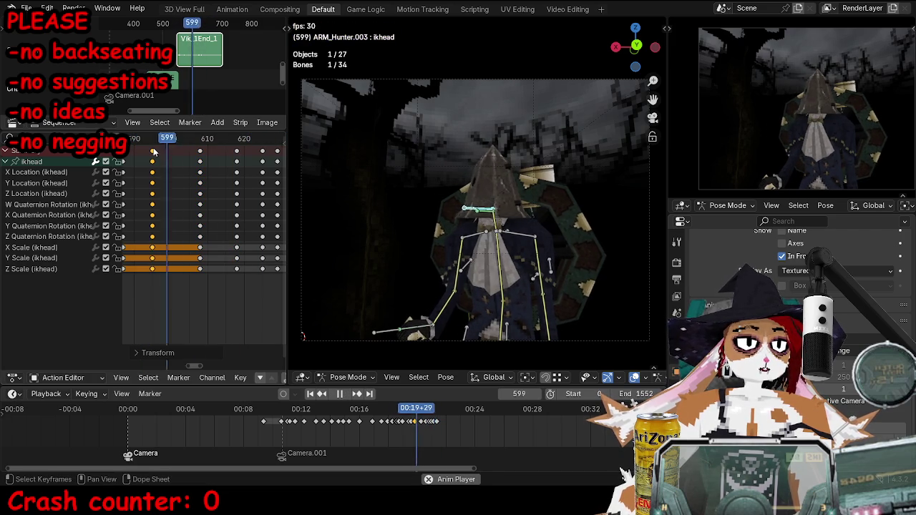
key("shift+ctrl+space")
Select the torso bone and return to the camera view.
middle_click_drag(401, 257, 487, 258)
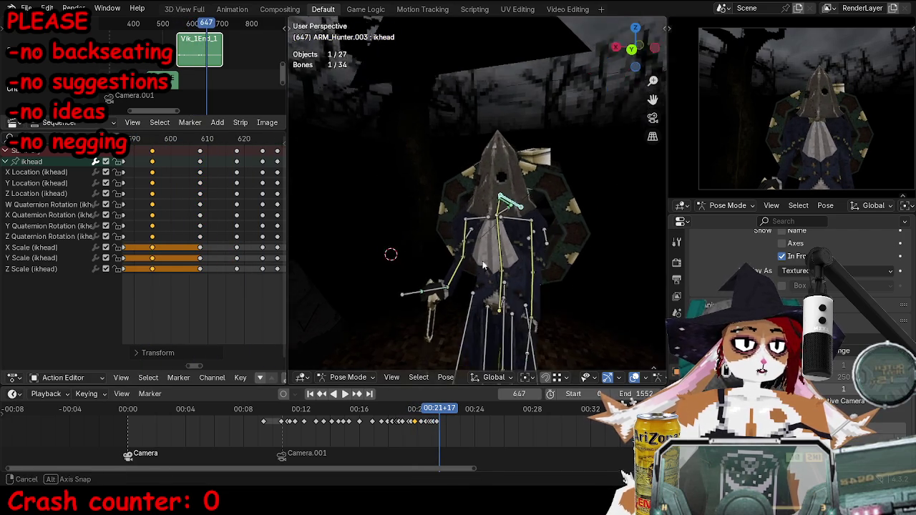
left_click(494, 258)
middle_click_drag(401, 243, 334, 262)
key("KP_0")
scroll(203, 198, "right", 2)
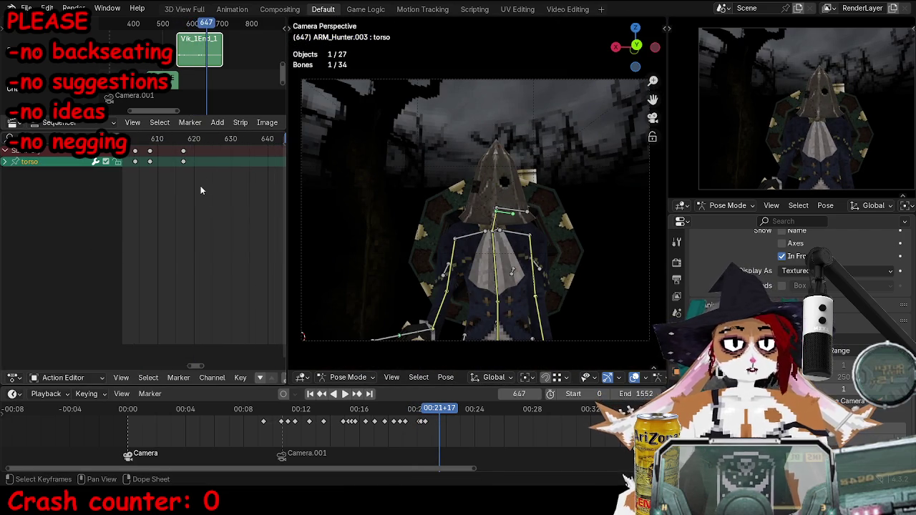
Rotate and keyframe the torso bone twice, with the second pose at frame 624.
scroll(378, 170, "up", 20, "alt")
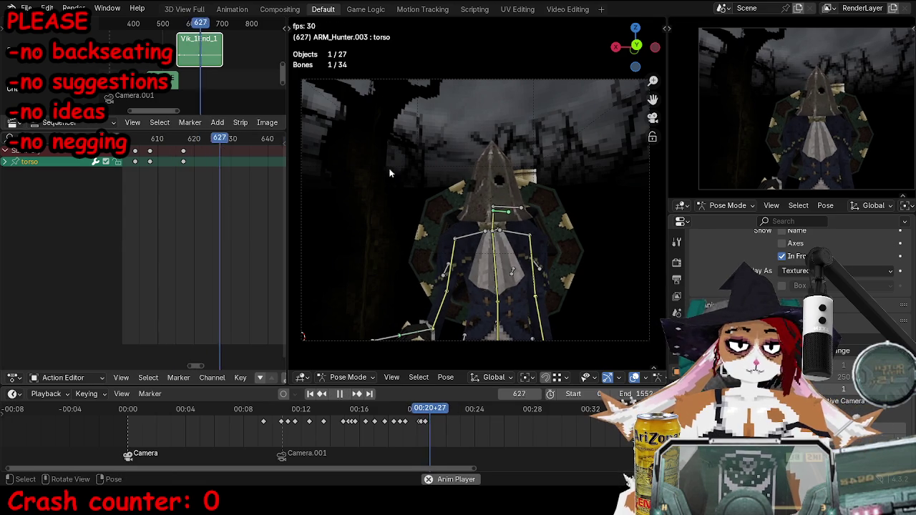
scroll(378, 170, "down", 15, "alt")
key("r")
key("r")
left_click(522, 253)
key("i")
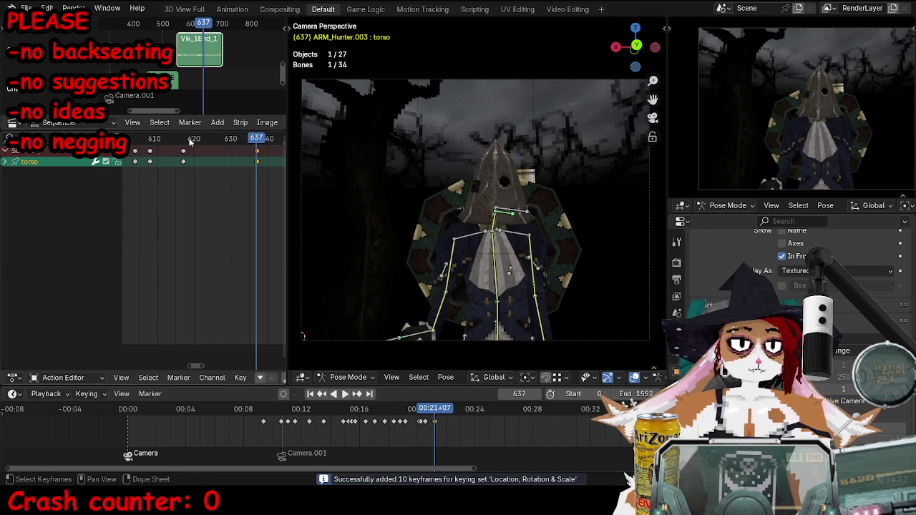
scroll(530, 229, "up", 13, "alt")
key("r")
key("r")
left_click(549, 207)
key("i")
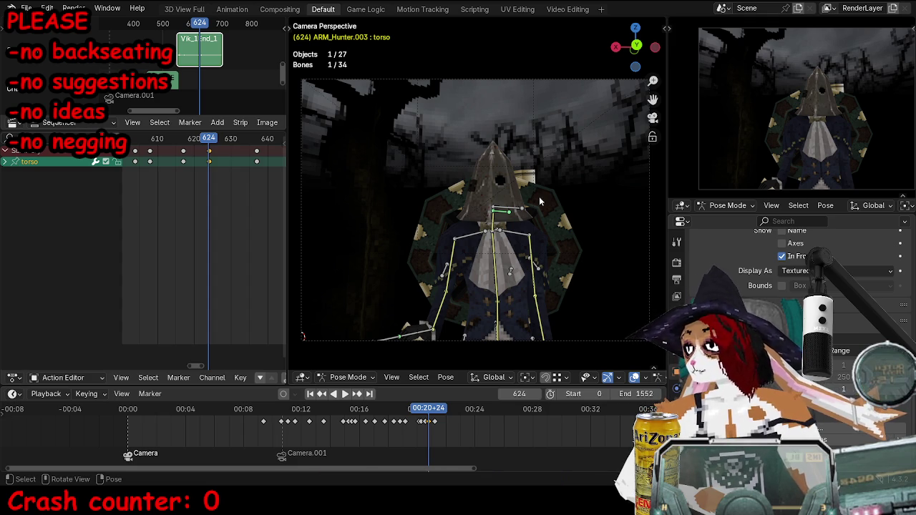
Move and rotate the torso bone, then keyframe it at frame 636.
scroll(530, 202, "down", 7, "alt")
scroll(530, 202, "down", 5, "alt")
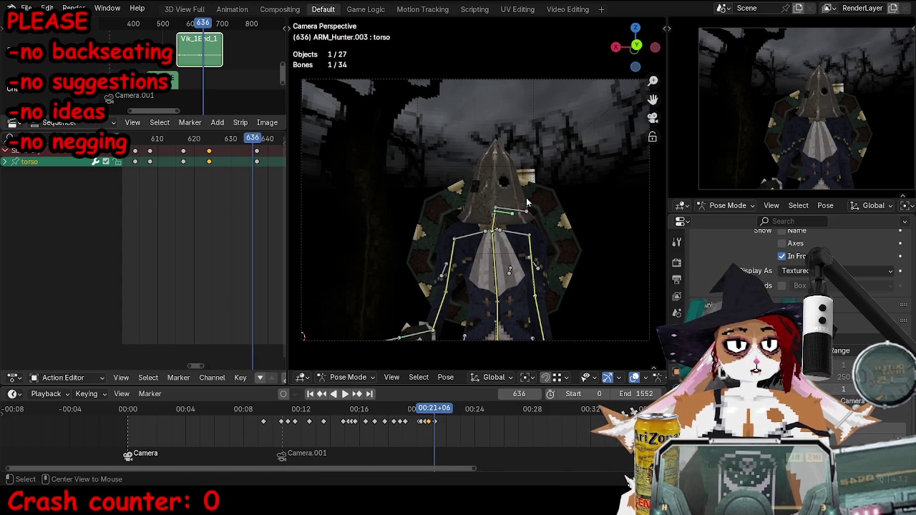
middle_click_drag(529, 202, 522, 211)
key("g")
left_click(521, 213)
key("r")
key("r")
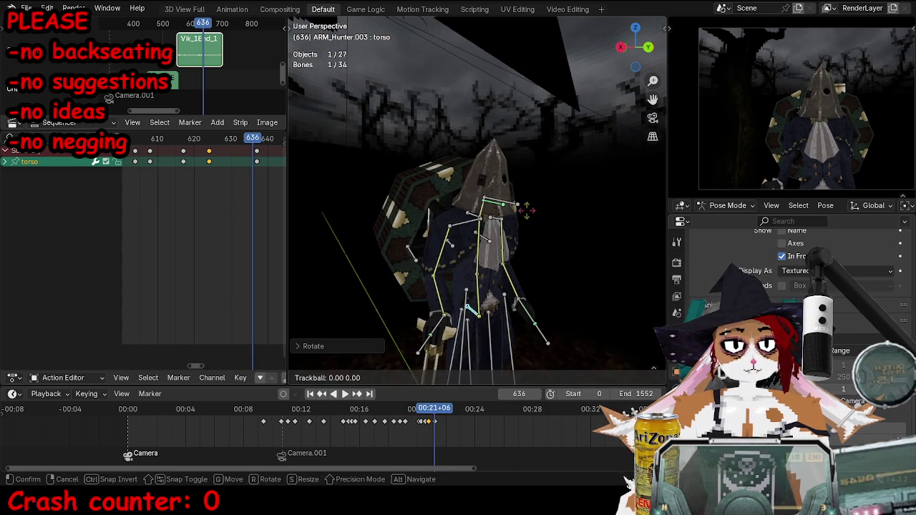
left_click(306, 191)
key("i")
Select the frame-636 summary keyframe without deleting it, and save the blend file.
left_click(255, 151)
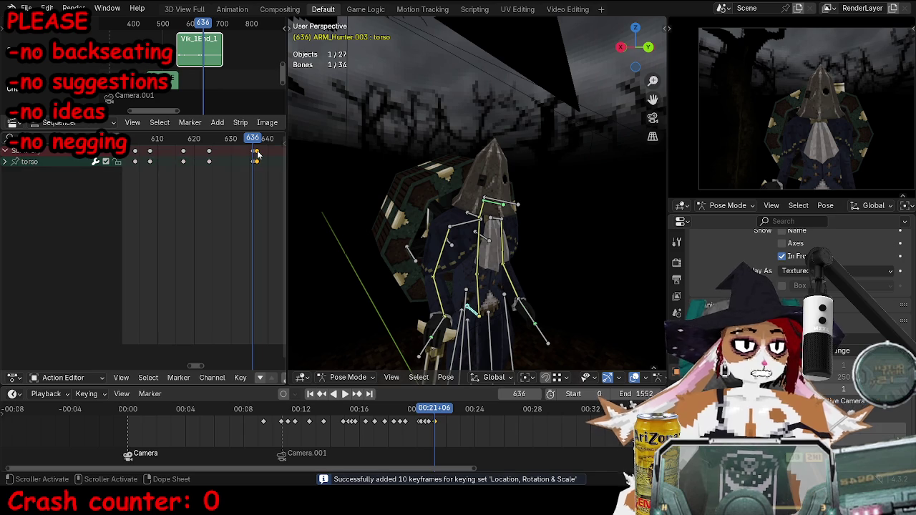
key("x")
left_click(258, 152)
left_click(256, 151)
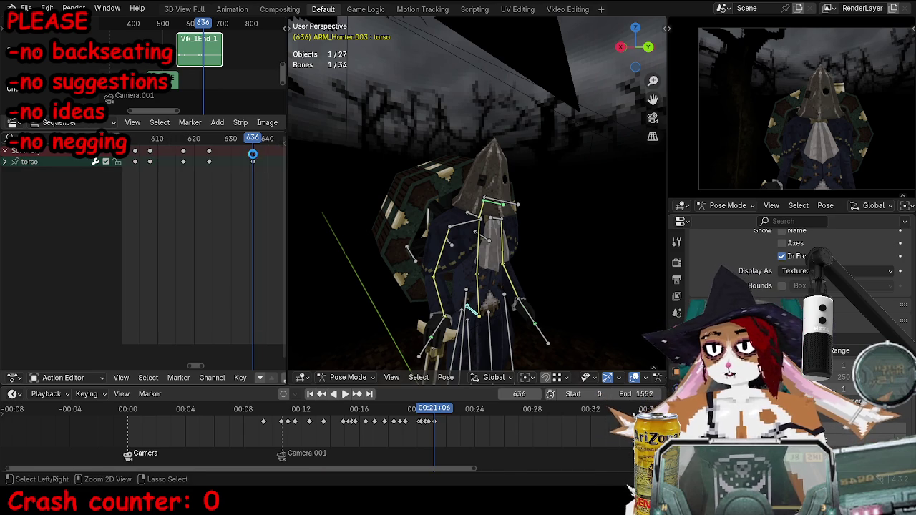
key("ctrl+s")
scroll(159, 175, "left", 1, "ctrl")
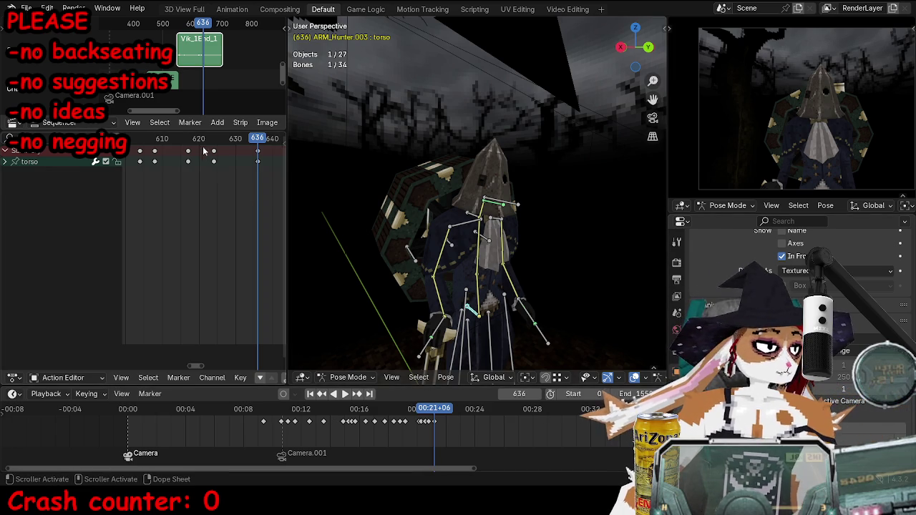
Review the animation, then rotate the torso and re-key it at frame 636.
key("space")
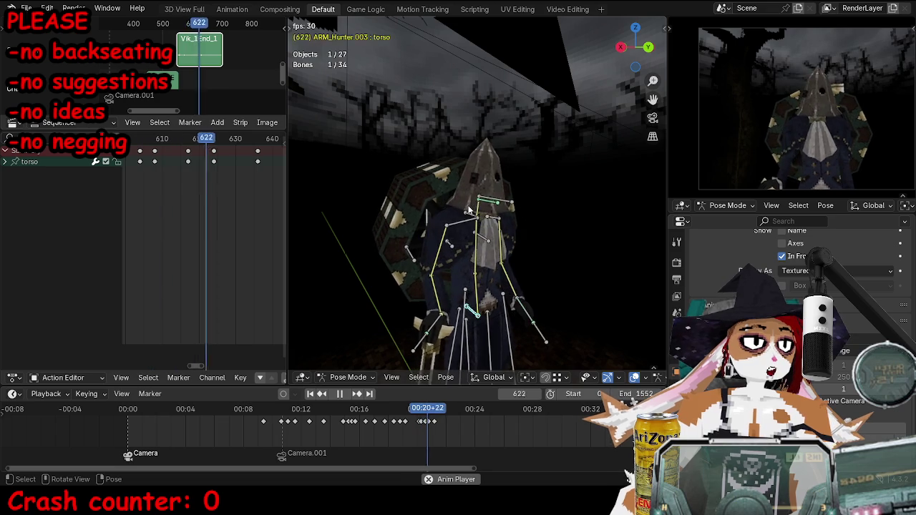
key("space")
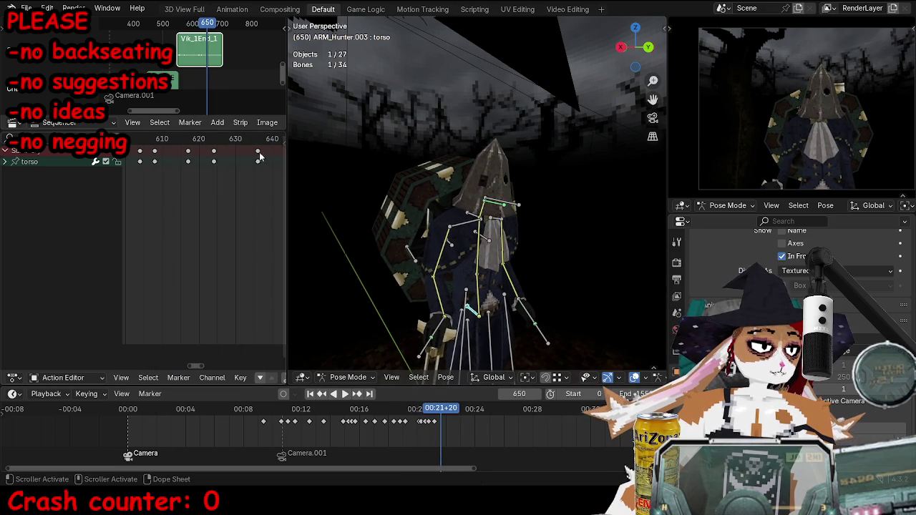
key("Down")
key("r")
key("r")
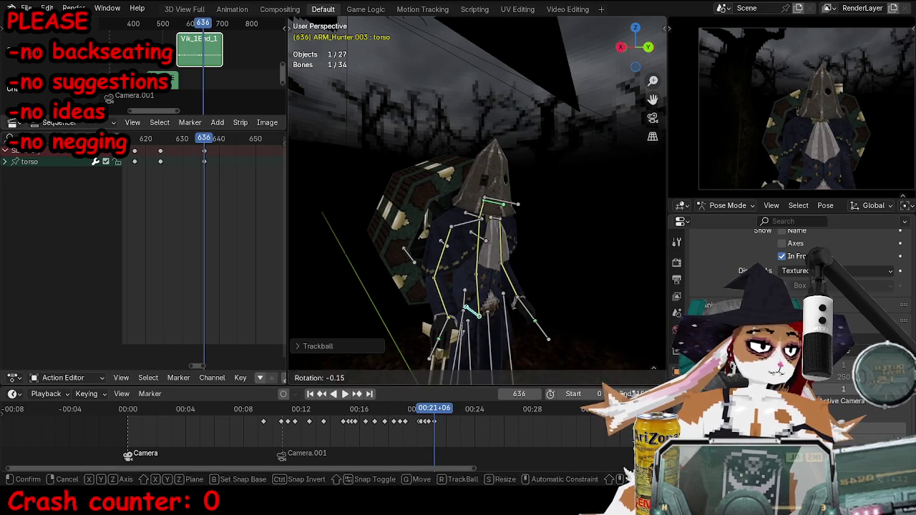
left_click(551, 227)
key("i")
Move the torso bone and keyframe it at frame 643.
scroll(501, 246, "down", 7, "alt")
key("g")
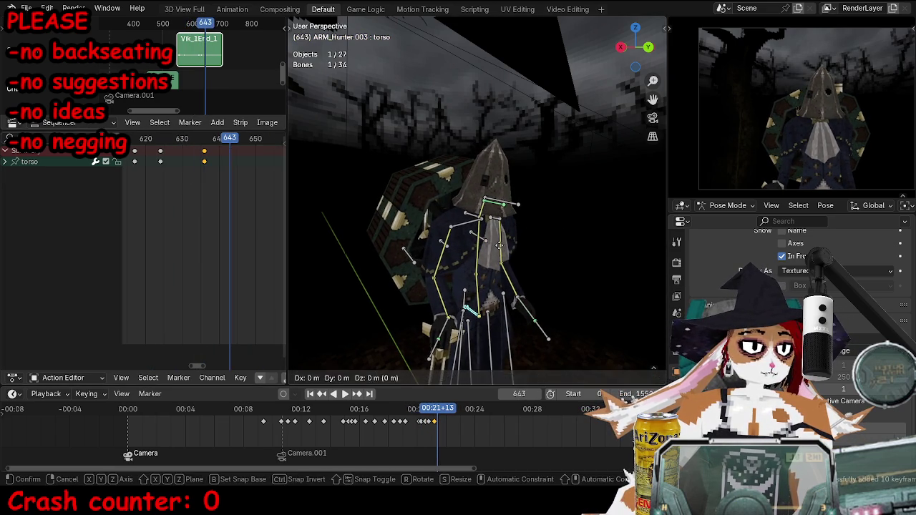
left_click(532, 247)
key("i")
Scrub the torso motion from frame 615 to 647, save TOKTutorialEnd.blend, and return to the camera view.
left_click(142, 146)
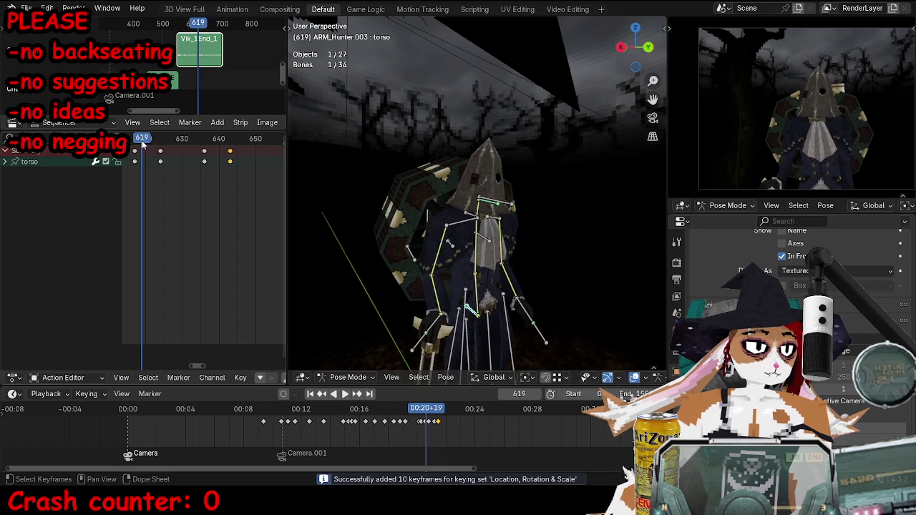
left_click_drag(143, 145, 132, 149)
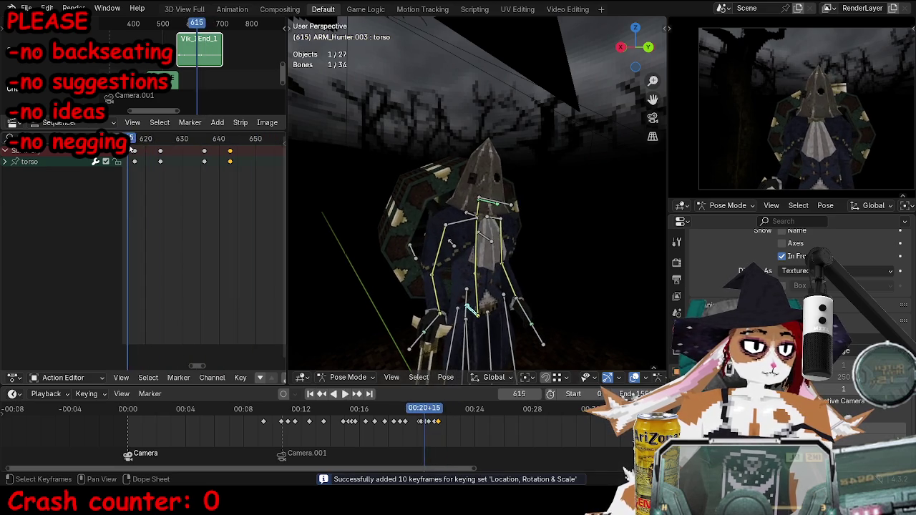
key("space")
key("space")
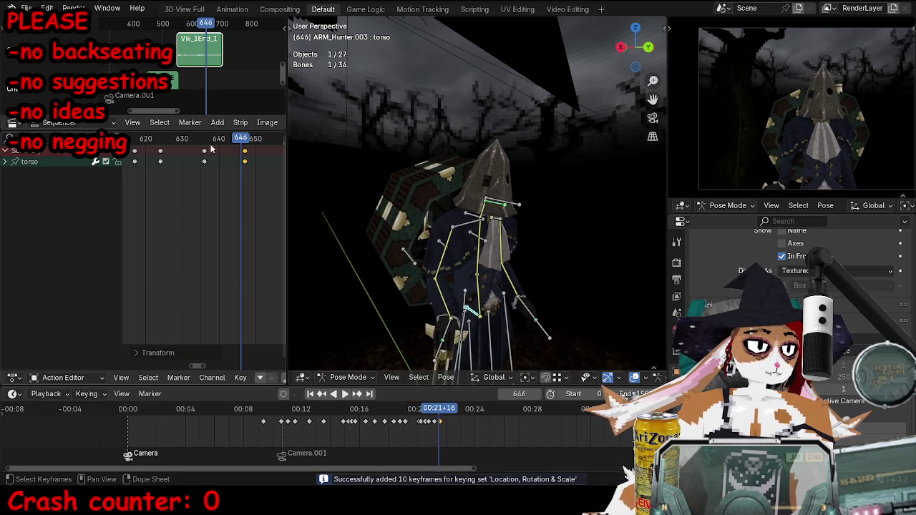
left_click_drag(222, 151, 245, 149)
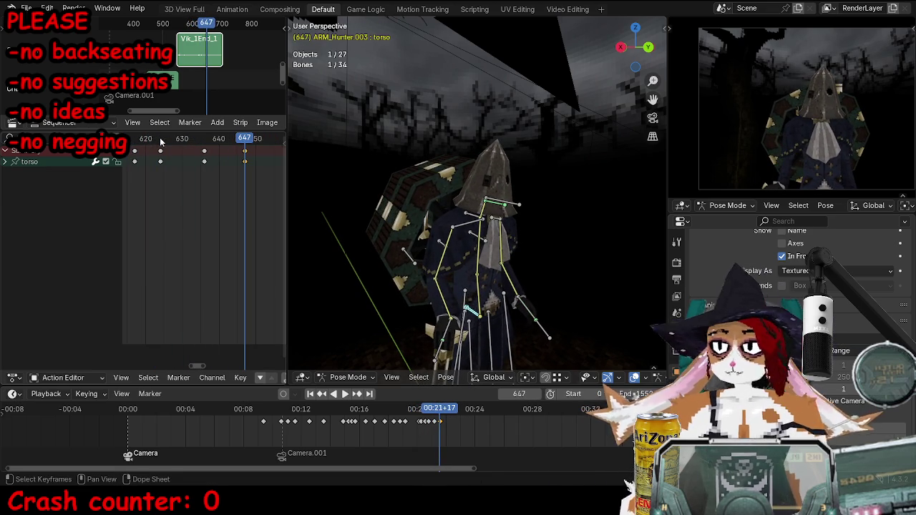
key("ctrl+s")
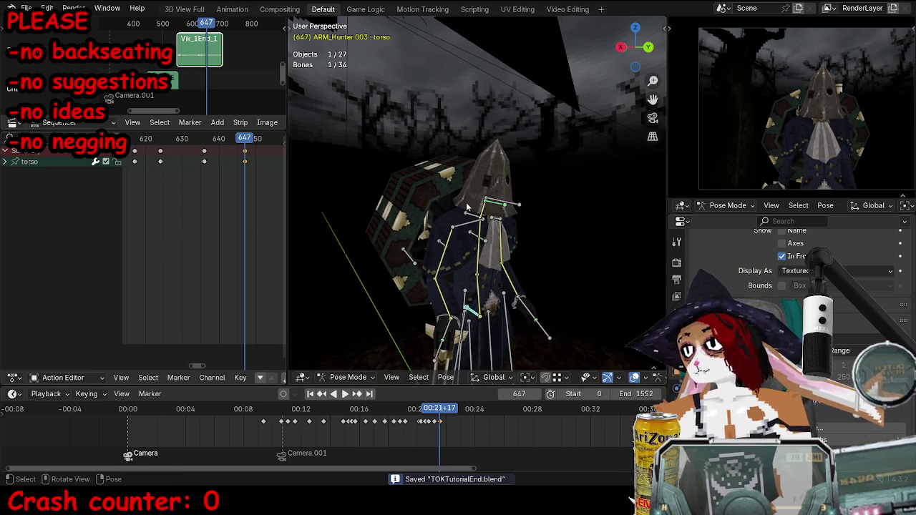
key("KP_0")
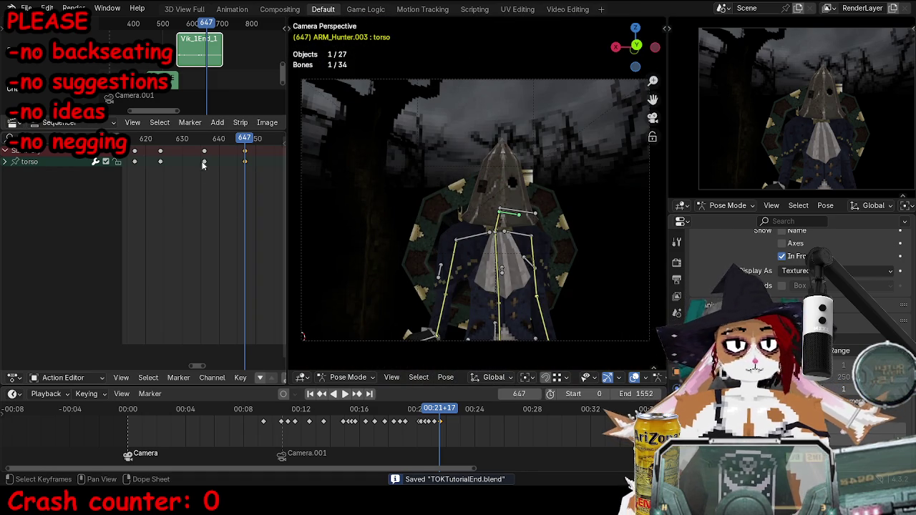
Play the torso sway back a few times, stopping around frame 650.
key("space")
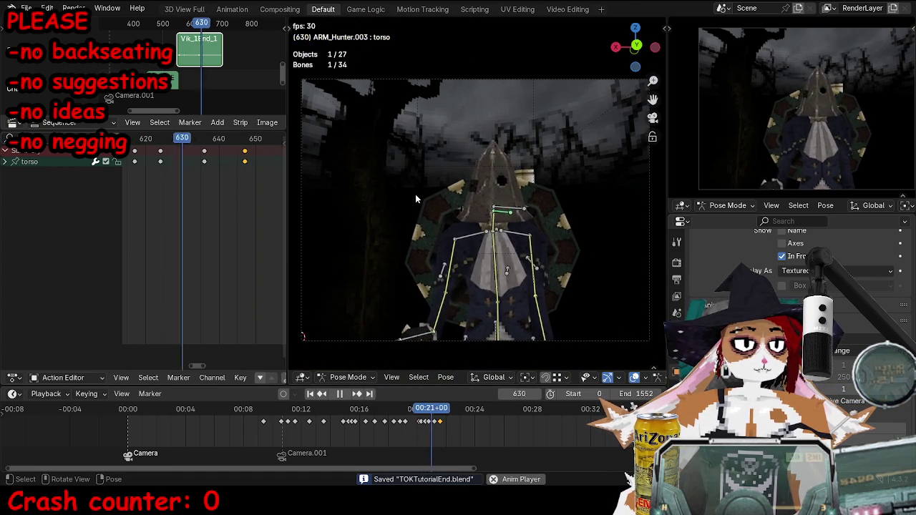
key("space")
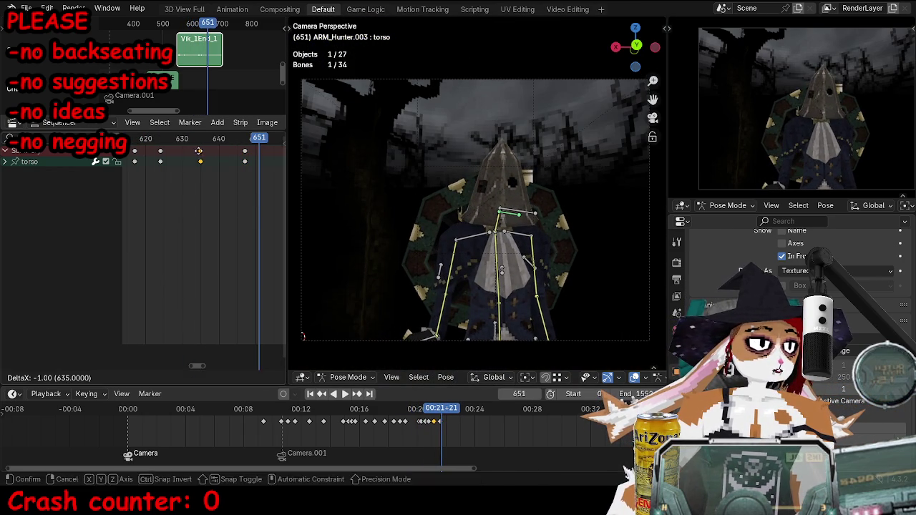
key("space")
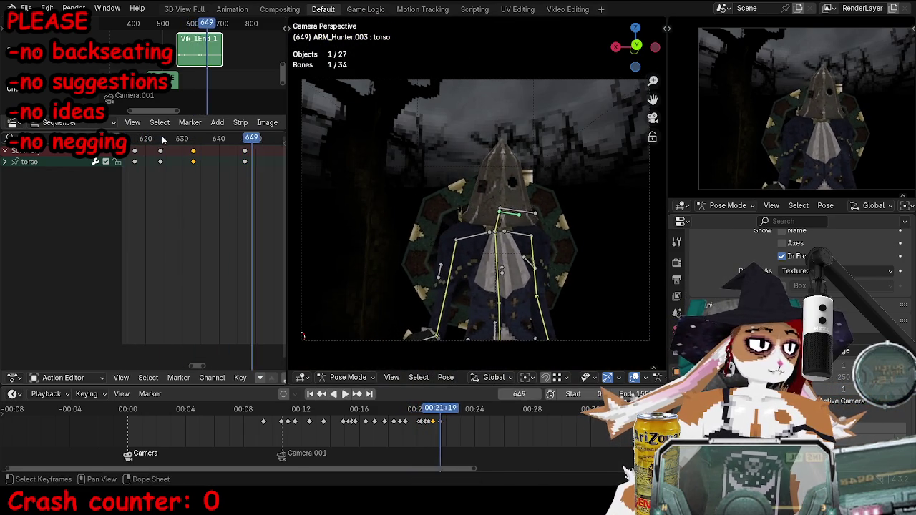
key("Escape")
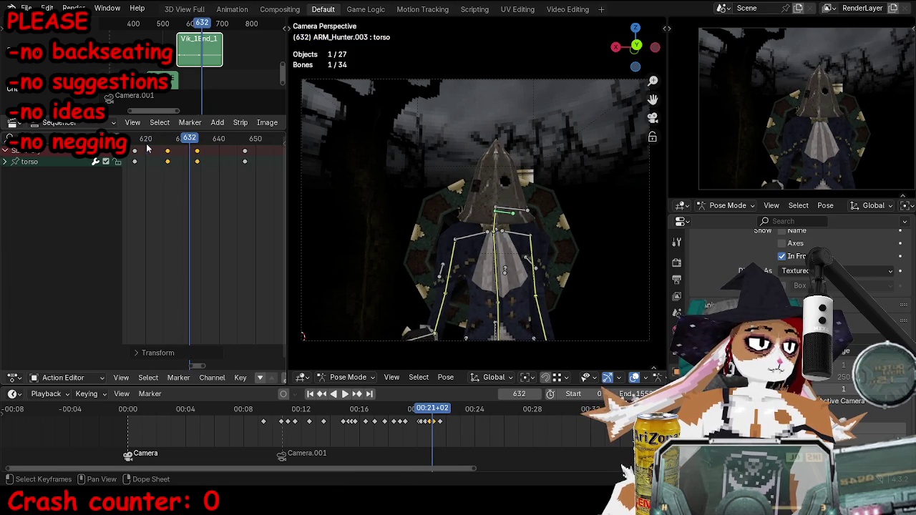
key("space")
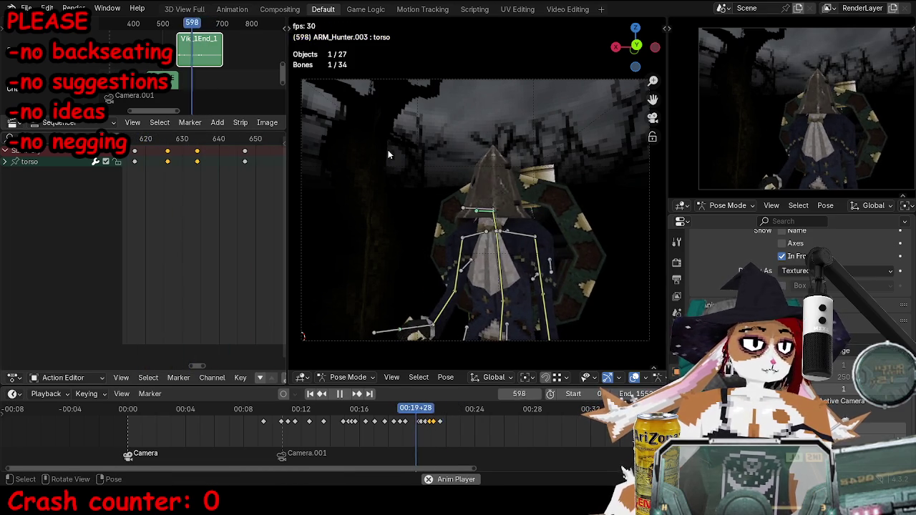
key("space")
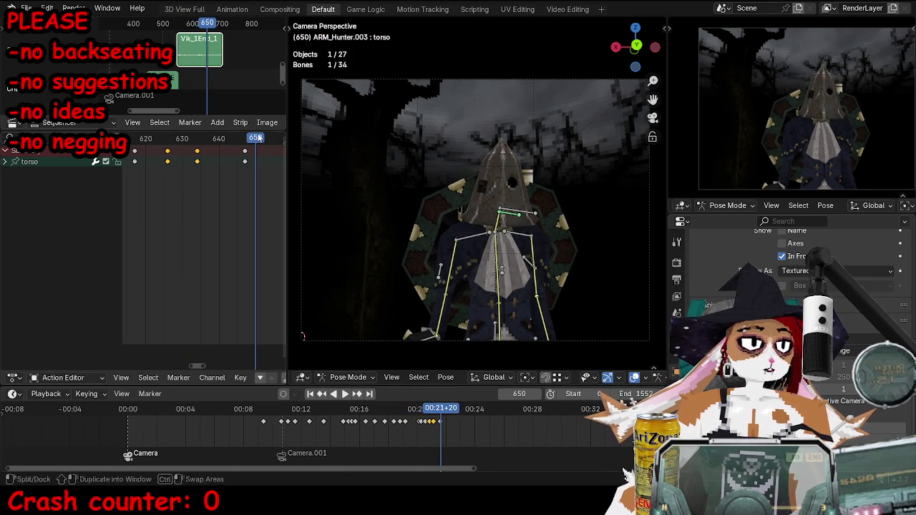
Shift the chosen torso keyframes one frame earlier and replay the retimed animation from frame 607.
left_click_drag(167, 153, 163, 152)
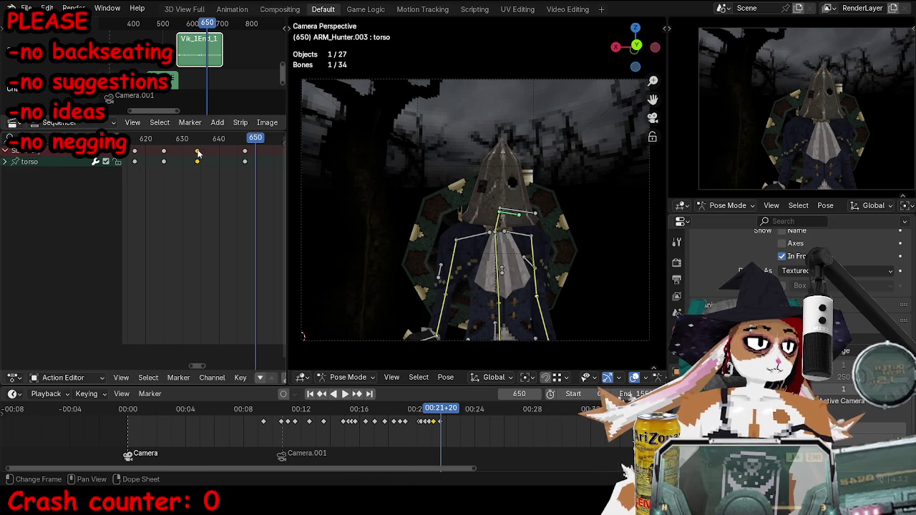
left_click(194, 23)
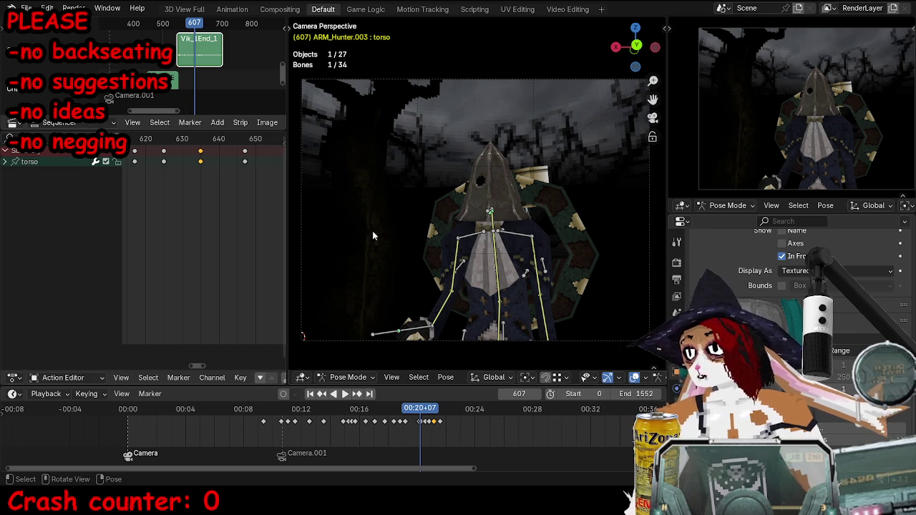
key("space")
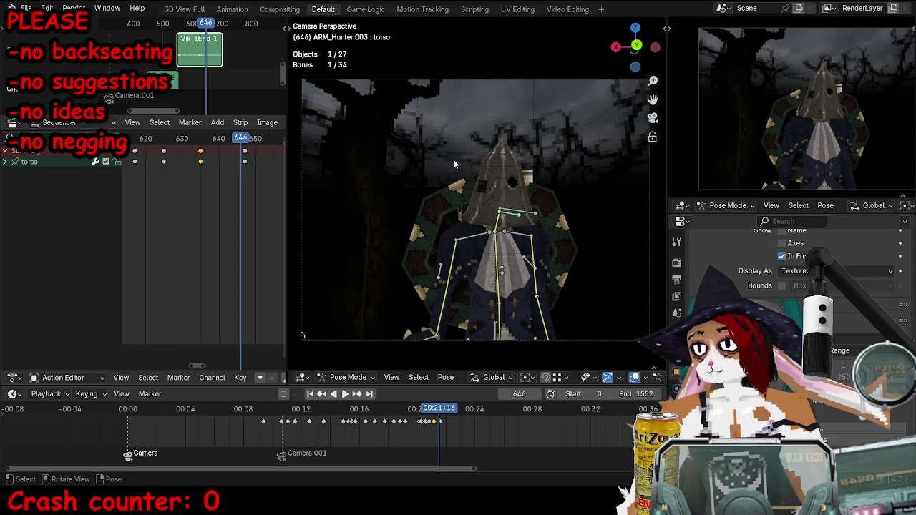
key("shift+ctrl+space")
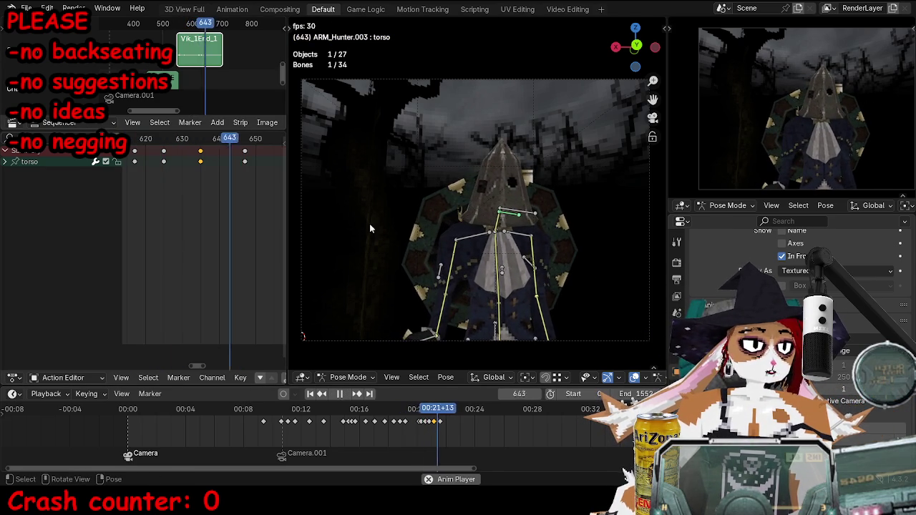
key("space")
left_click(513, 209)
key("Down")
key("Down")
key("Down")
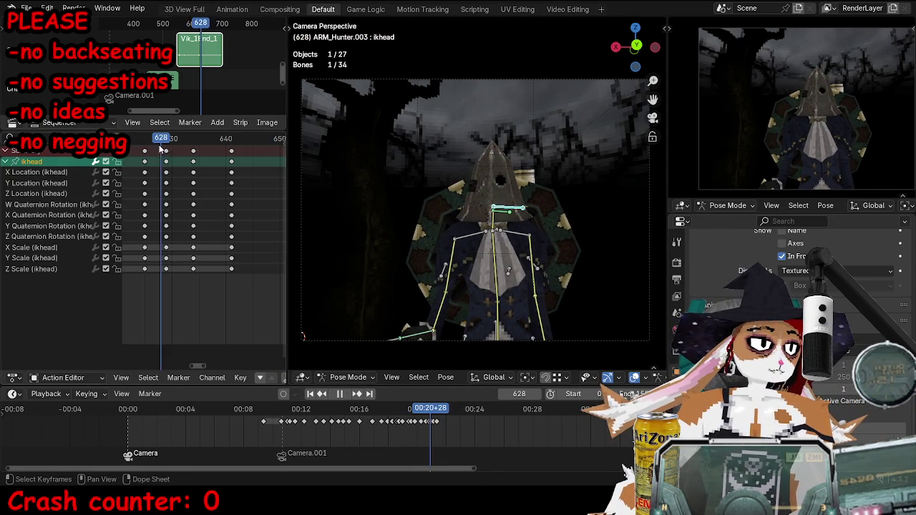
Step to frame 637 and frame the view on the Hunter's hooded head.
left_click(7, 163)
key("Right")
key("Right")
key("Right")
key("Right")
key("Right")
key("Right")
mouse_move(487, 236)
middle_mouse_down()
mouse_move(526, 231)
mouse_move(524, 243)
middle_mouse_up()
scroll(526, 232, "up", 4)
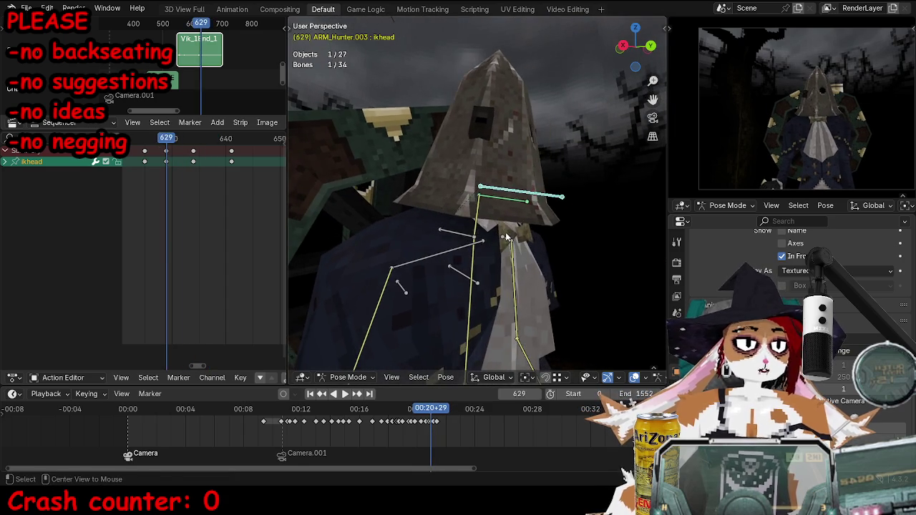
scroll(523, 244, "down", 3, "alt")
scroll(523, 243, "up", 3, "alt")
scroll(556, 242, "up", 4, "alt")
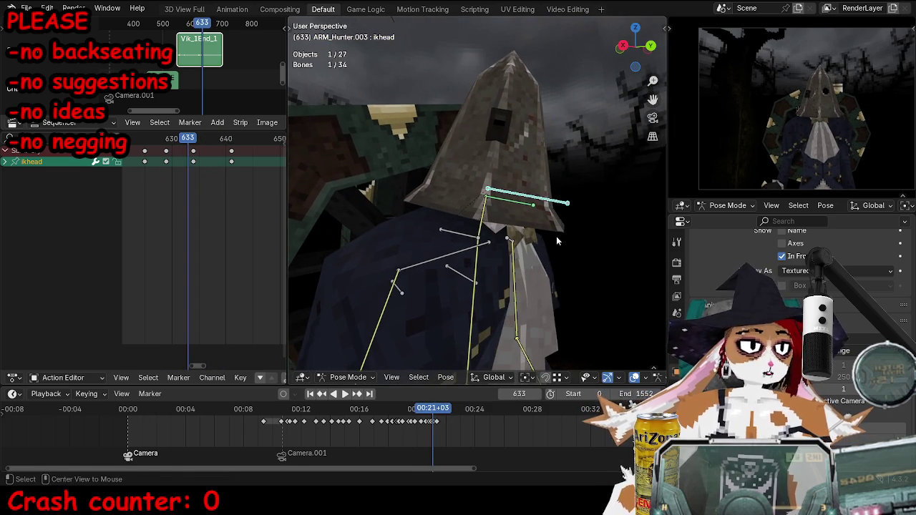
scroll(562, 238, "down", 1, "alt")
Tilt the ikhead bone and key the head pose around frame 634.
key("r")
left_click(576, 230)
key("r")
left_click(599, 225)
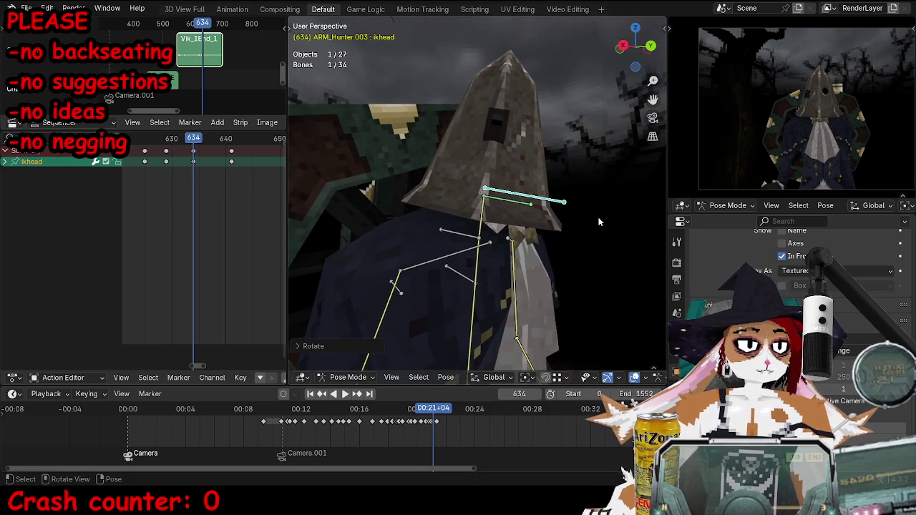
key("i")
scroll(584, 237, "down", 4, "alt")
scroll(585, 236, "down", 3, "alt")
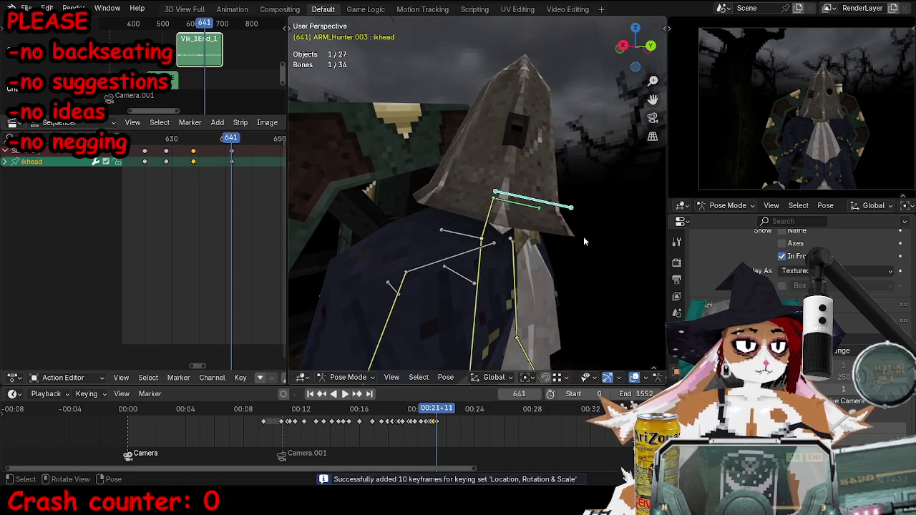
Move the ikhead control to a new position, key it, and play back to check.
key("g")
left_click(566, 232)
key("i")
left_click(157, 138)
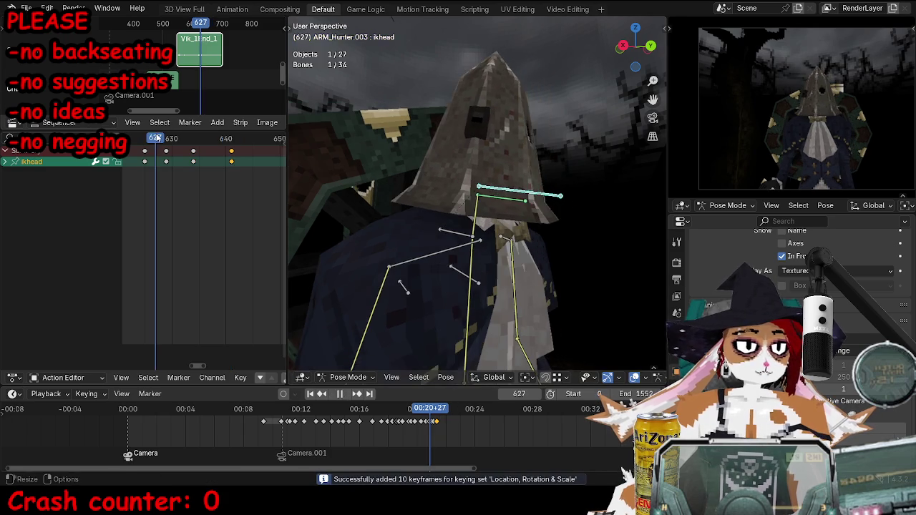
key("space")
key("space")
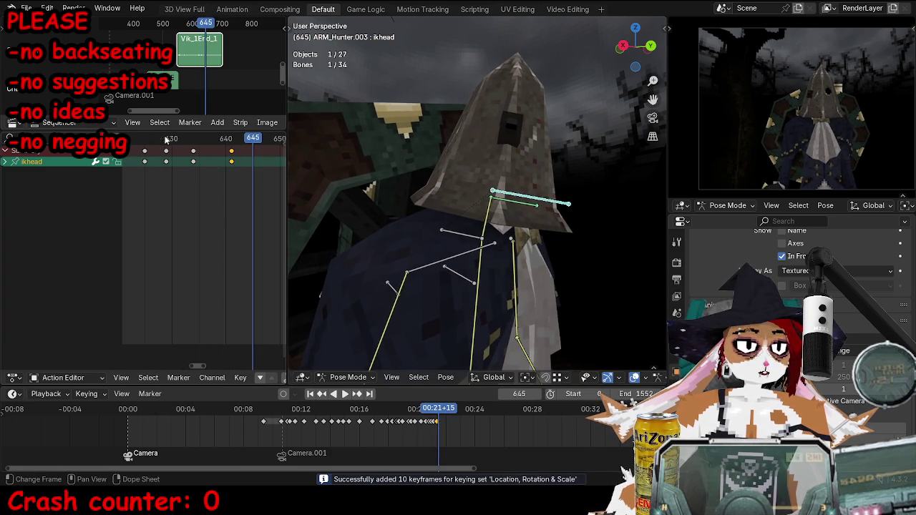
Nudge the ikhead bone, key the adjusted pose at frame 641, and replay from frame 624.
scroll(217, 147, "up", 4, "alt")
key("g")
left_click(598, 222)
middle_click_drag(598, 222, 627, 212)
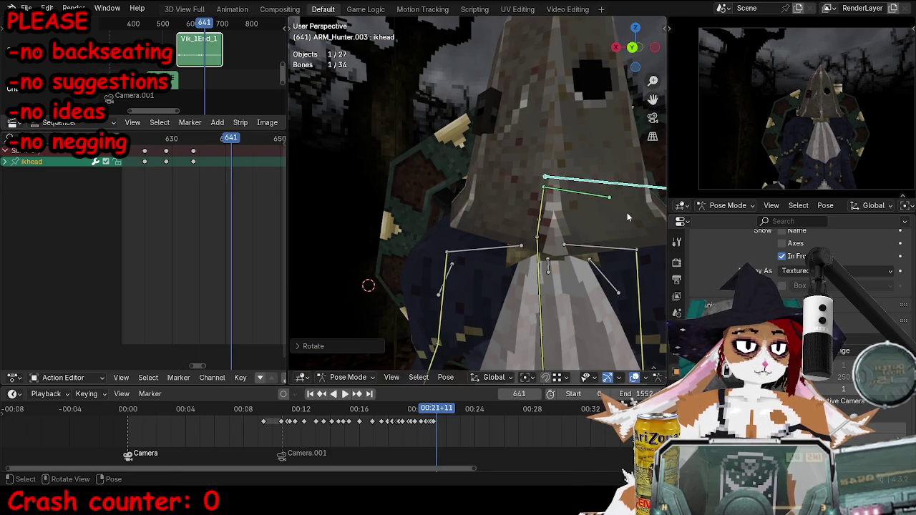
key("i")
left_click(142, 143)
key("space")
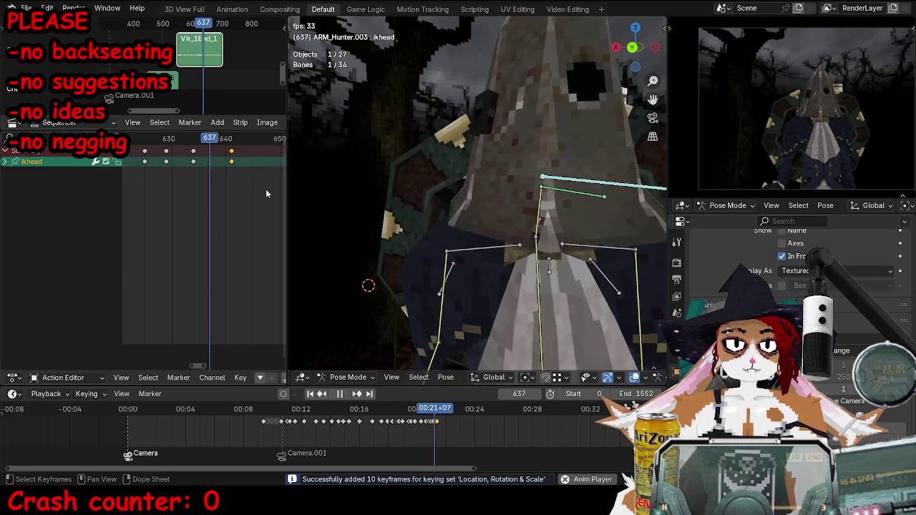
key("space")
middle_click_drag(429, 214, 540, 216)
left_click(476, 210)
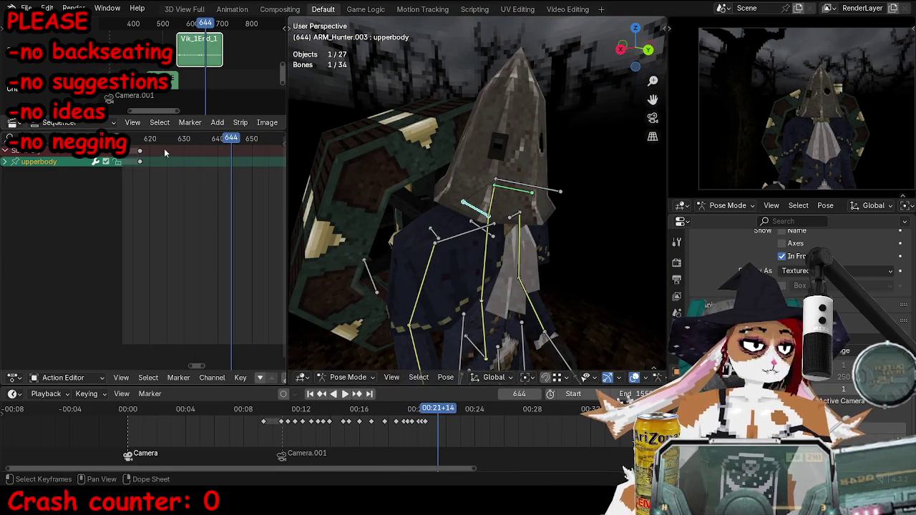
Show the upperbody bone's keyframes and play its animation, returning to frame 617.
scroll(212, 156, "down", 2)
key("Down")
key("space")
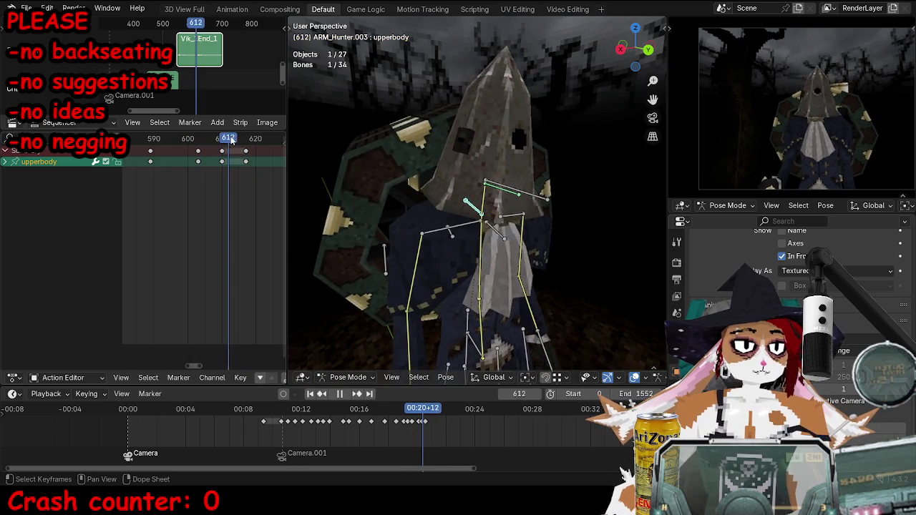
key("Escape")
Move and key the upperbody bone at frames 617 and 625.
key("g")
left_click(452, 173)
key("i")
key("Right")
key("Right")
key("Right")
key("g")
left_click(545, 190)
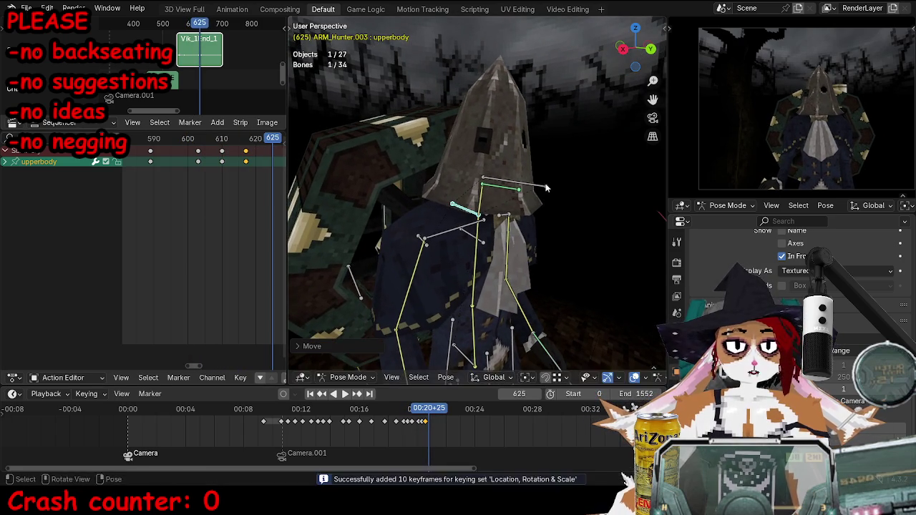
key("Right")
key("Right")
key("Right")
Move the upperbody bone at frame 634, rotate it at frame 645, and review the playback.
key("g")
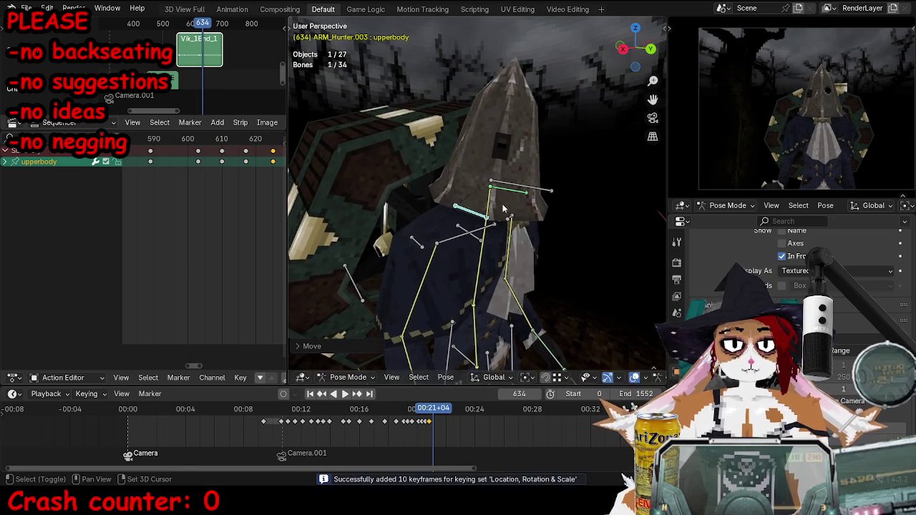
left_click(586, 191)
key("space")
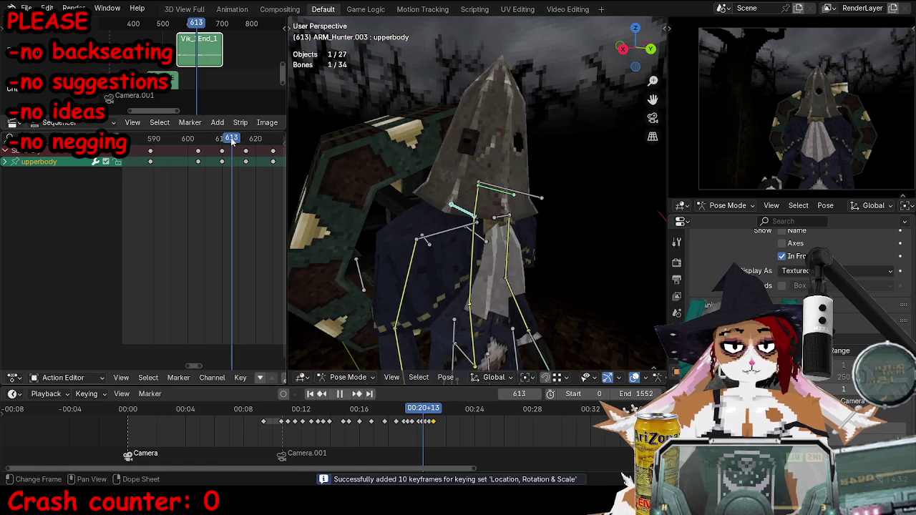
key("space")
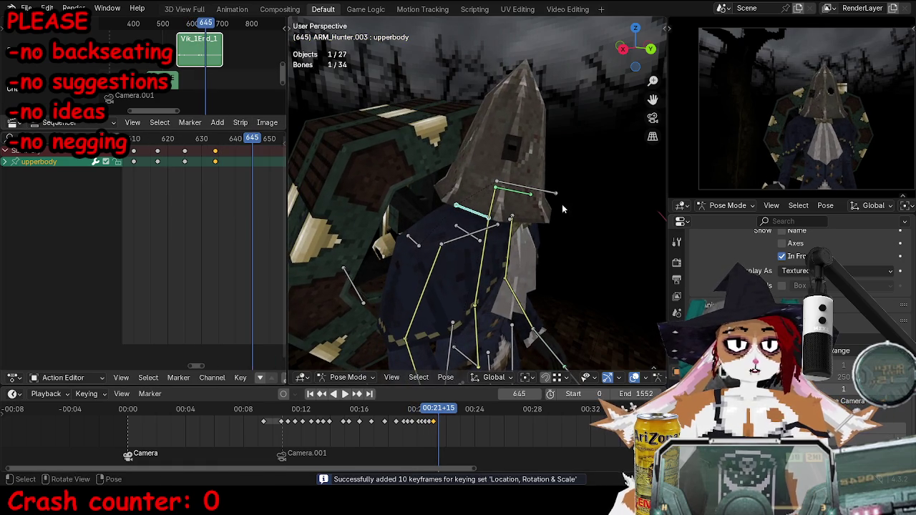
key("r")
left_click(594, 201)
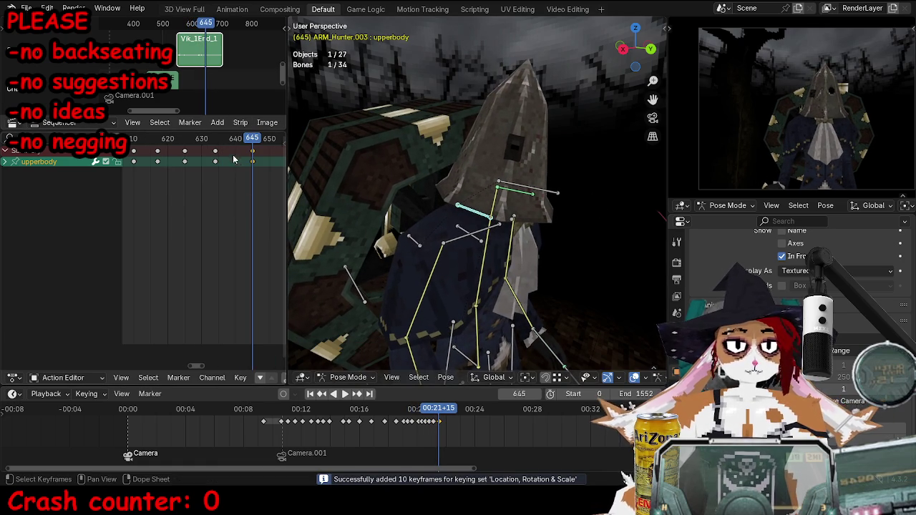
key("space")
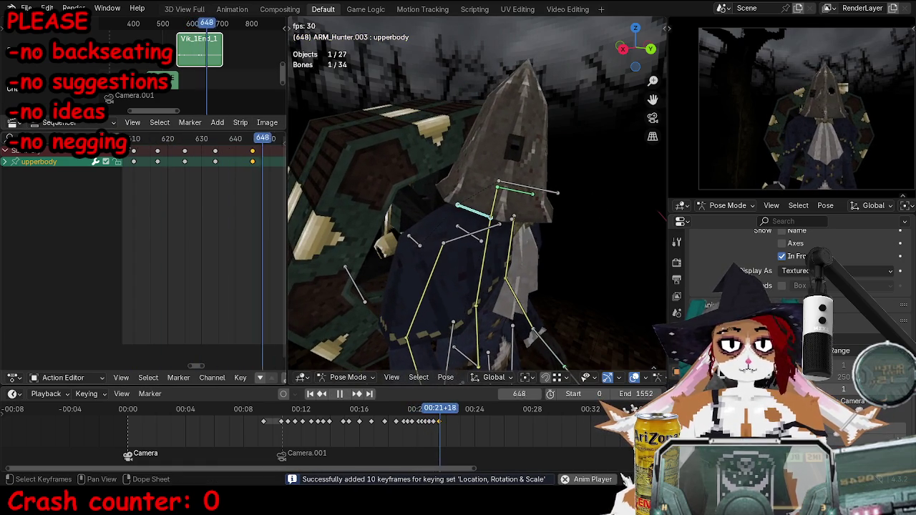
key("space")
View the shot through the scene camera and return the rig to object mode.
middle_click_drag(522, 194, 464, 179)
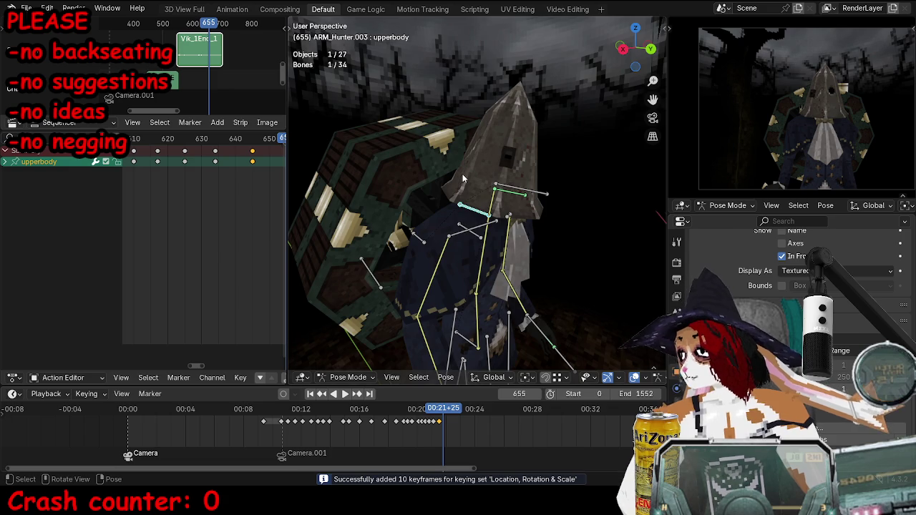
key("KP_0")
key("ctrl+Tab")
key("alt+a")
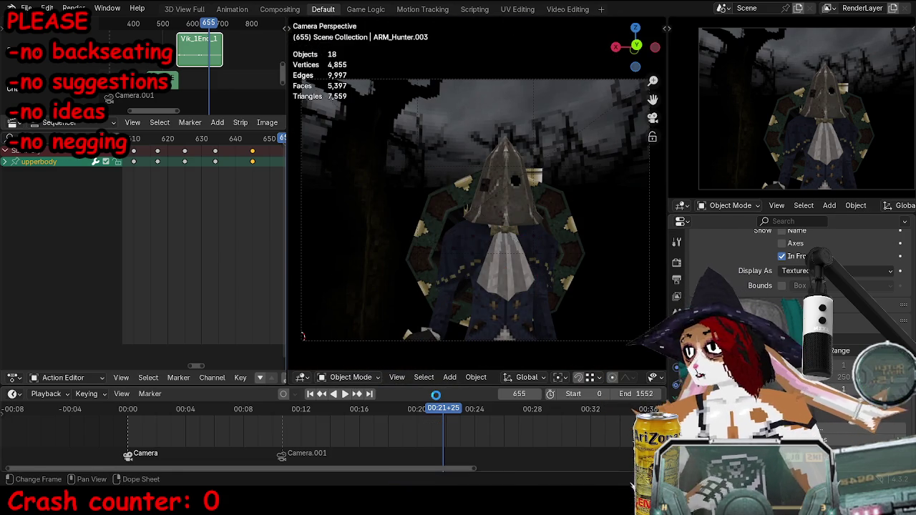
Save the project as TOKTutorialEnd.blend and jump to frame 360.
key("ctrl+s")
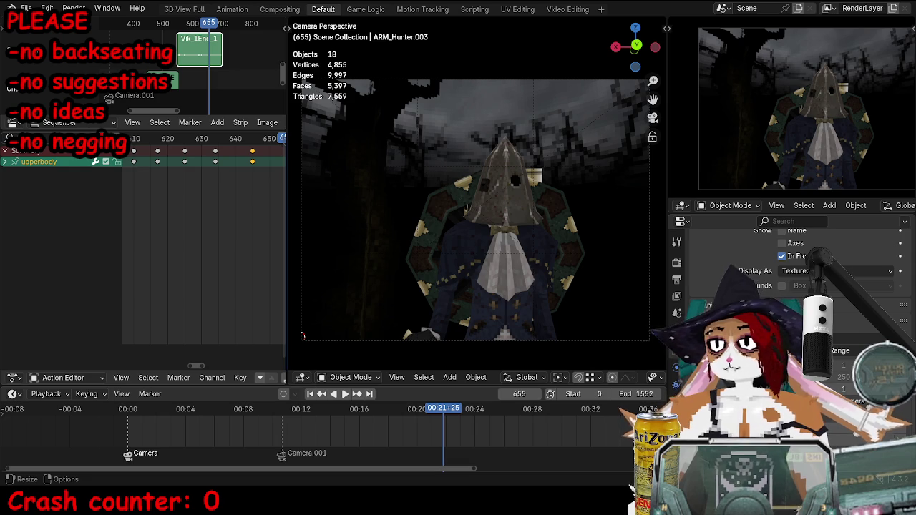
left_click(302, 419)
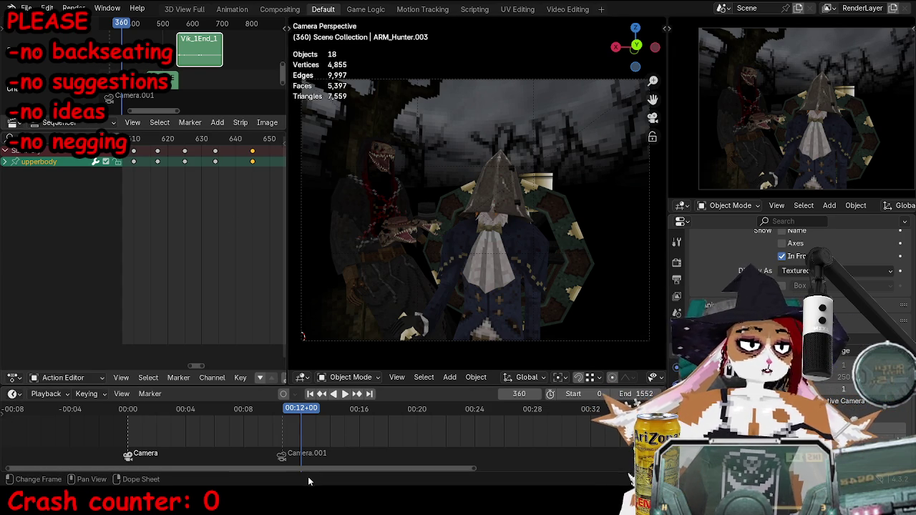
Play the camera shot from frame 360, then replay it from around frame 440.
middle_click_drag(318, 458, 326, 449)
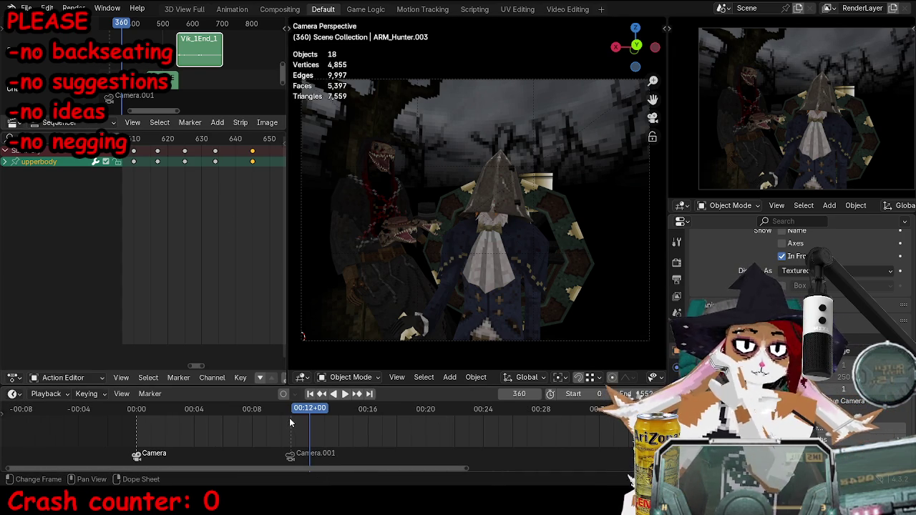
key("space")
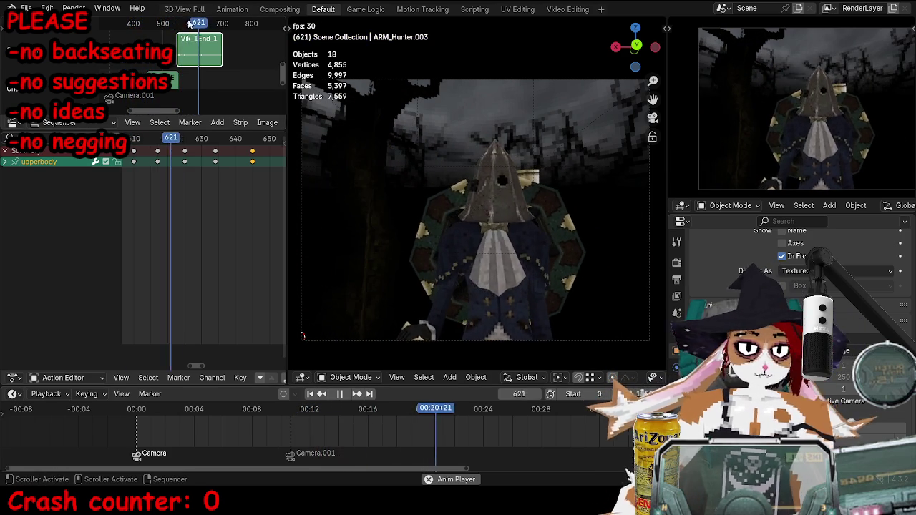
key("space")
left_click(348, 414)
key("space")
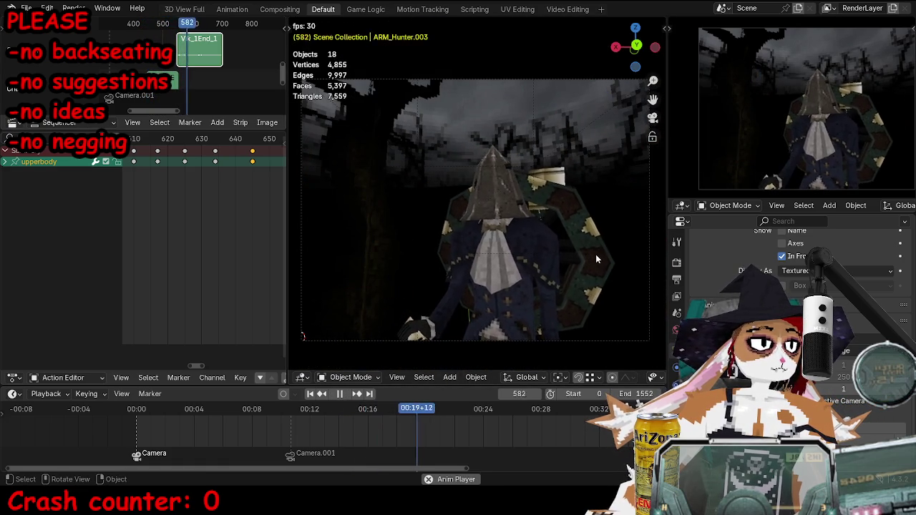
key("space")
mouse_move(522, 237)
middle_mouse_down()
mouse_move(499, 249)
mouse_move(516, 236)
middle_mouse_up()
In pose mode, key the torso pose at frame 575 and calculate its motion path.
key("ctrl+Tab")
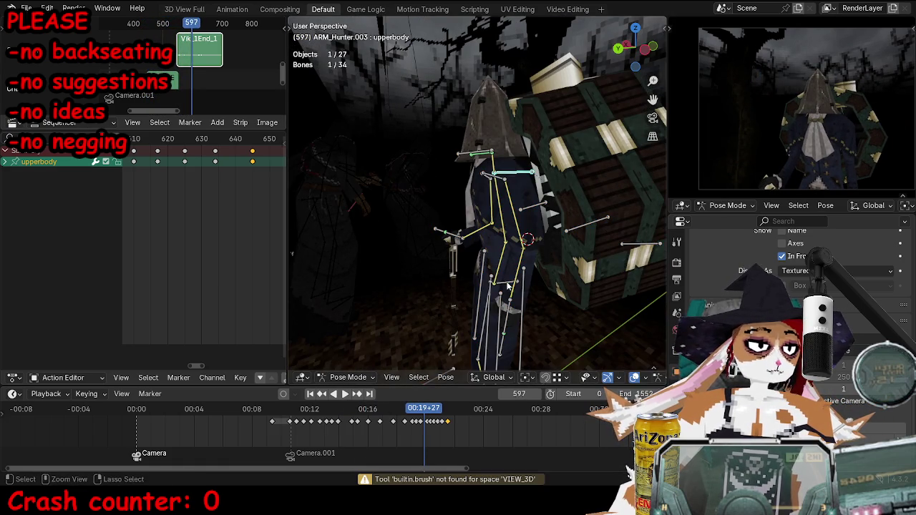
key("KP_0")
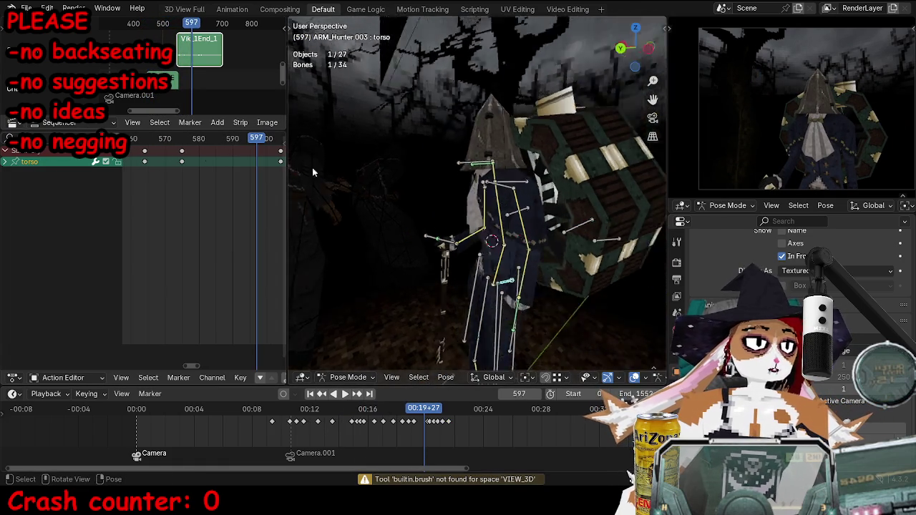
left_click_drag(143, 140, 182, 143)
key("g")
key("Escape")
key("i")
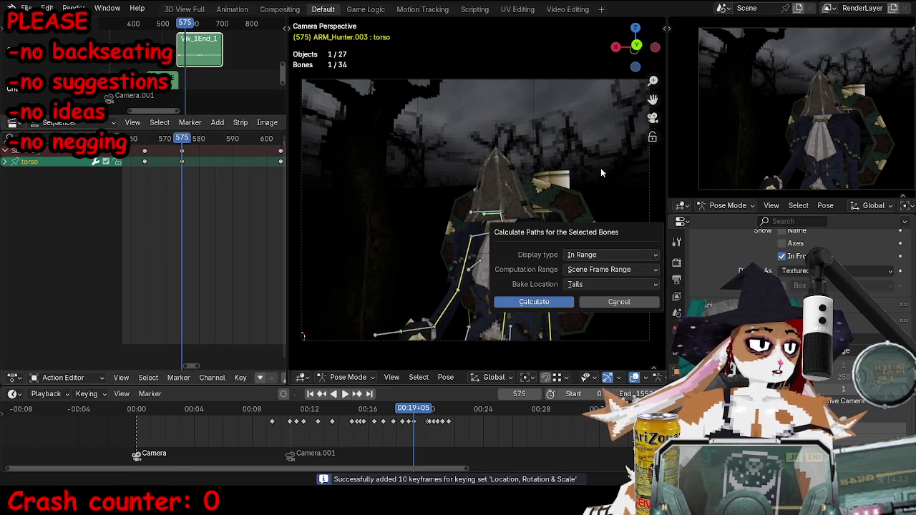
left_click(618, 302)
Key the torso pose at frame 587, replay the animation, and maximize the 3D view.
key("space")
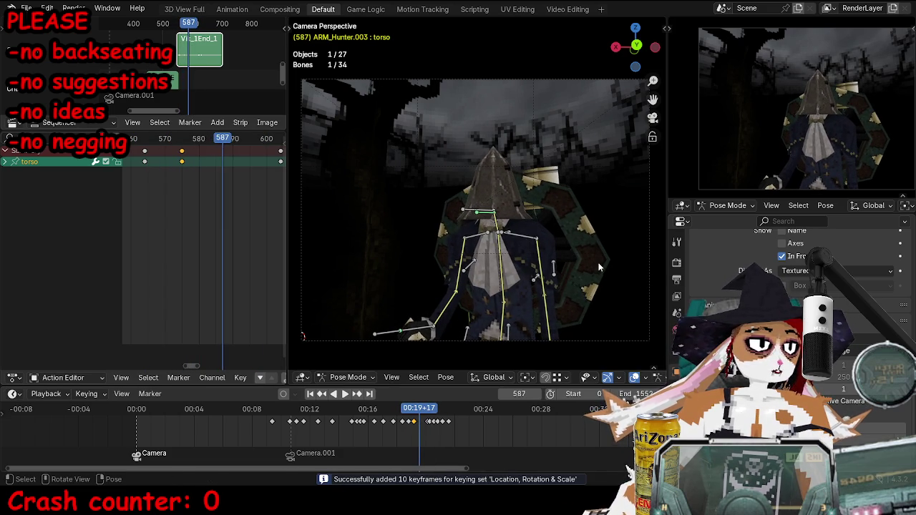
key("i")
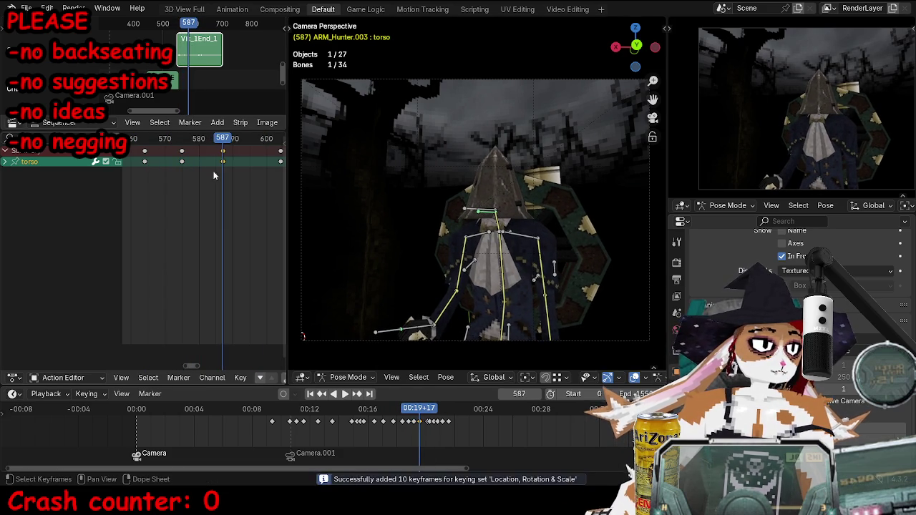
key("space")
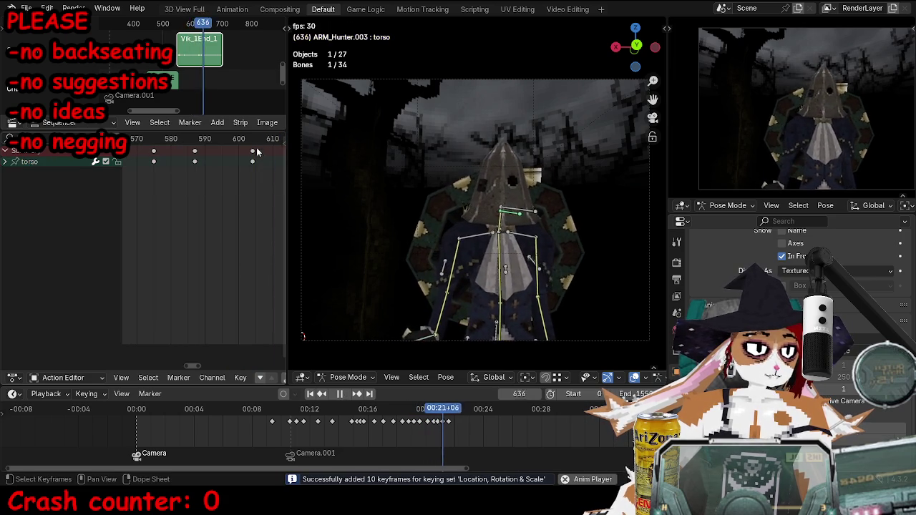
key("Escape")
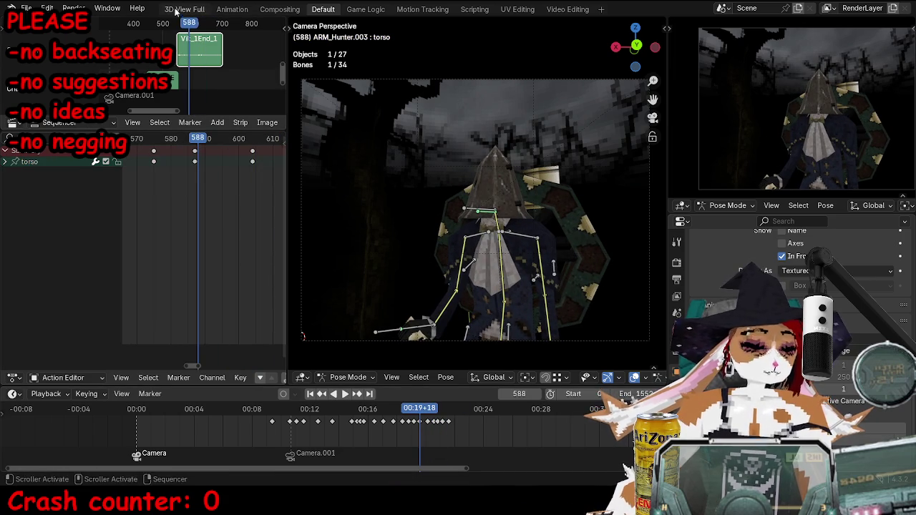
key("ctrl+Tab")
key("ctrl+space")
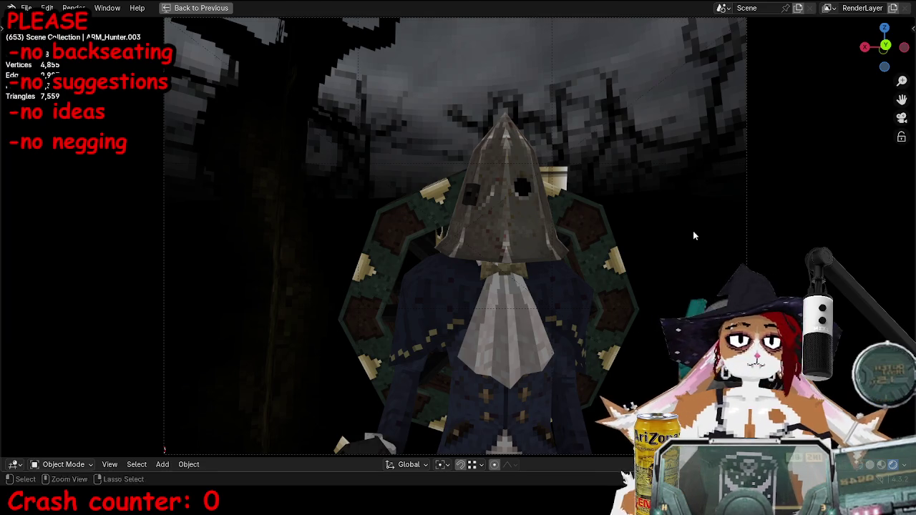
Restore the normal editor layout and adjust the zoom on the view.
key("ctrl+space")
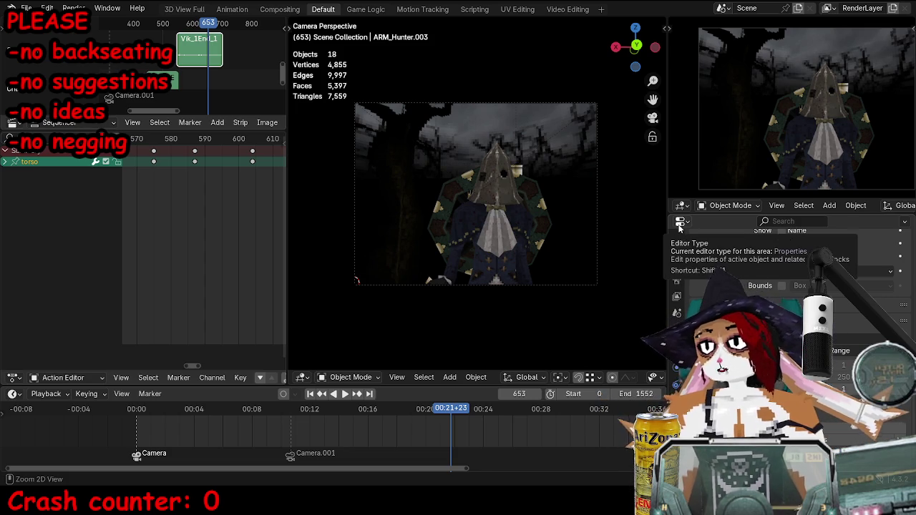
scroll(660, 217, "up", 3)
scroll(645, 216, "down", 2)
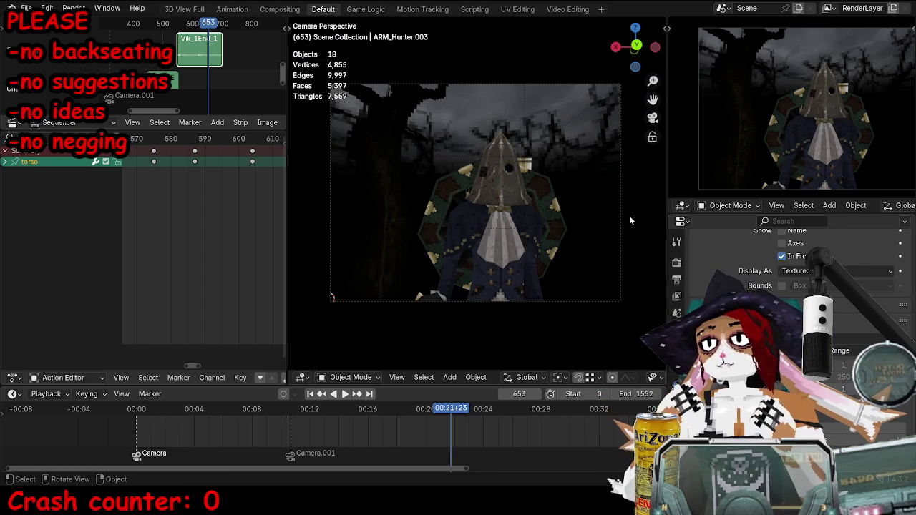
scroll(627, 220, "up", 1)
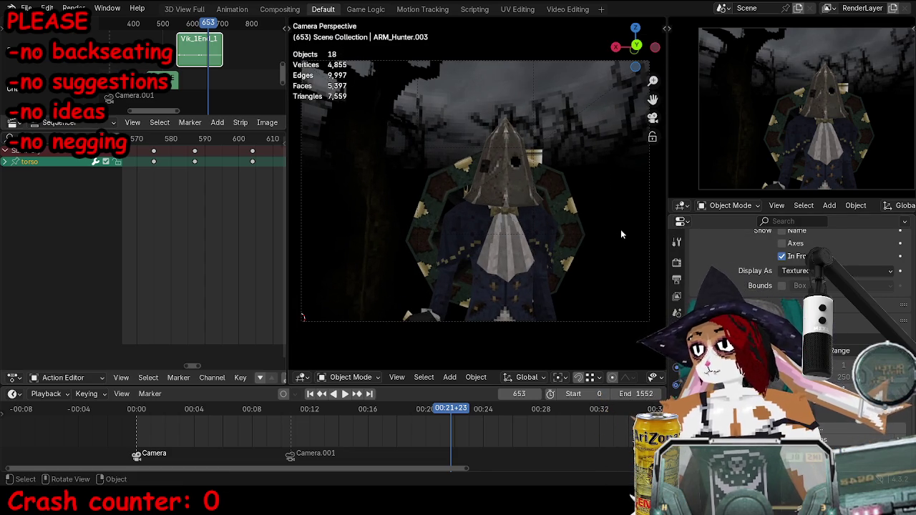
scroll(601, 218, "up", 1)
scroll(561, 232, "down", 1)
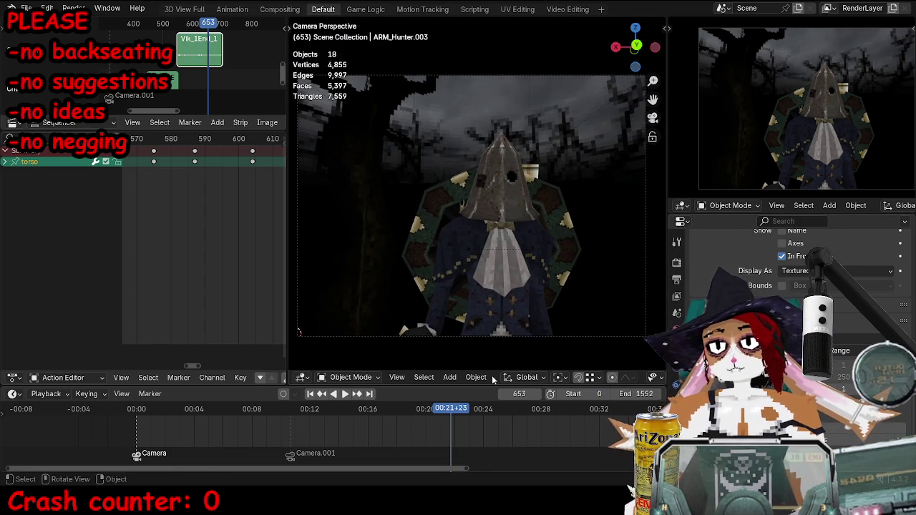
Replay the shot from an earlier frame while scrubbing the timeline, then stop and enter pose mode.
left_click(294, 411)
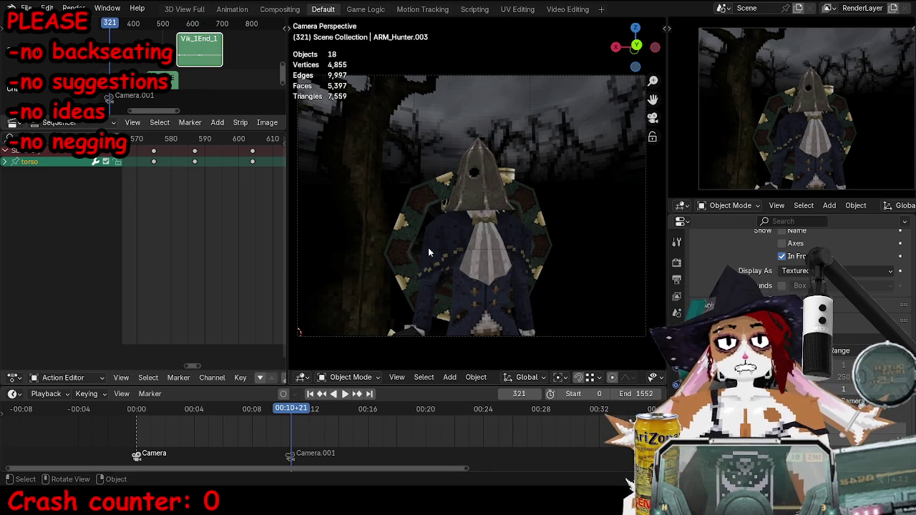
key("space")
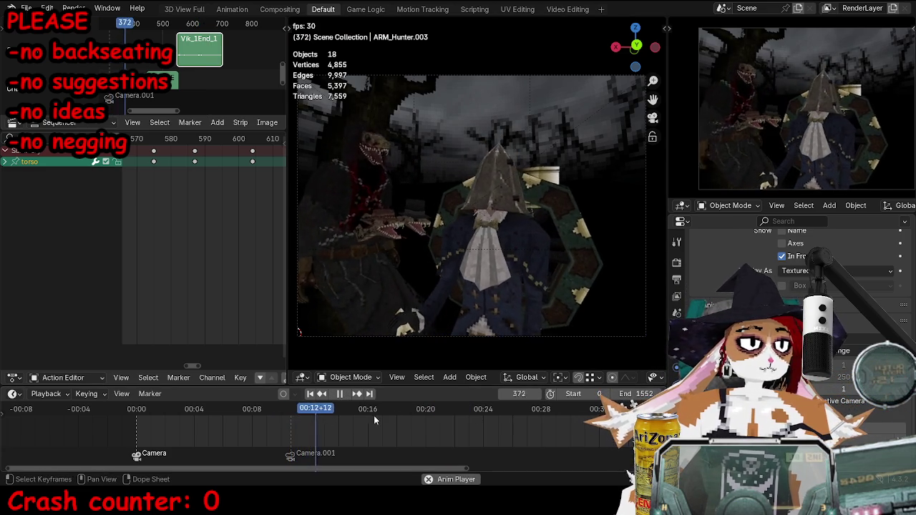
left_click(427, 414)
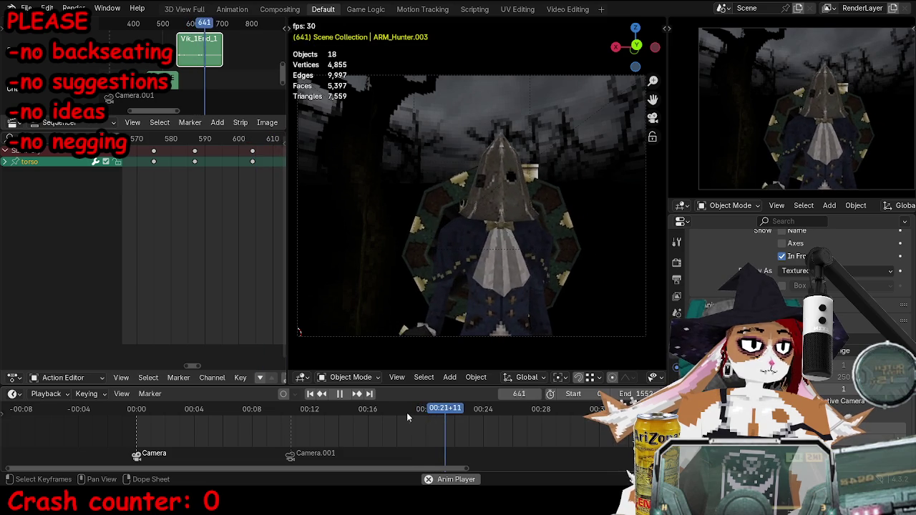
left_click(347, 410)
left_click(399, 412)
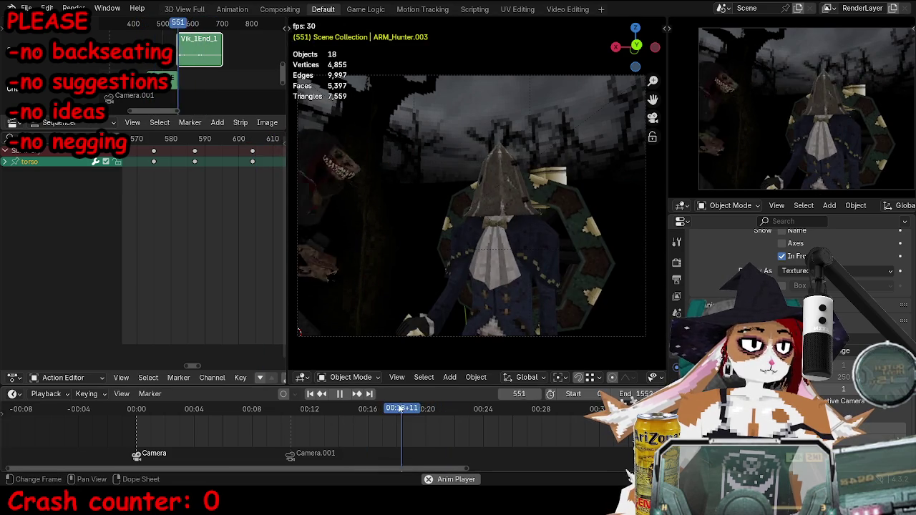
key("space")
key("ctrl+Tab")
scroll(519, 249, "up", 2)
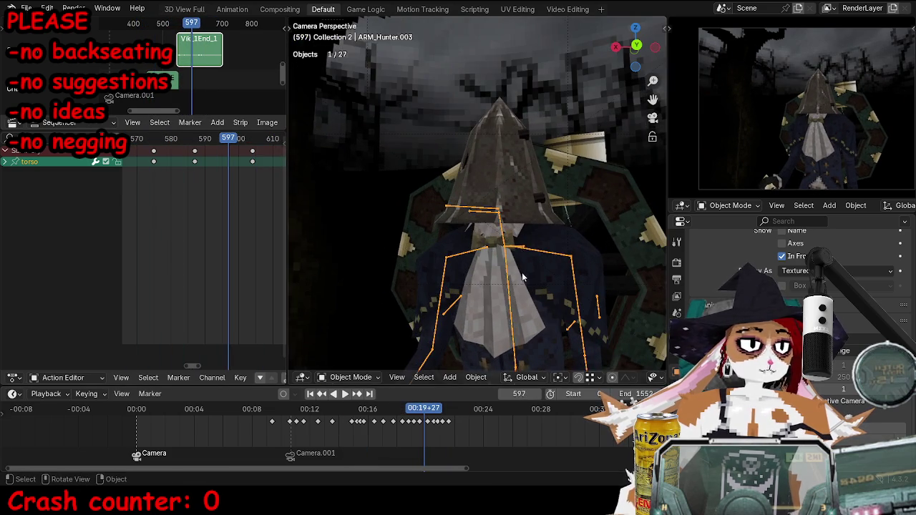
Play to frame 589 and calculate the bone motion paths.
key("space")
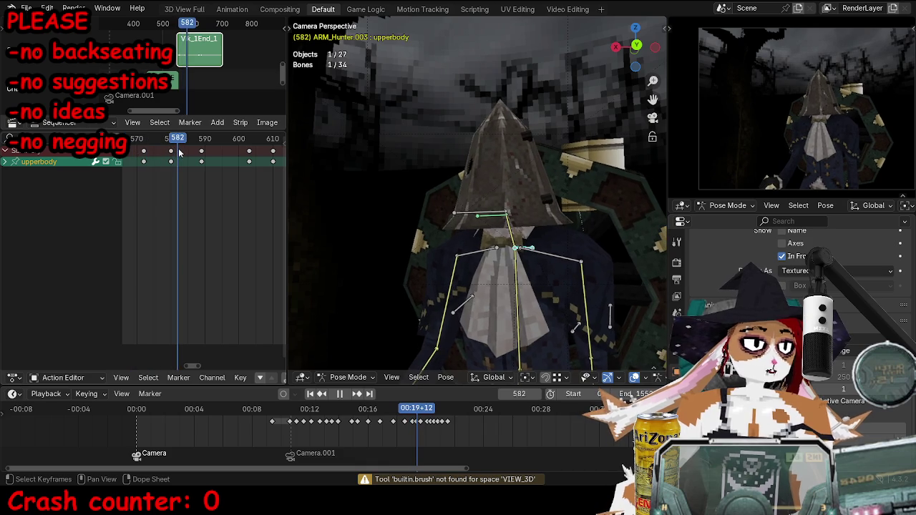
key("space")
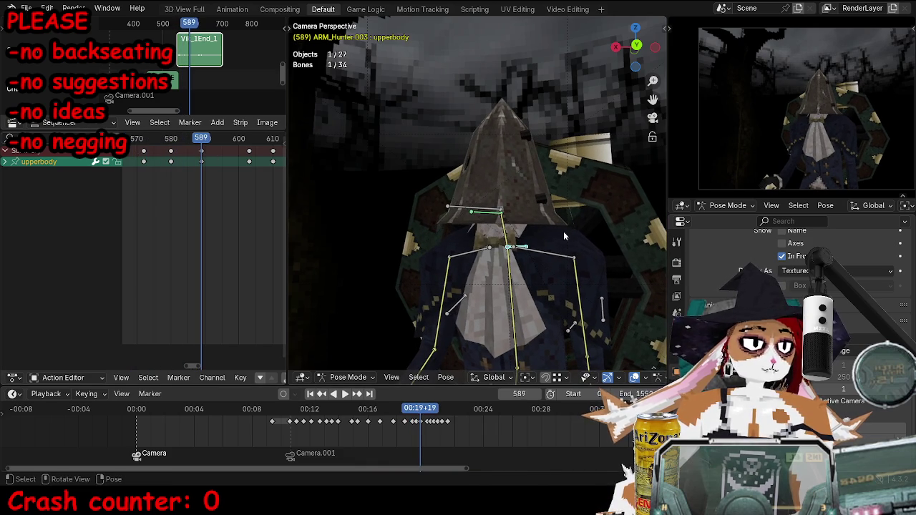
right_click(563, 179)
left_click(563, 231)
left_click(536, 283)
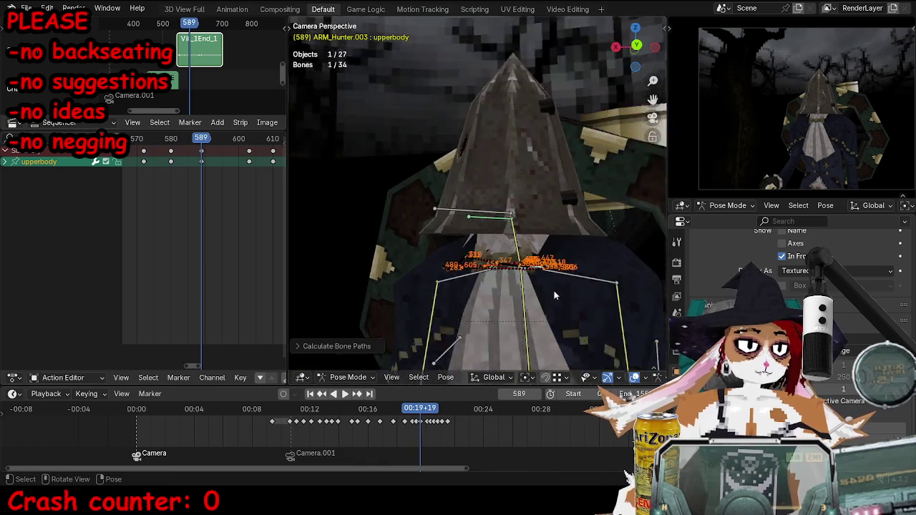
middle_click_drag(540, 307, 572, 203)
scroll(572, 203, "up", 4)
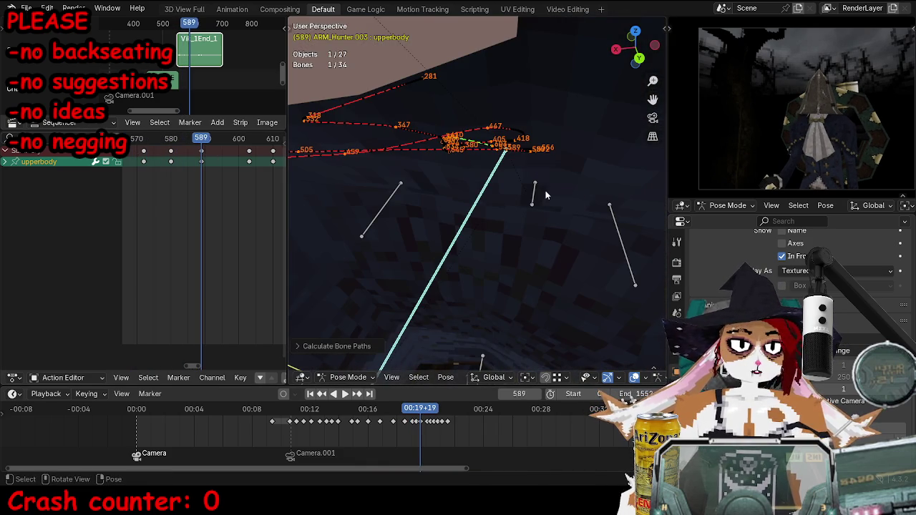
Clear the existing paths and recalculate them with Bake Location set to Heads.
right_click(548, 186)
left_click(549, 188)
right_click(548, 188)
left_click(562, 215)
left_click(602, 218)
left_click(570, 231)
left_click(525, 235)
mouse_move(525, 243)
middle_mouse_down()
mouse_move(492, 216)
mouse_move(530, 105)
mouse_move(516, 186)
middle_mouse_up()
scroll(847, 331, "up", 5)
scroll(848, 330, "down", 3)
scroll(852, 393, "down", 2)
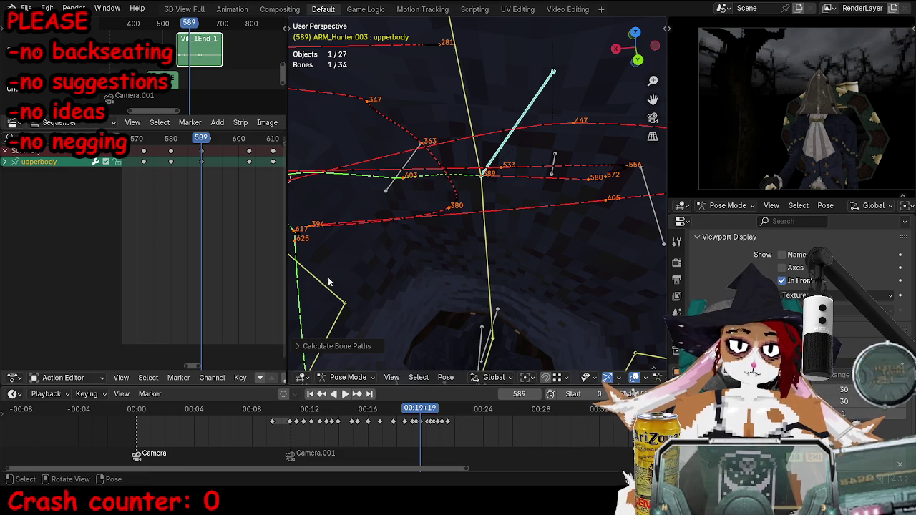
Set the motion path type to Around Frame with 30 frames before.
middle_click_drag(492, 231, 494, 226)
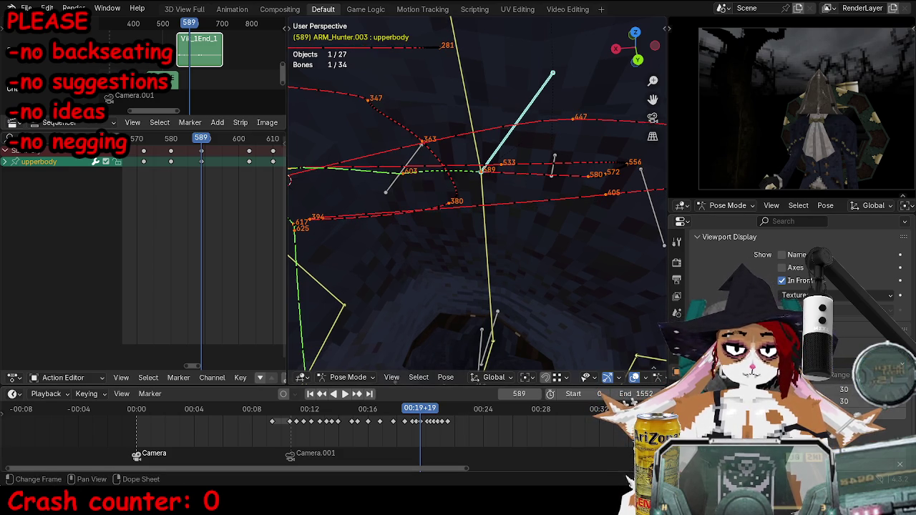
scroll(788, 286, "up", 3)
scroll(787, 286, "down", 5)
scroll(787, 286, "down", 4)
scroll(795, 272, "down", 5)
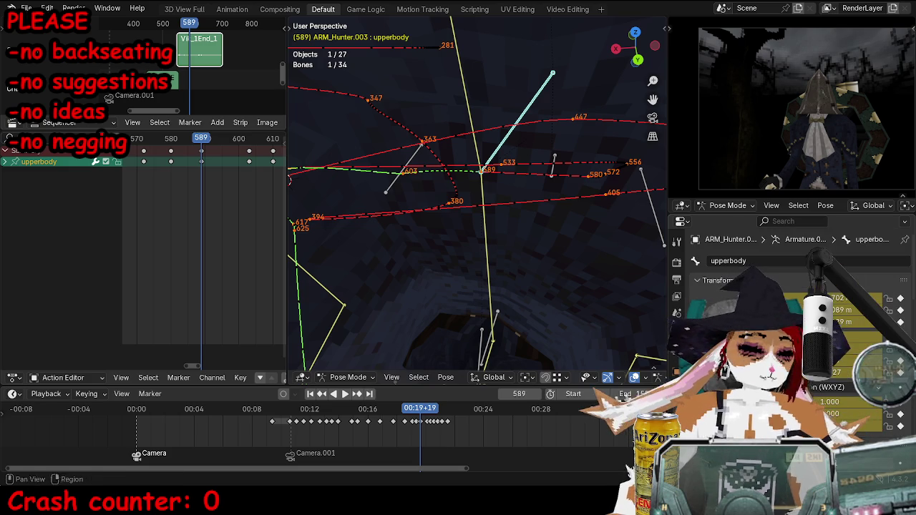
scroll(795, 272, "down", 5)
left_click(845, 255)
left_click(845, 279)
left_click(836, 283)
type("30")
key("Return")
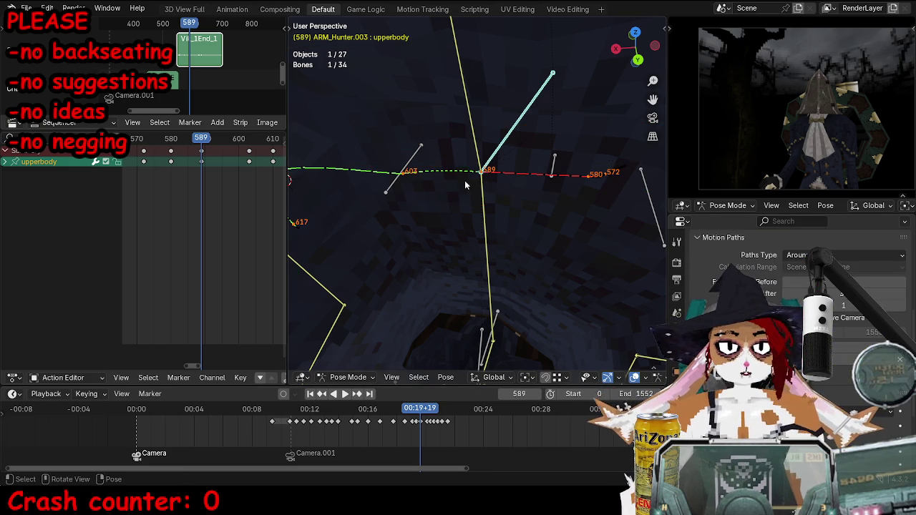
Move the upperbody bone at keyframe 589 and key its new pose.
middle_click_drag(462, 185, 532, 225)
key("Down")
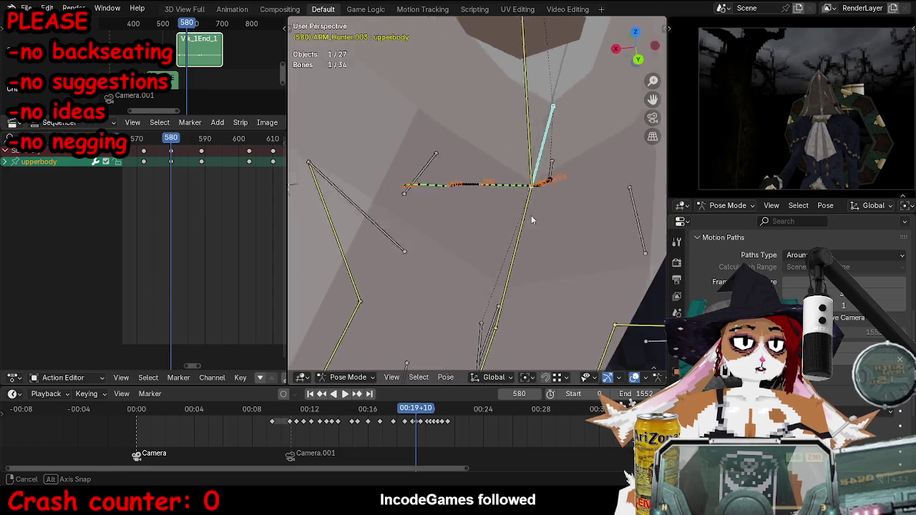
middle_click_drag(532, 225, 592, 244)
key("Right")
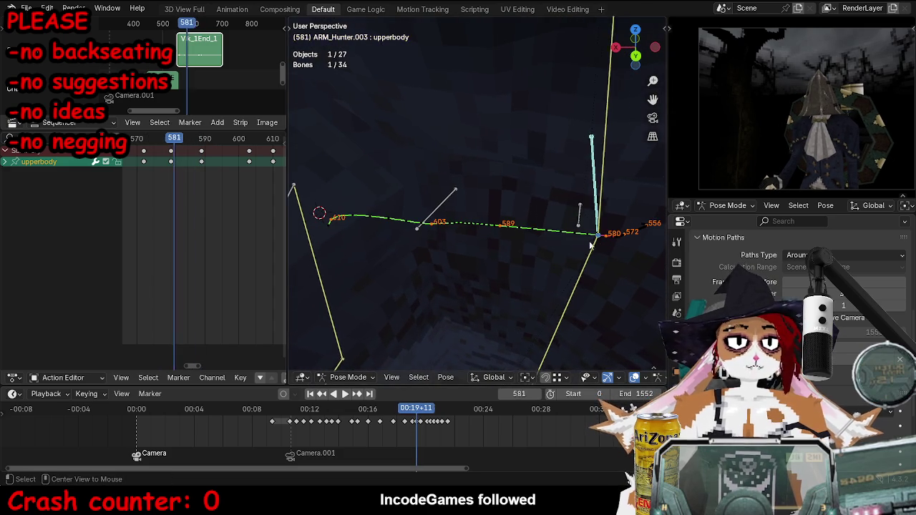
key("Escape")
middle_click_drag(505, 267, 537, 243)
key("g")
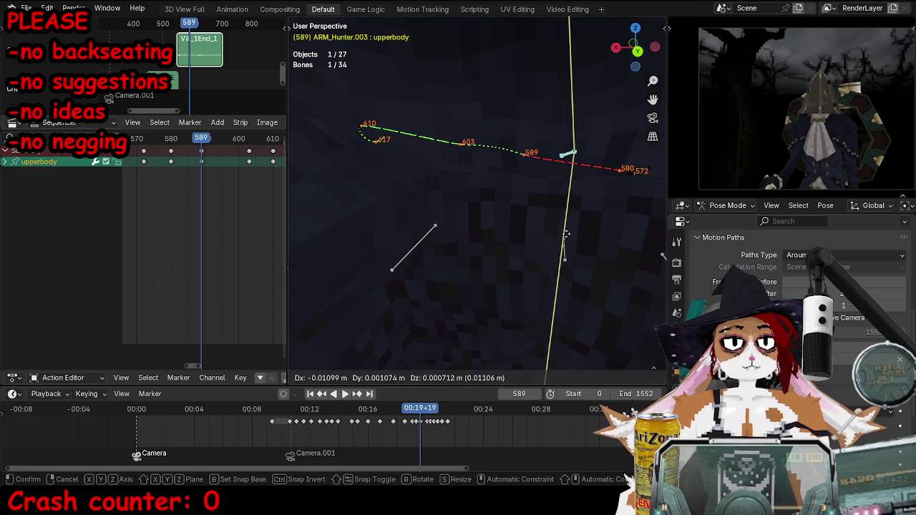
left_click(565, 234)
key("i")
Reposition the upperbody bone at frame 603 and keyframe it.
middle_click_drag(601, 215, 525, 255)
key("Right")
key("Right")
key("Right")
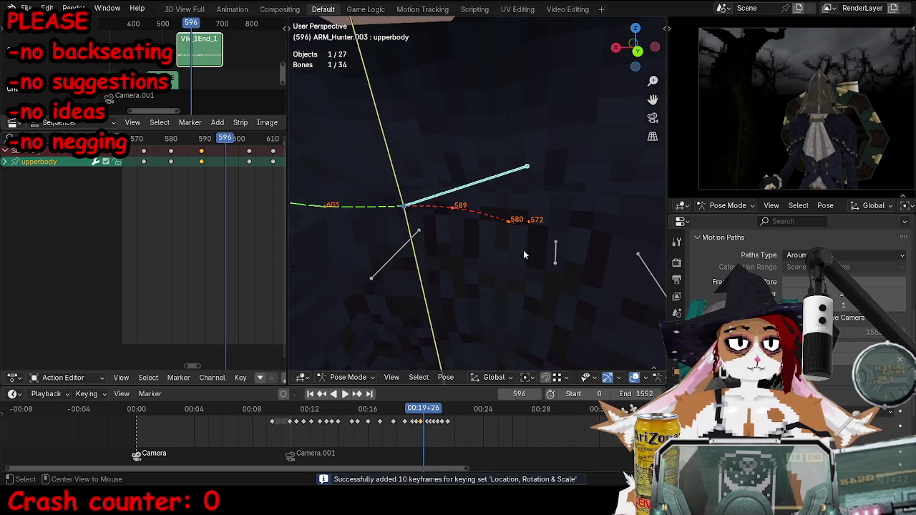
key("Right")
key("Right")
key("Right")
key("Right")
key("Right")
key("Right")
key("g")
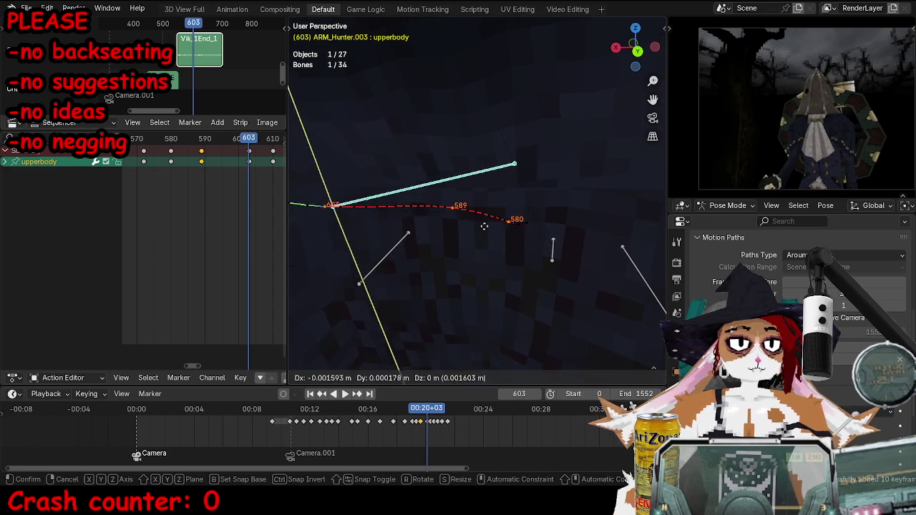
left_click(512, 218)
key("i")
Repose and key the upperbody bone near frame 610, reshaping the path between 603 and 625.
middle_click_drag(513, 216, 504, 221)
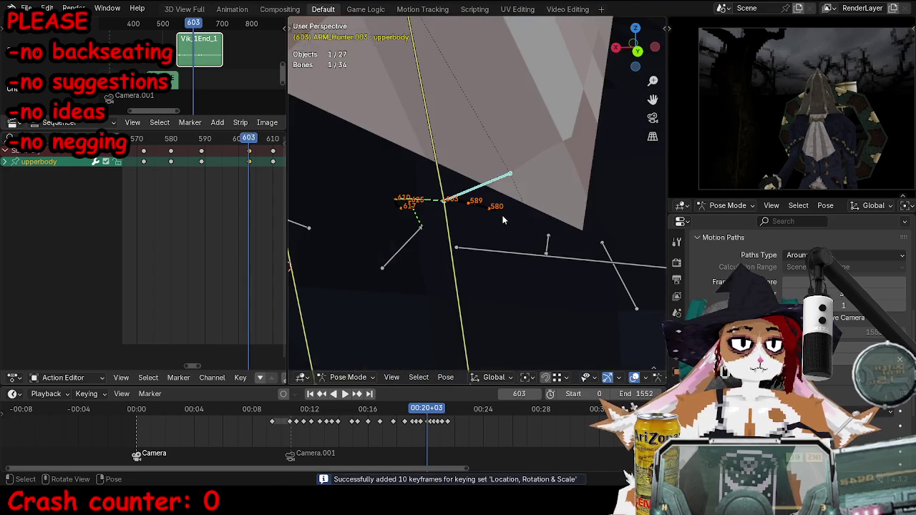
scroll(502, 216, "down", 8, "alt")
scroll(458, 186, "down", 10, "alt")
scroll(419, 183, "down", 6, "alt")
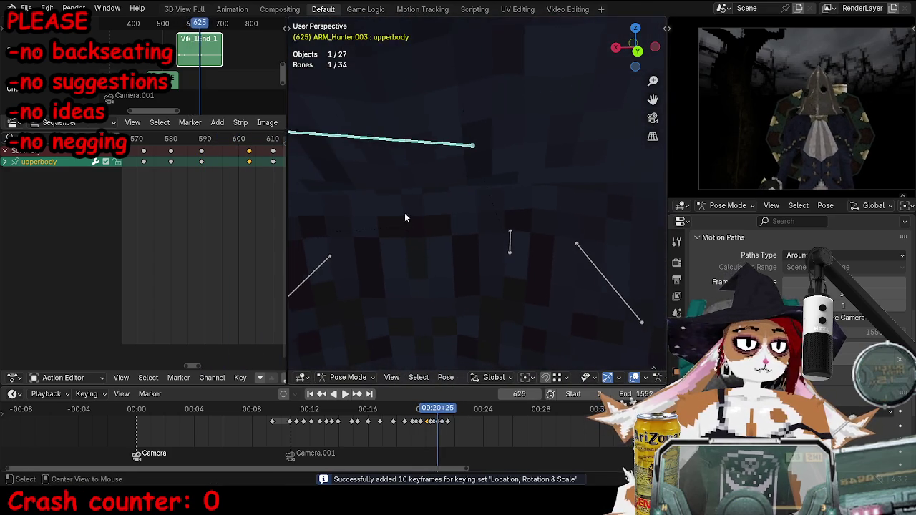
scroll(190, 174, "down", 2)
scroll(370, 182, "up", 6, "alt")
scroll(429, 198, "up", 7, "alt")
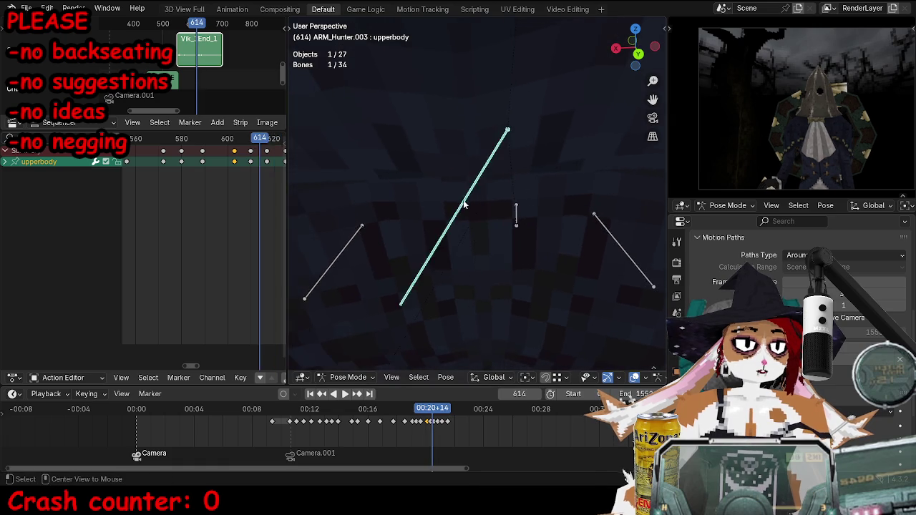
scroll(463, 205, "up", 8, "alt")
scroll(466, 211, "up", 7, "alt")
scroll(505, 210, "down", 4, "alt")
scroll(501, 211, "down", 7, "alt")
key("g")
left_click(527, 187)
key("i")
Play back the animation to check the upperbody motion.
key("space")
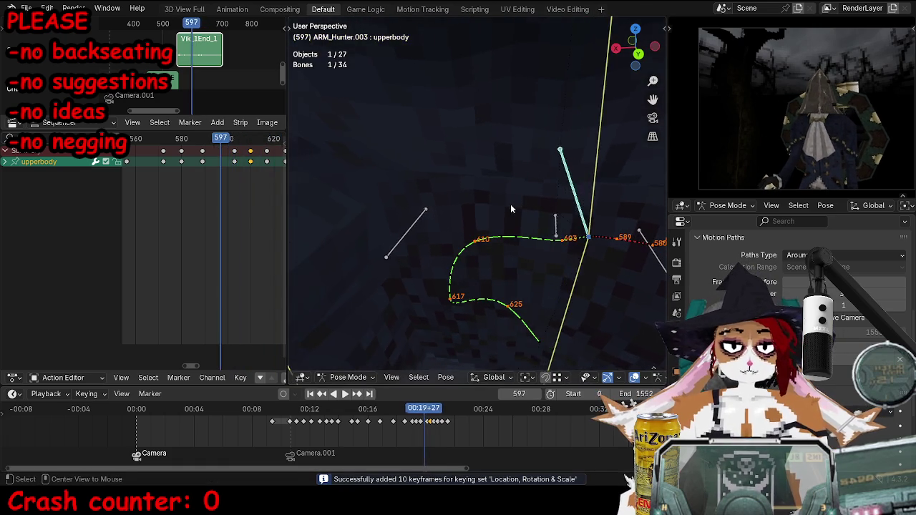
key("space")
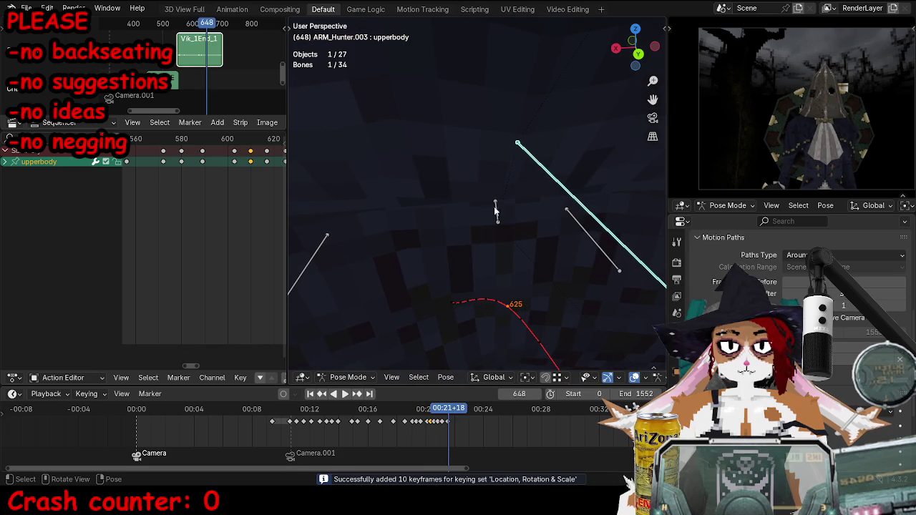
key("space")
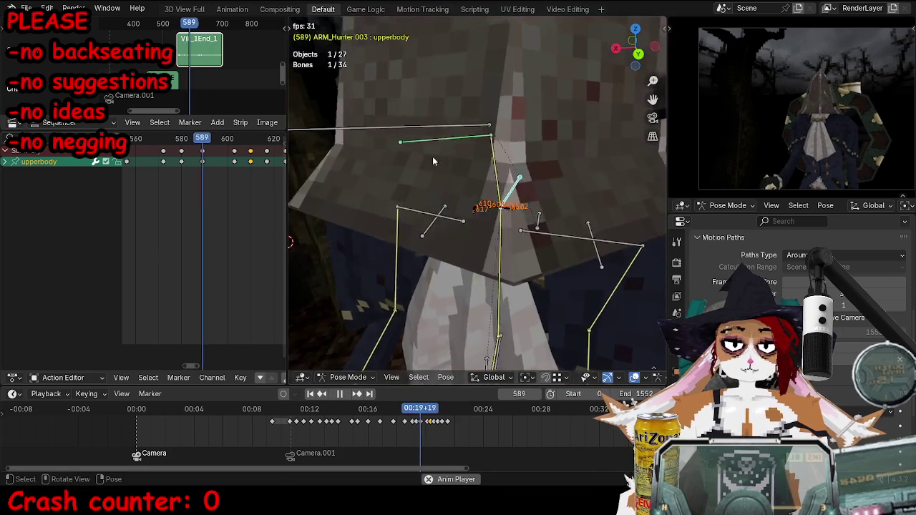
key("space")
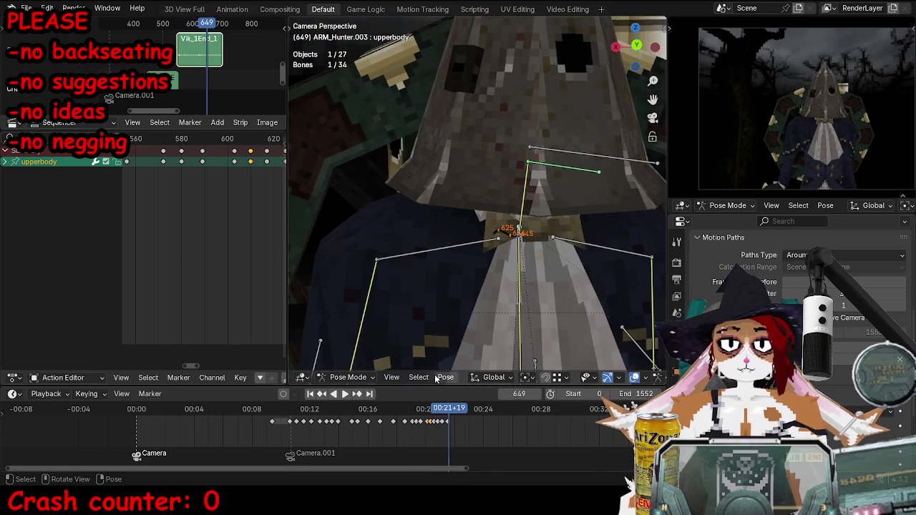
key("space")
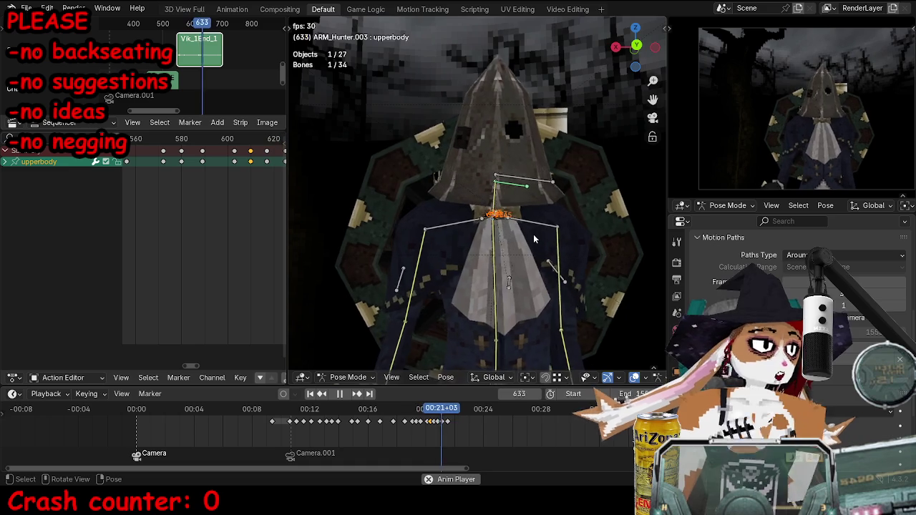
key("space")
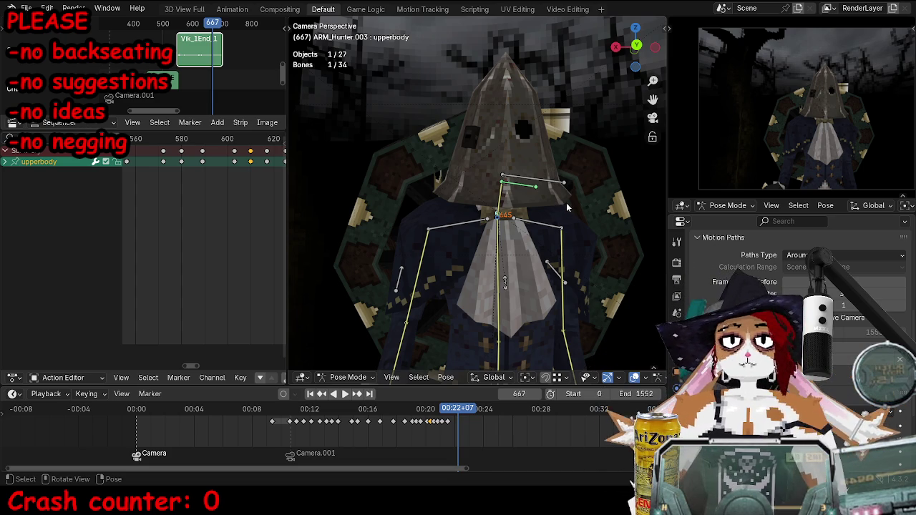
scroll(144, 193, "down", 1)
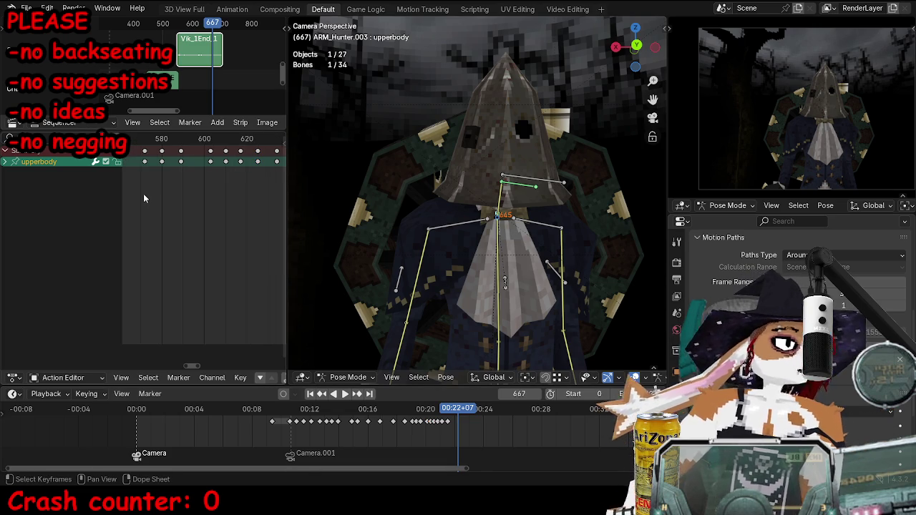
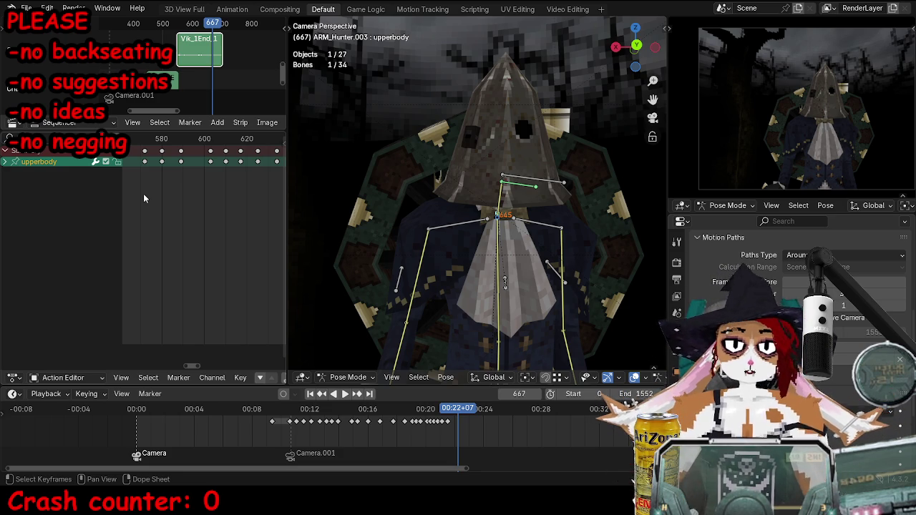
Zoom out the dope sheet and jump back to frame 519.
scroll(208, 308, "down", 3)
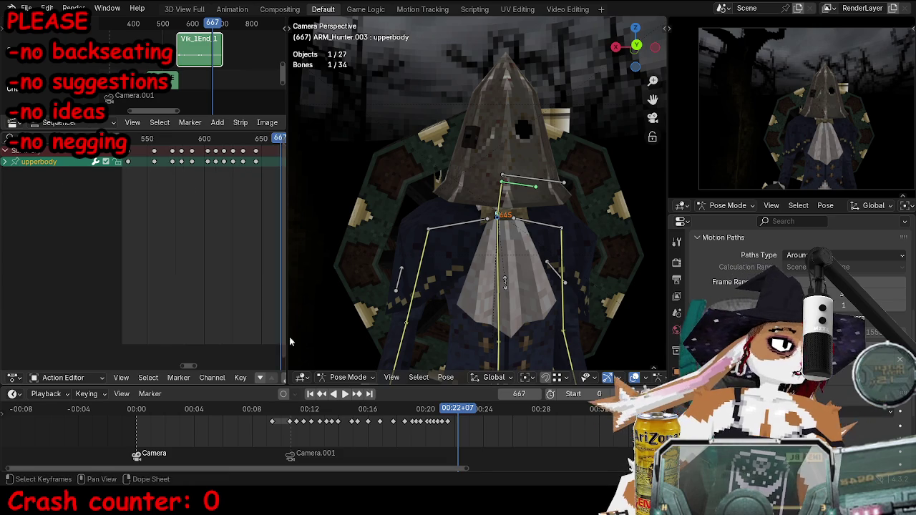
left_click(385, 411)
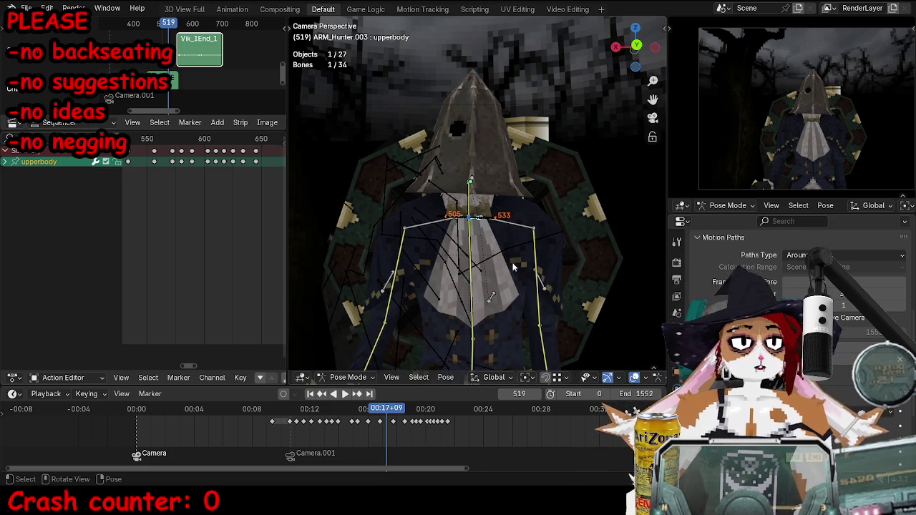
middle_click_drag(210, 199, 207, 199)
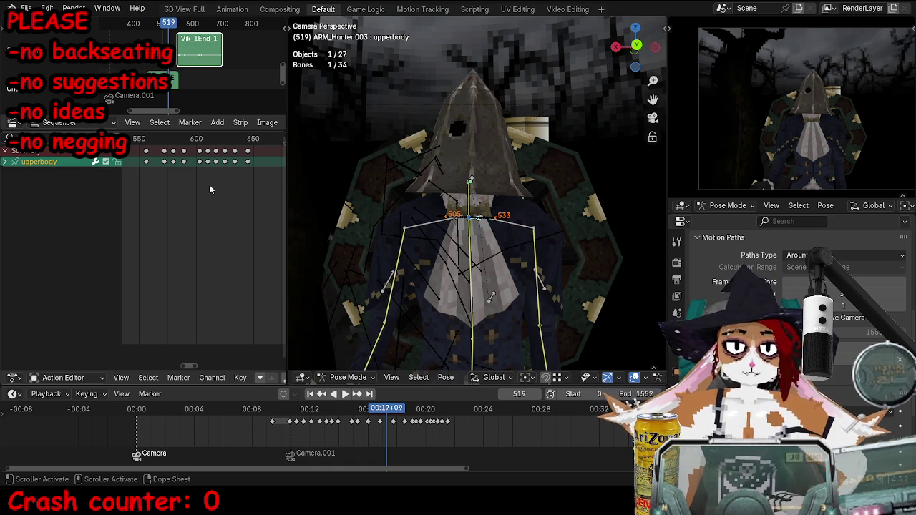
Play from frame 519, stop, recentre the hooded hunter, and play again.
key("space")
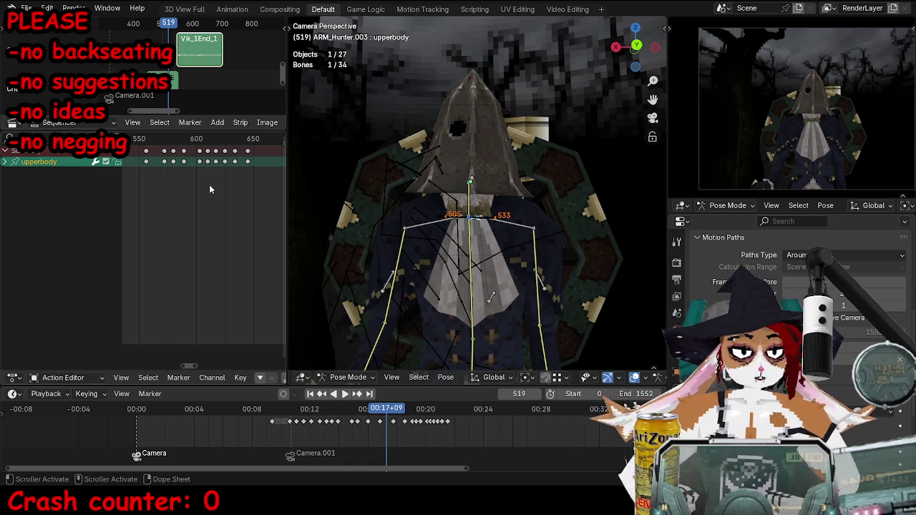
key("Escape")
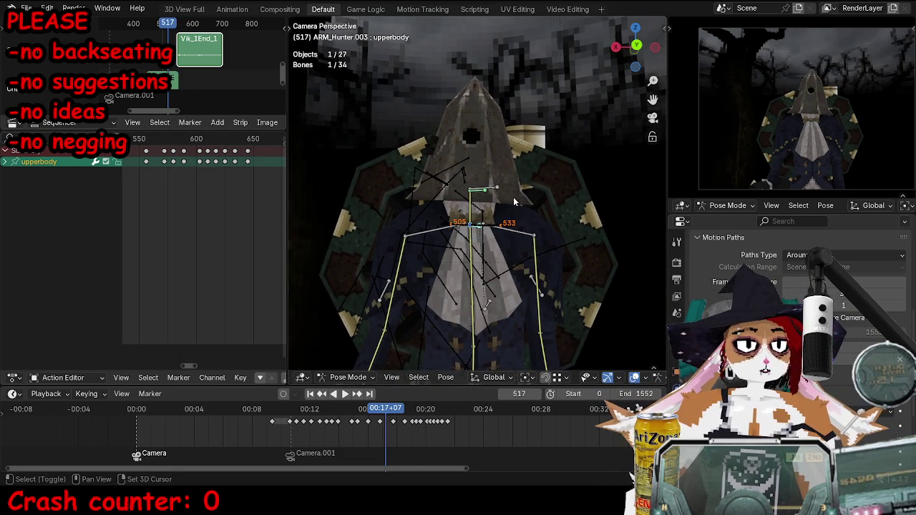
middle_click_drag(501, 198, 476, 233, "shift")
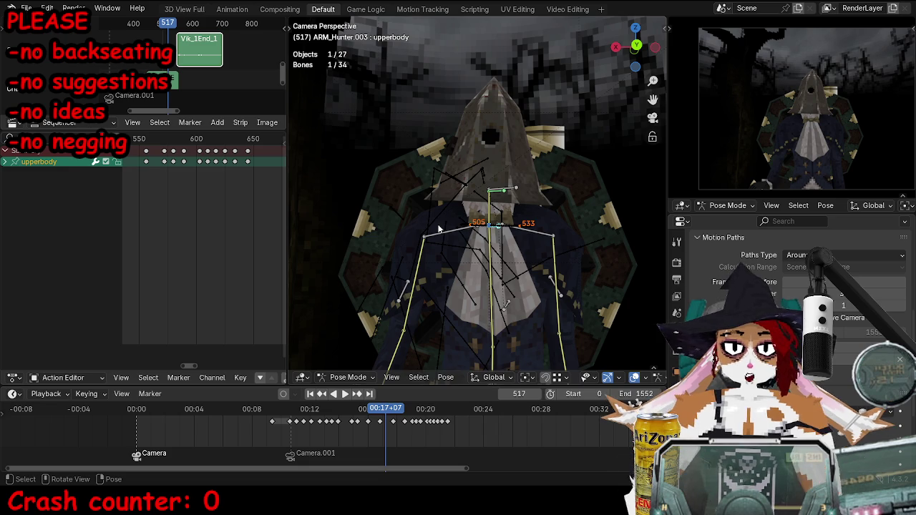
key("space")
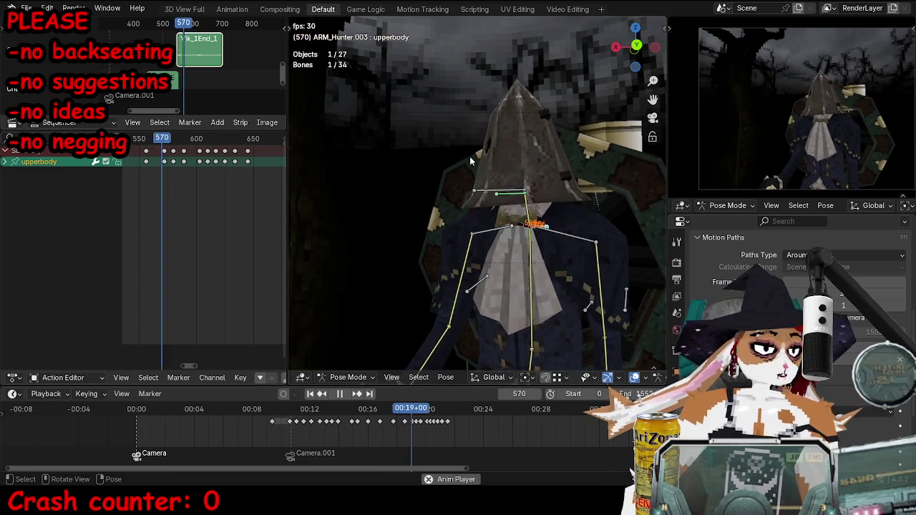
Play and stop the animation between roughly frames 564 and 615.
key("space")
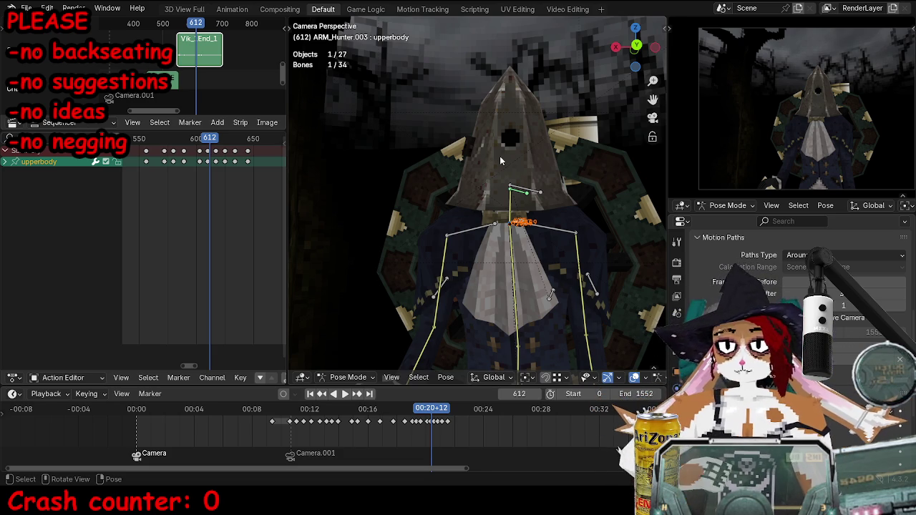
key("space")
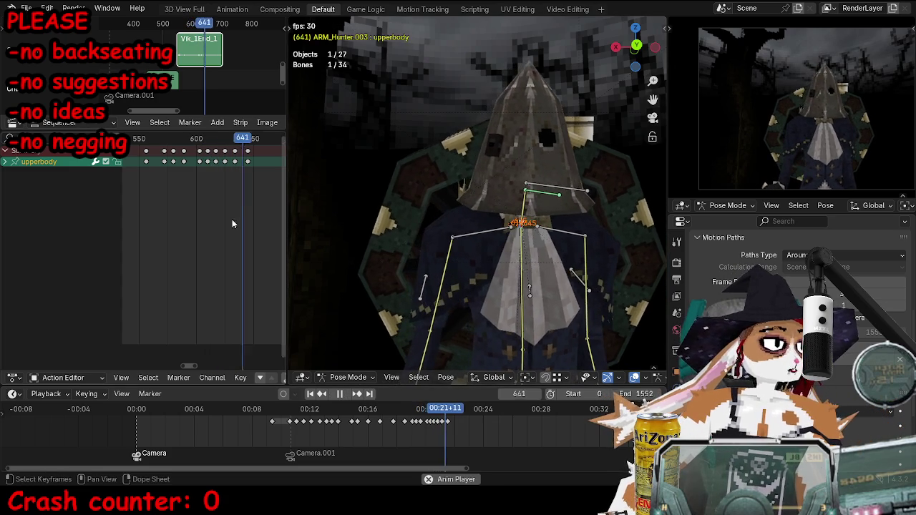
left_click(145, 142)
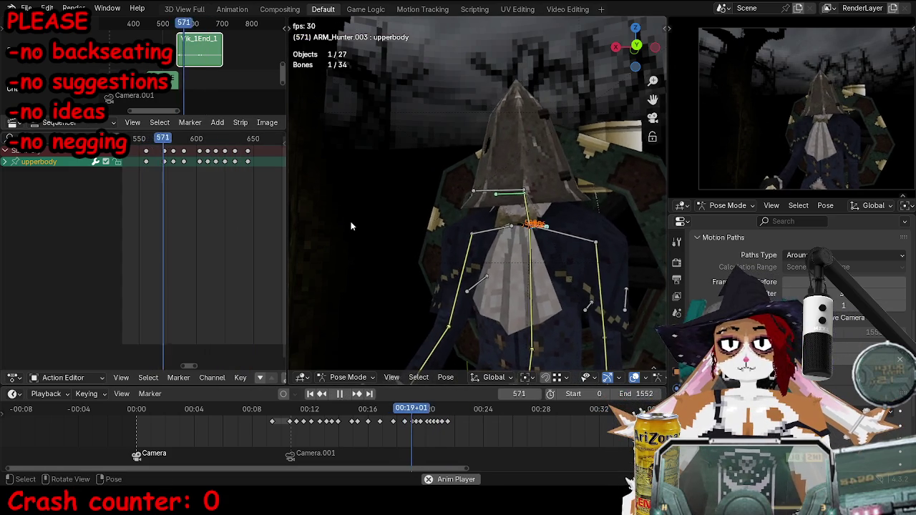
key("space")
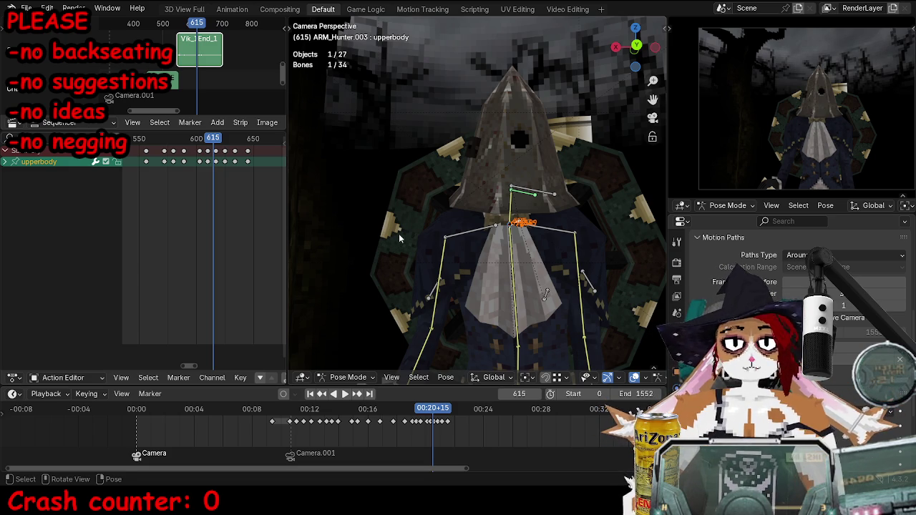
Replay the motion from frame 615 and from about frame 625 to reach frame 652.
scroll(242, 194, "up", 1)
scroll(246, 198, "up", 1)
scroll(249, 192, "up", 1)
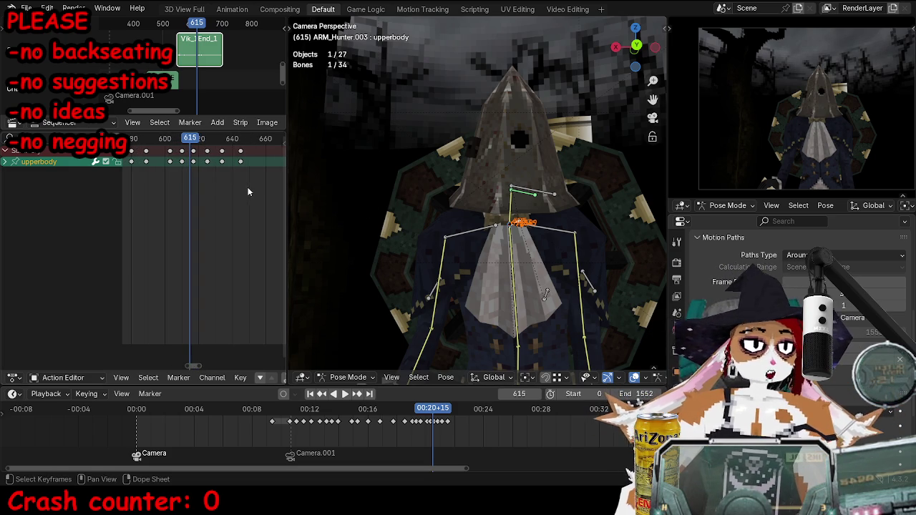
scroll(246, 190, "down", 1, "ctrl")
scroll(229, 185, "down", 1, "ctrl")
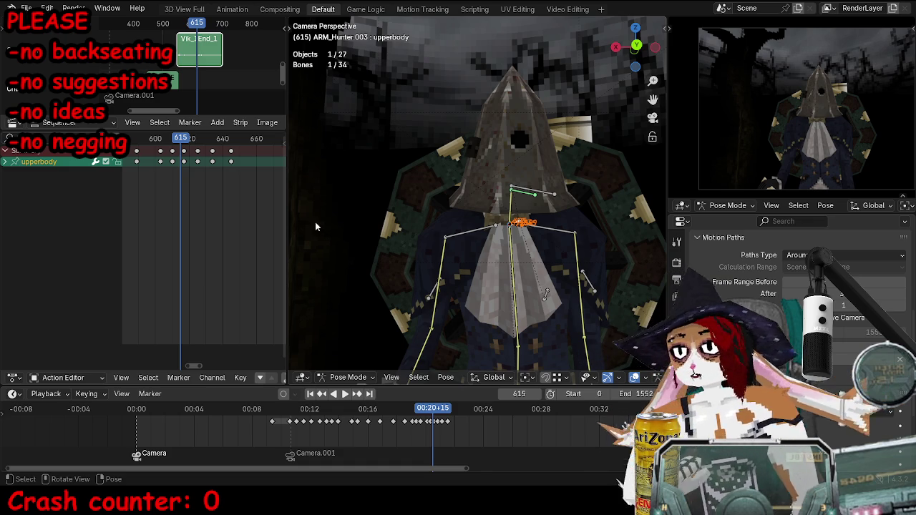
key("space")
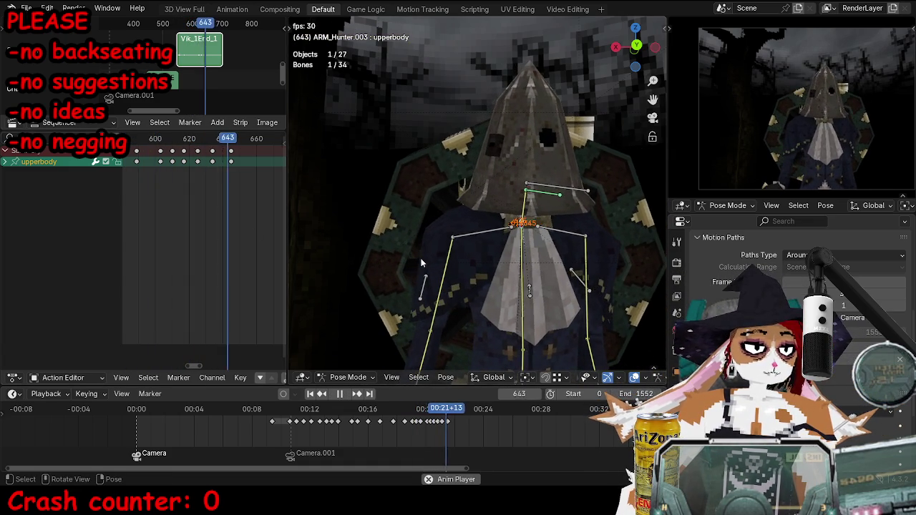
key("space")
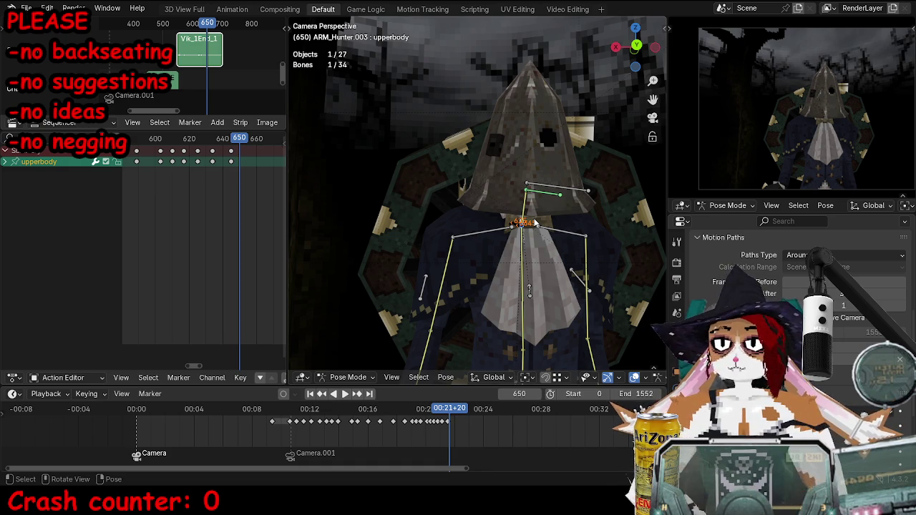
left_click(197, 143)
key("space")
key("space")
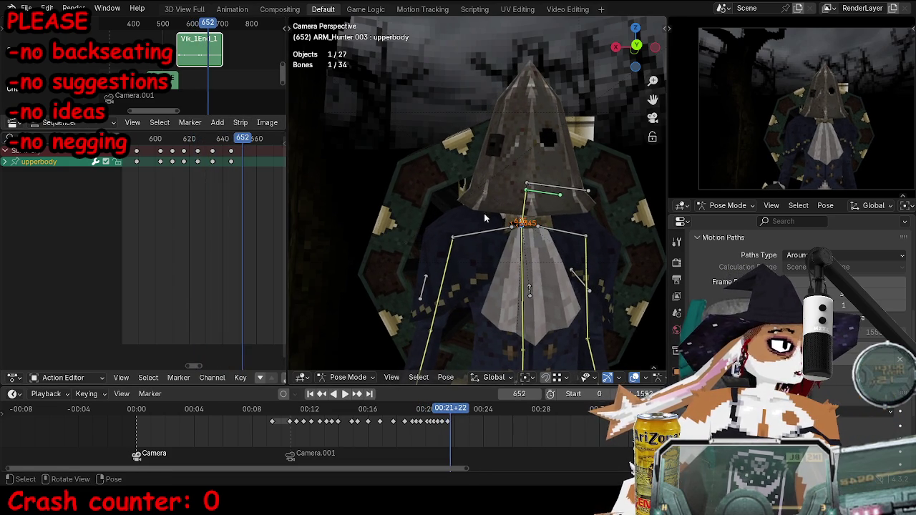
Select all 34 bones and key Location, Rotation & Scale at frame 652.
key("a")
key("i")
mouse_move(563, 237)
middle_mouse_down()
mouse_move(502, 258)
mouse_move(478, 278)
middle_mouse_up()
left_click(478, 276)
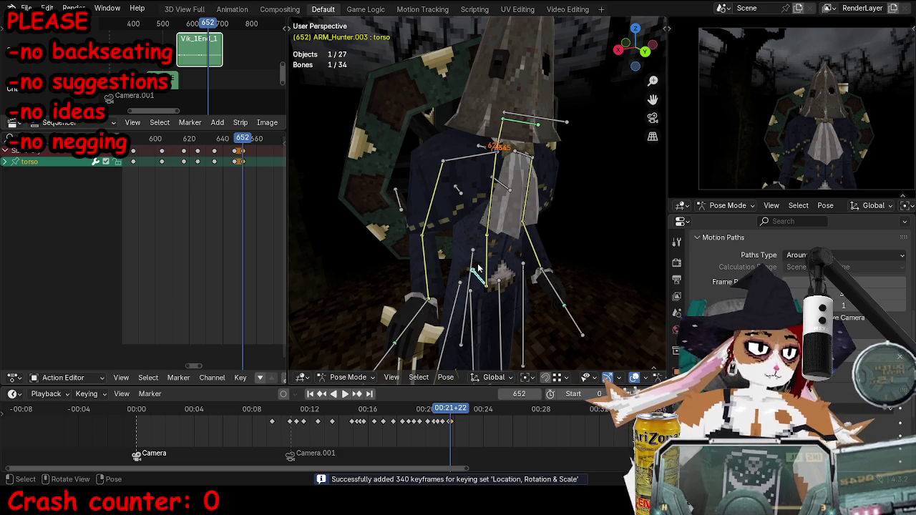
Exit Pose Mode, switch to camera view, hide the bones, and play to frame 648.
key("KP_0")
key("ctrl+Tab")
key("h")
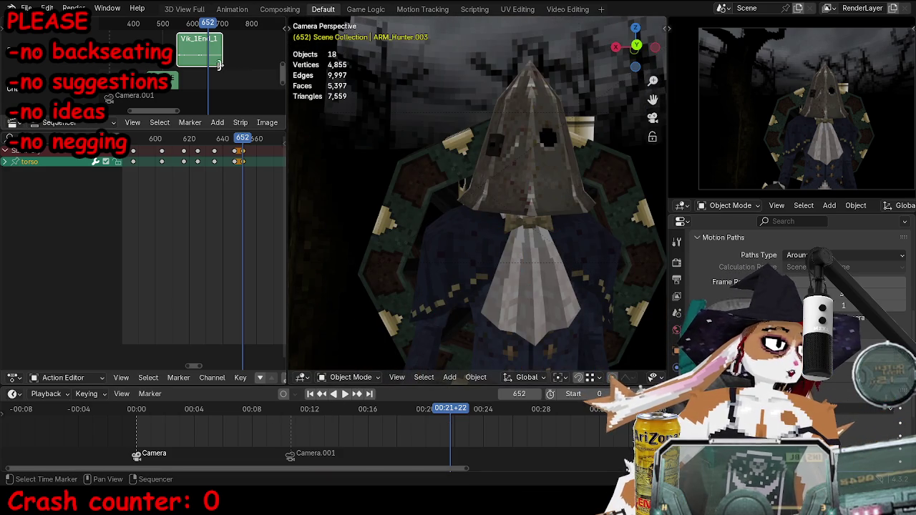
key("space")
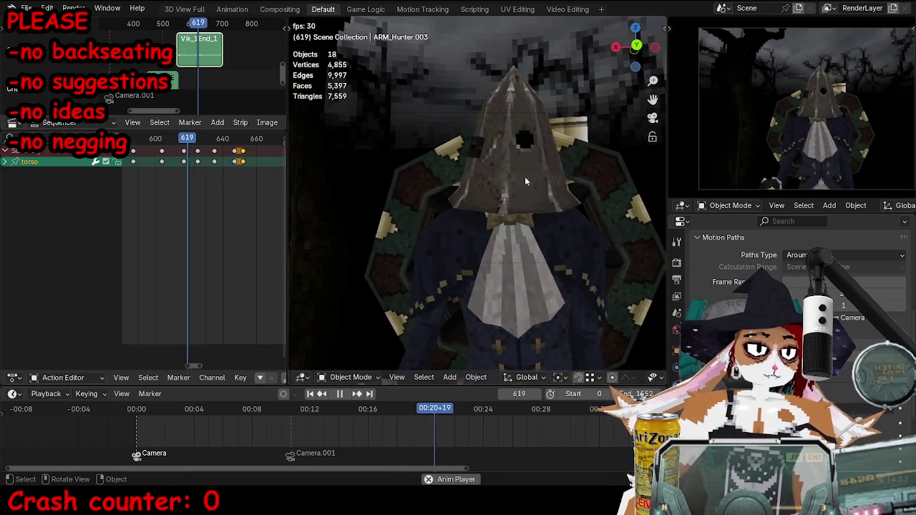
key("space")
scroll(524, 177, "down", 1)
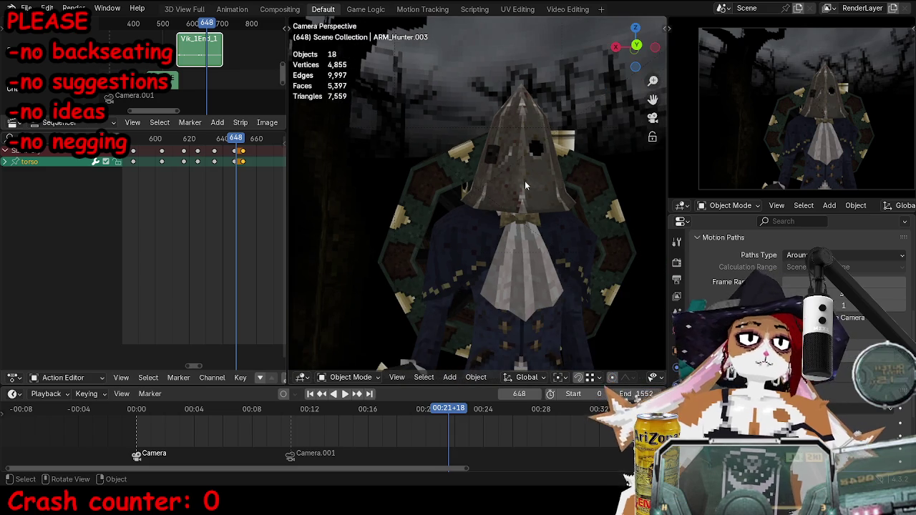
scroll(525, 179, "down", 1)
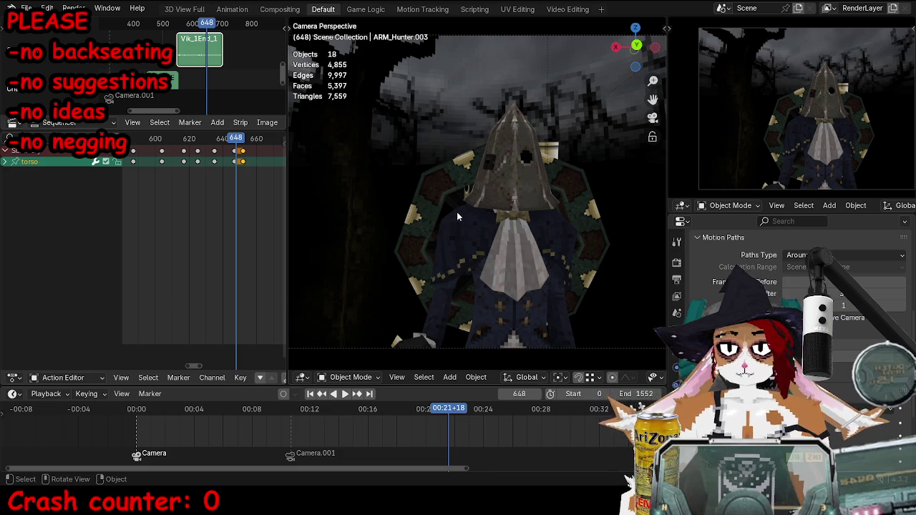
Replay around frames 635–651, orbit and zoom in on the hunter, then play again.
key("space")
key("space")
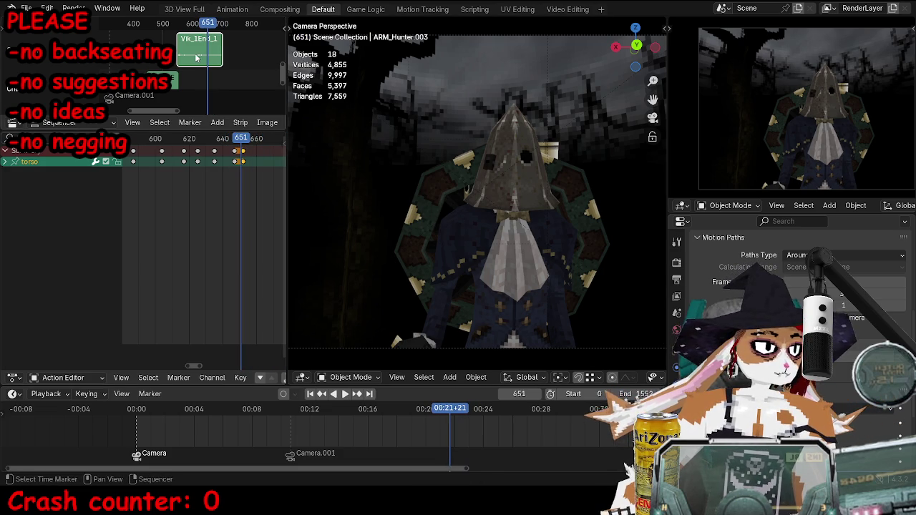
key("n")
key("n")
key("space")
key("Escape")
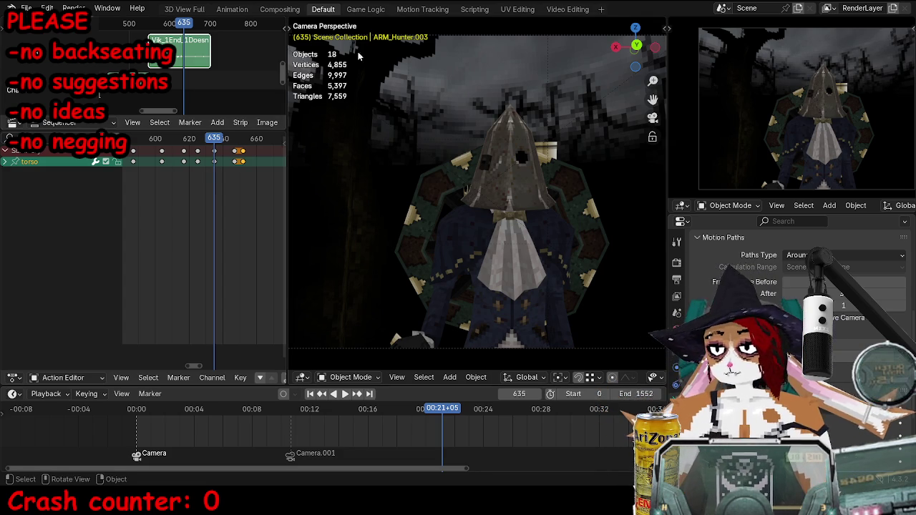
middle_click_drag(487, 129, 420, 171)
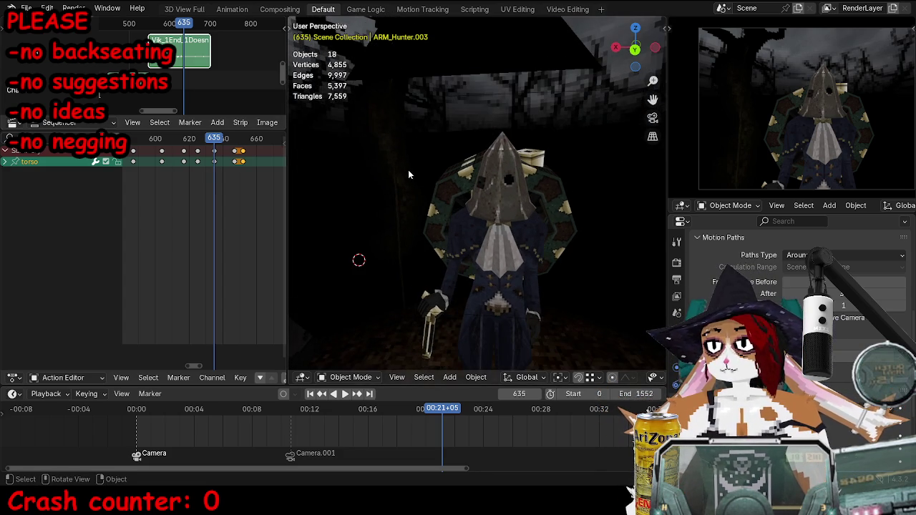
scroll(410, 171, "up", 2)
scroll(415, 174, "up", 1)
scroll(421, 178, "up", 2)
key("space")
key("space")
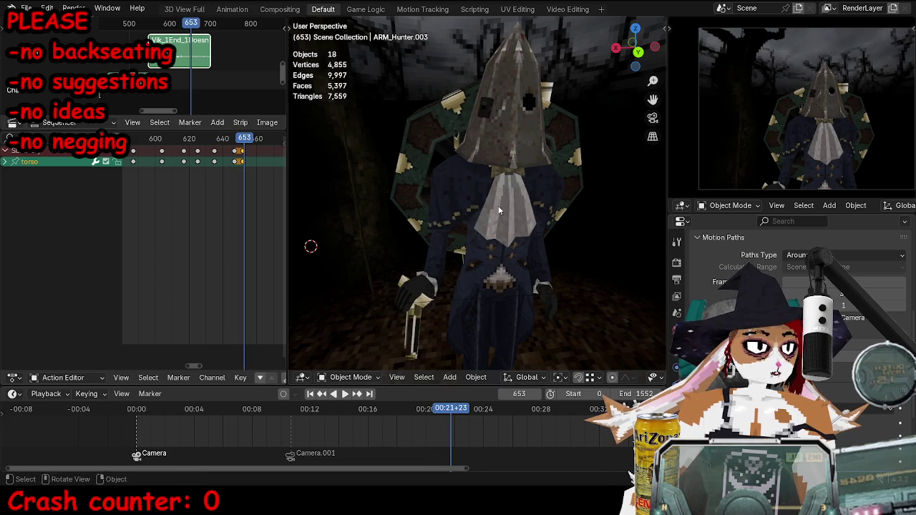
Select the hunter armature, enter Pose Mode, and step to frame 652.
left_click(236, 152)
key("ctrl+Tab")
left_click(241, 151)
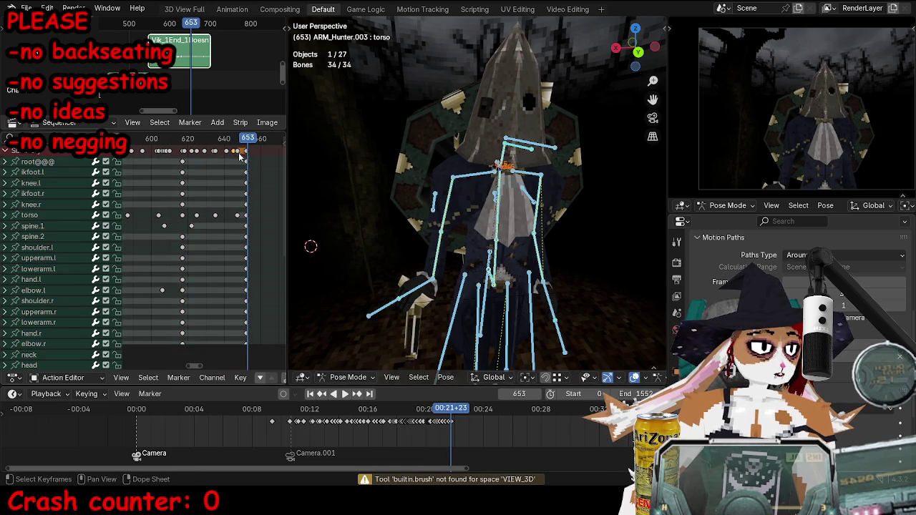
scroll(229, 166, "down", 6)
scroll(218, 177, "down", 3, "ctrl")
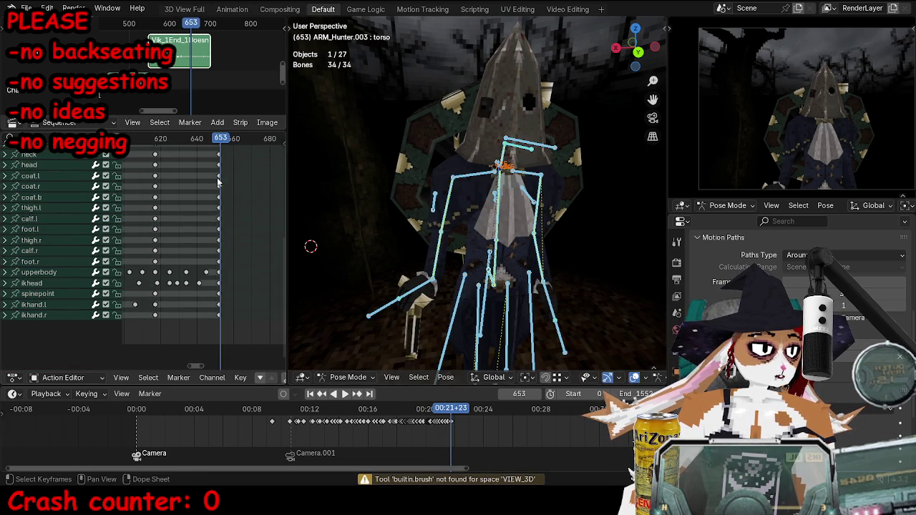
key("Left")
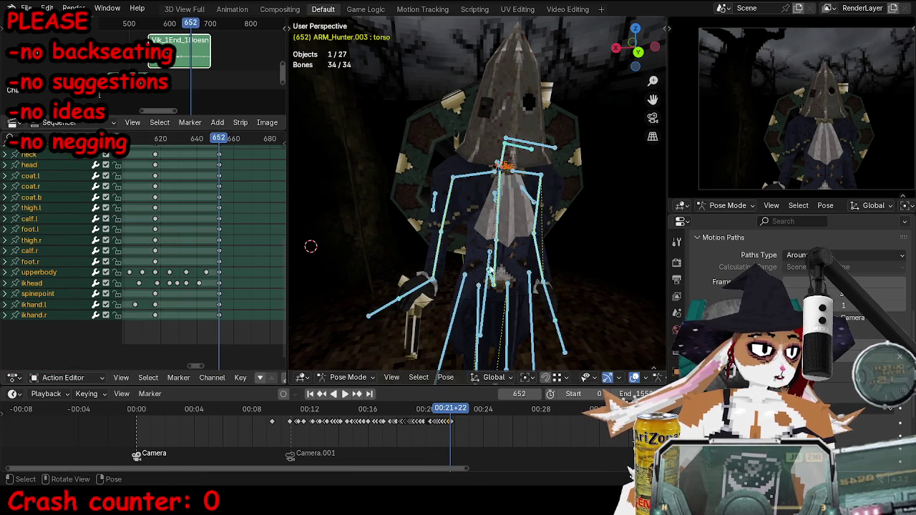
Tilt the torso bone and key its pose at frames 652 and 648.
left_click(491, 281)
key("alt+r")
key("i")
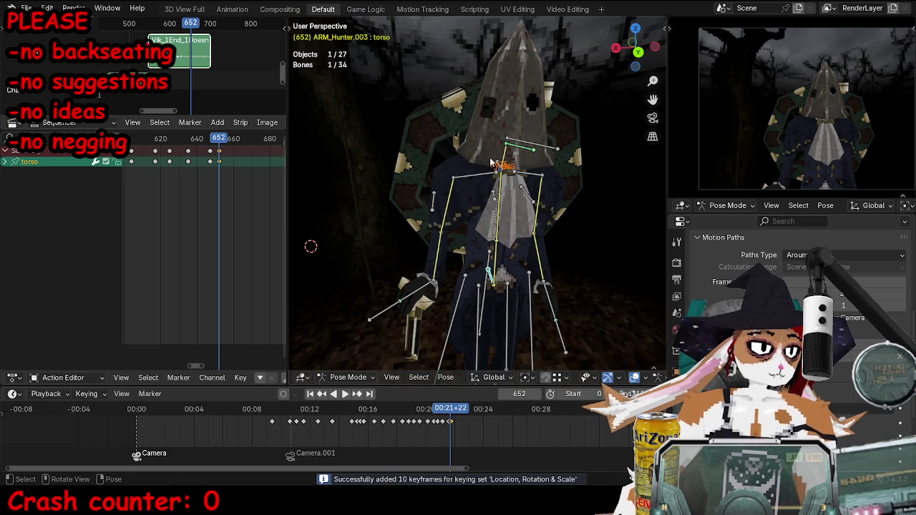
key("Left")
key("Left")
key("Left")
key("Left")
key("g")
key("Return")
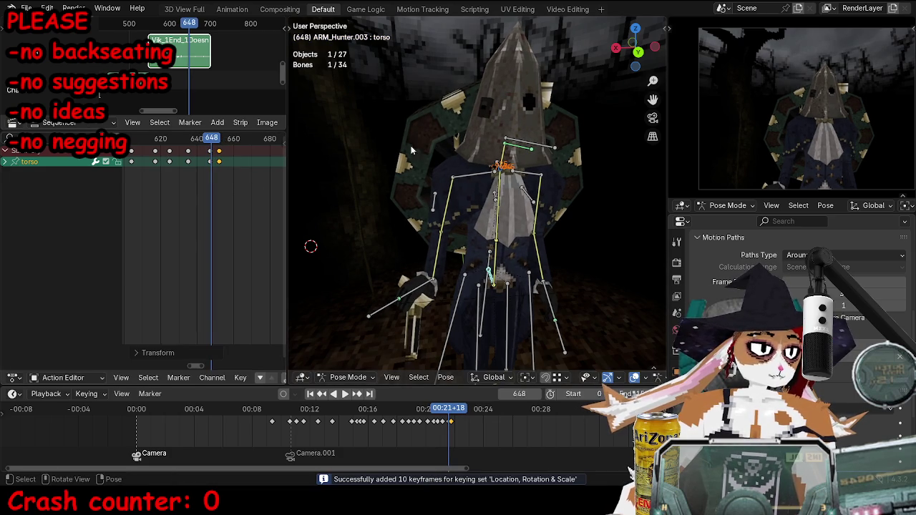
Select the upperbody bone at frame 652, then rotate the ikhead control bone.
left_click(499, 165)
key("Right")
key("Right")
key("Right")
key("Right")
key("g")
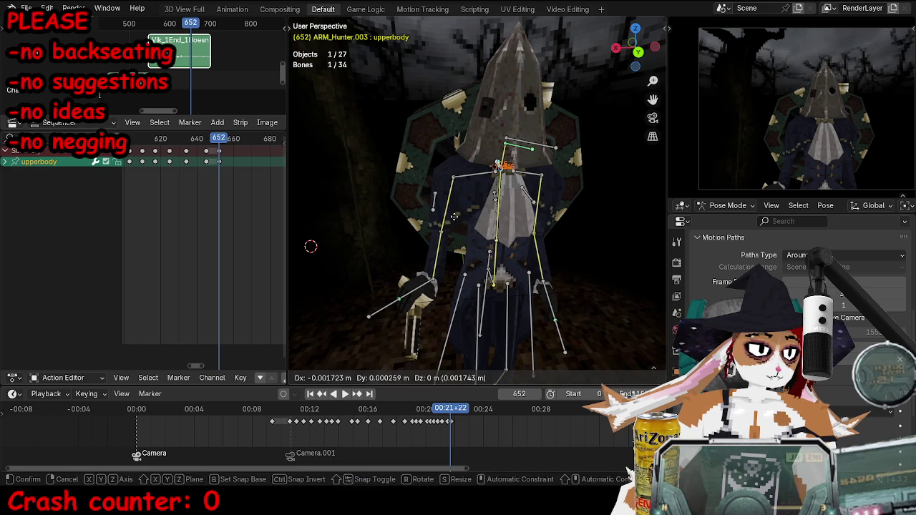
key("Return")
left_click(552, 148)
key("r")
left_click(596, 191)
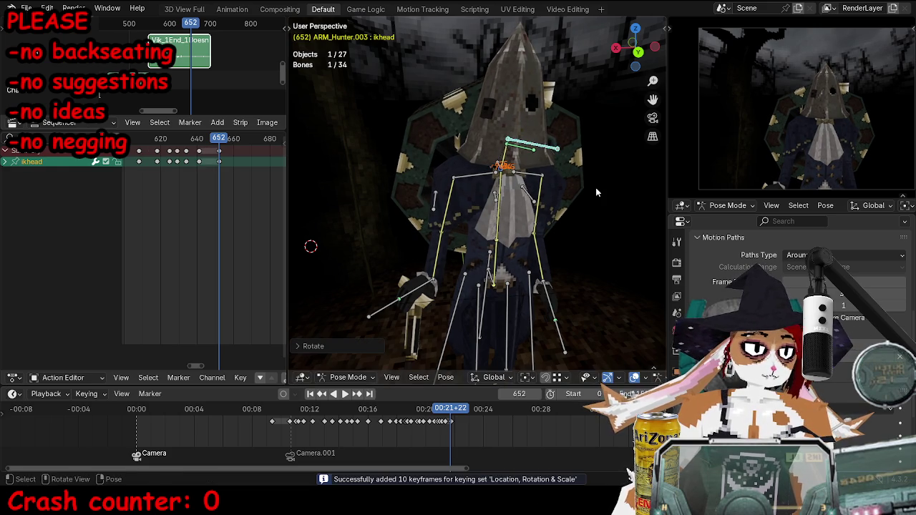
Preview the head motion, reselect upperbody, and show its curves in the Graph Editor.
key("space")
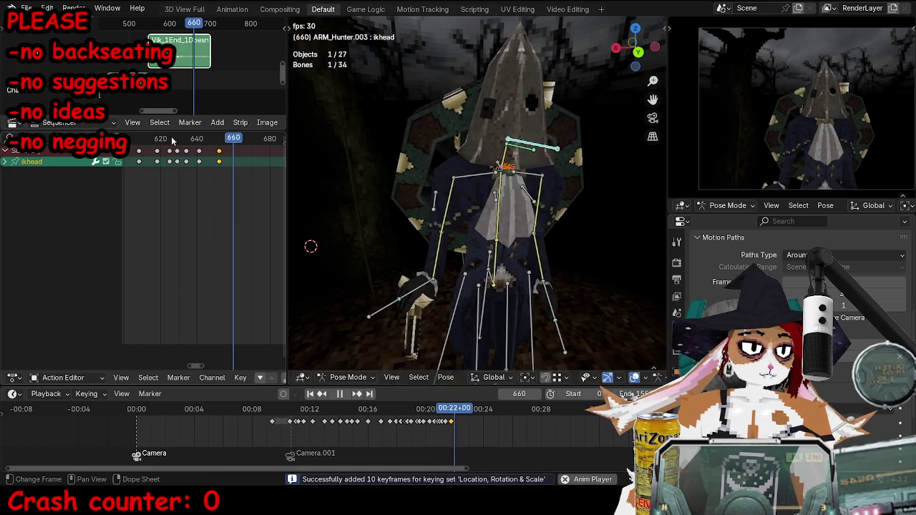
key("Escape")
left_click(497, 169)
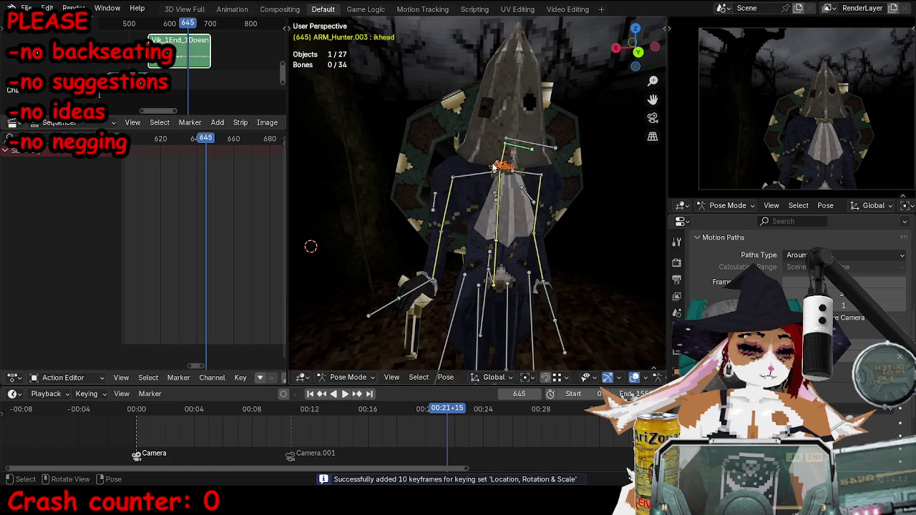
middle_click_drag(495, 166, 501, 143)
left_click(494, 127)
key("Right")
key("Right")
key("Right")
key("Right")
key("Right")
key("Right")
key("Right")
key("ctrl+Tab")
key("ctrl+Tab")
key("ctrl+Tab")
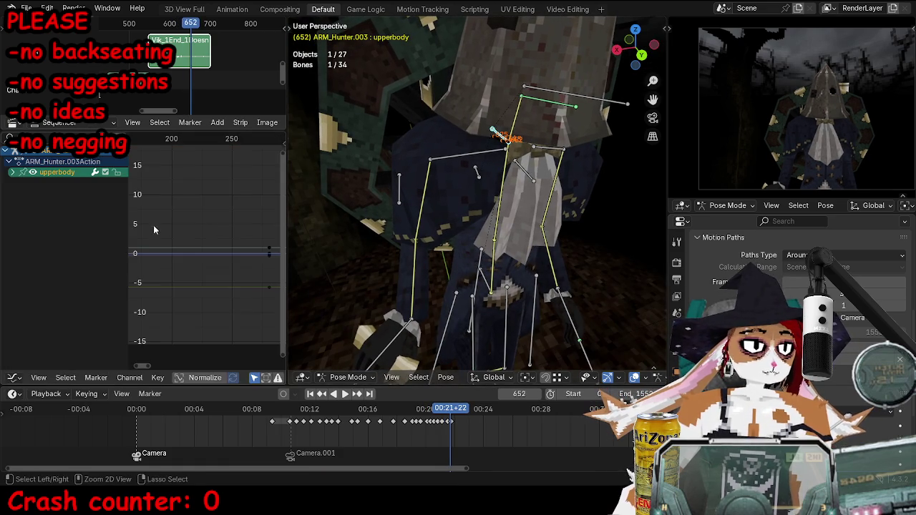
Expand the upperbody channel and frame its curves around frames 500–700.
left_click(12, 174)
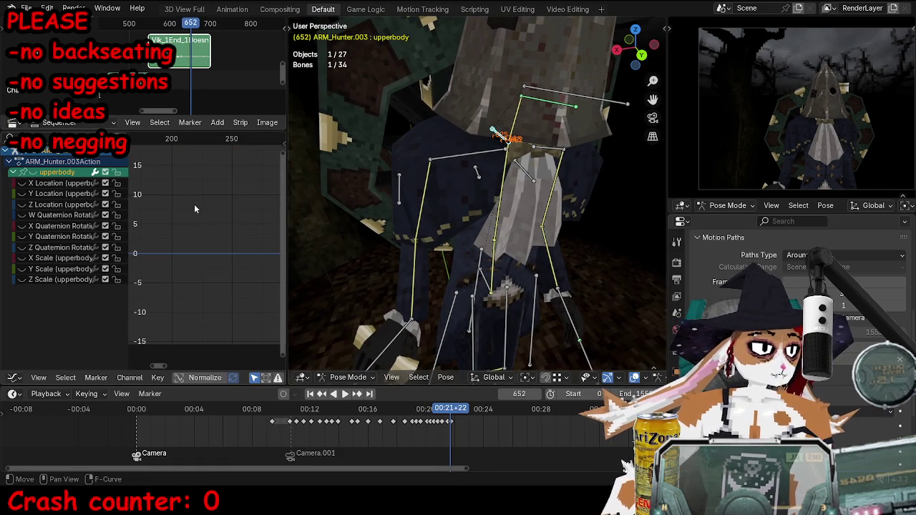
key("KP_Decimal")
middle_click_drag(480, 164, 236, 267)
scroll(235, 267, "down", 2)
scroll(235, 267, "down", 3)
scroll(229, 255, "down", 2)
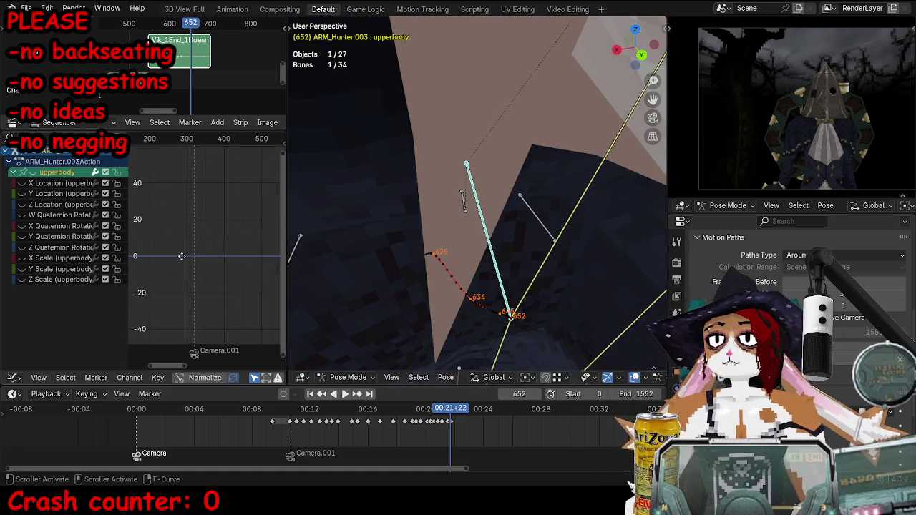
scroll(179, 193, "down", 3)
mouse_move(179, 193)
middle_mouse_down("ctrl")
mouse_move(245, 258)
mouse_move(255, 198)
mouse_move(223, 305)
mouse_move(194, 247)
mouse_move(201, 254)
middle_mouse_up("ctrl")
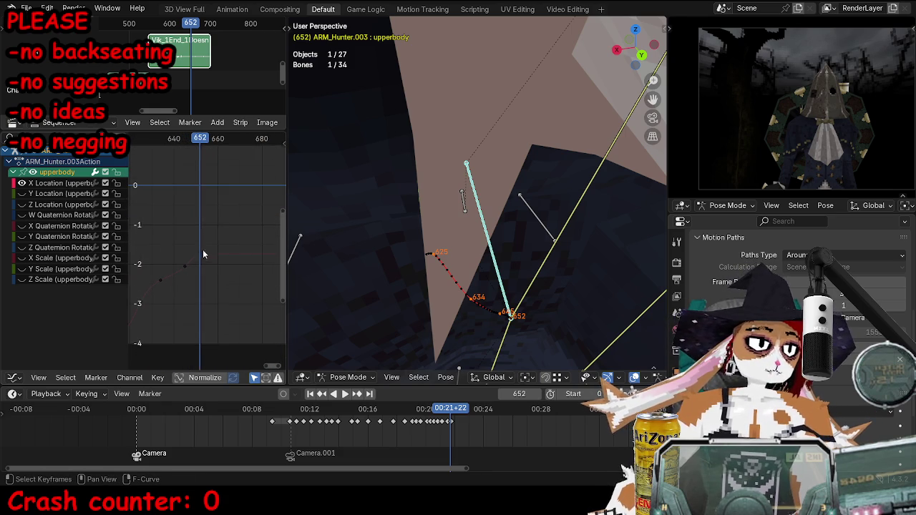
Adjust the X Location keyframe values near frame 652 along the value axis.
left_click(201, 260)
key("g")
key("y")
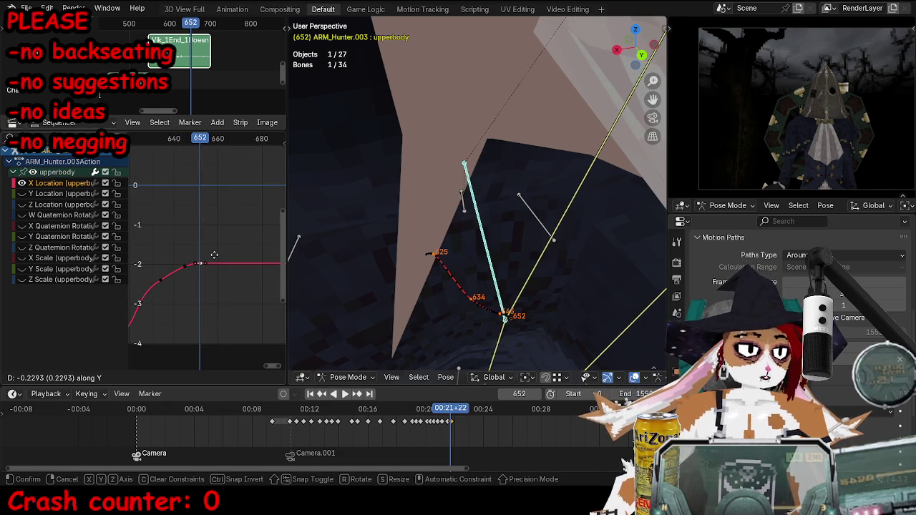
left_click(214, 259)
key("g")
key("y")
left_click(231, 260)
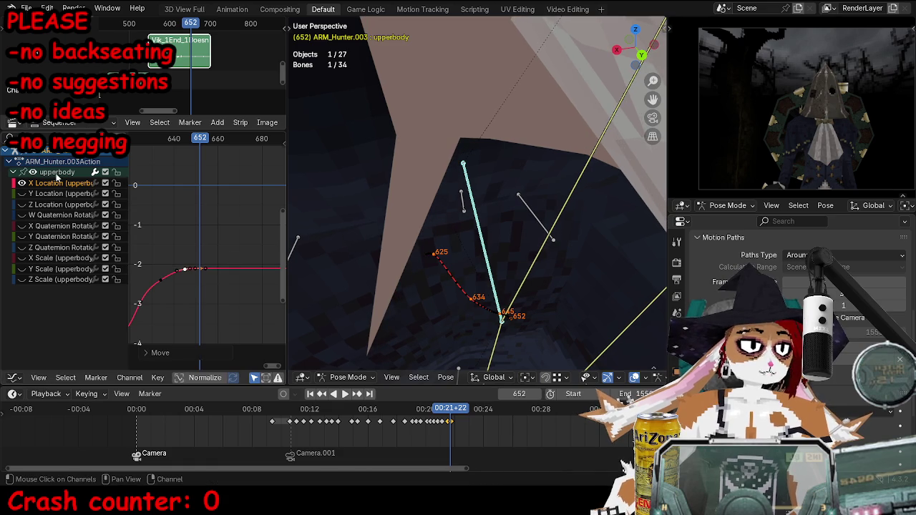
Show the Y Location curve and adjust the Z Location keyframe value.
left_click(61, 194)
key("Home")
mouse_move(215, 214)
middle_mouse_down("ctrl")
mouse_move(211, 262)
mouse_move(208, 230)
middle_mouse_up("ctrl")
left_click(208, 229)
key("g")
key("y")
left_click(210, 227)
Preview the eased motion and return to the upperbody keyframe overview in the Action Editor.
key("space")
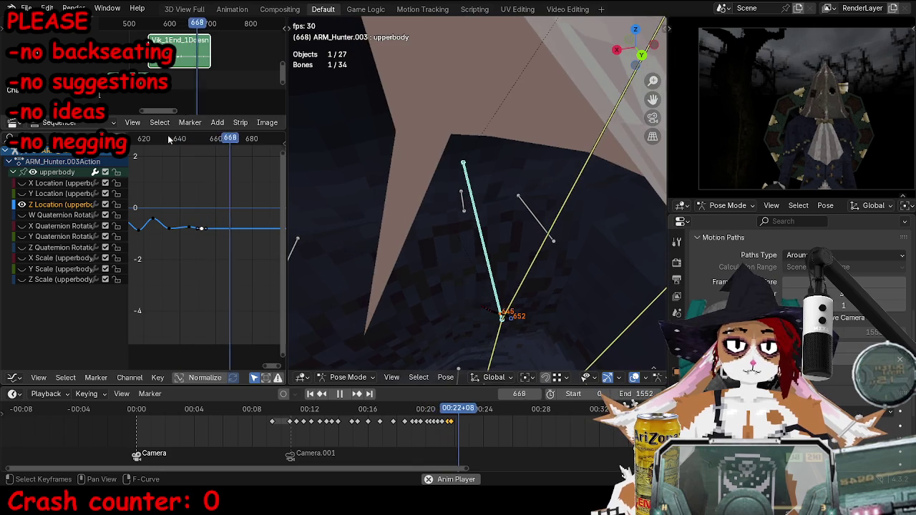
key("KP_Decimal")
key("space")
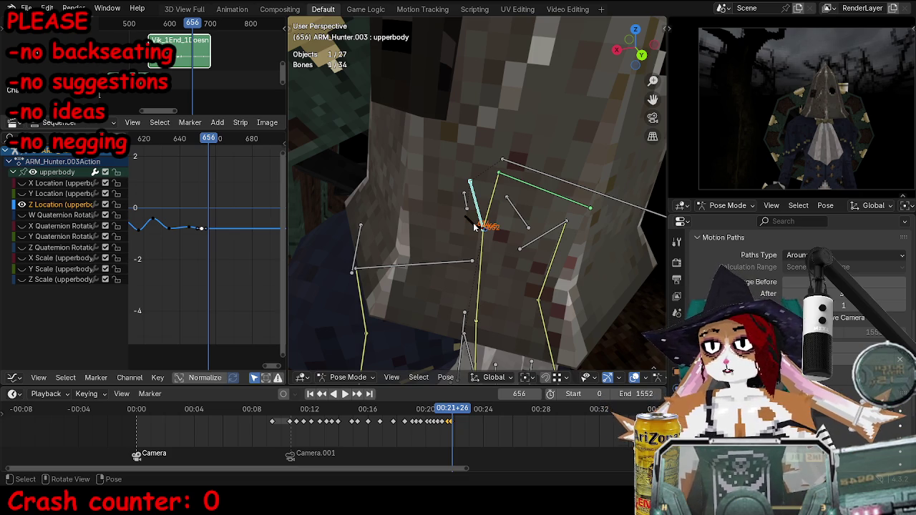
scroll(474, 227, "up", 5)
scroll(474, 223, "down", 3)
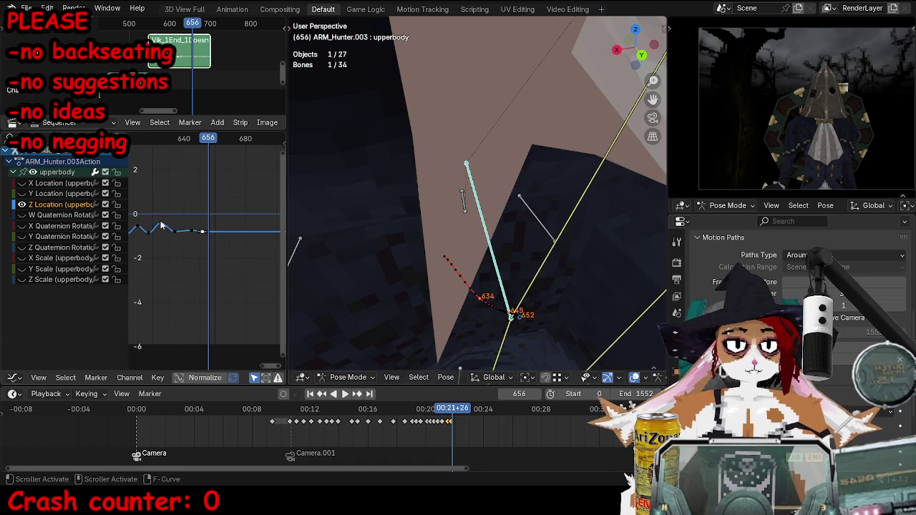
key("ctrl+Tab")
scroll(489, 240, "down", 3)
mouse_move(490, 240)
middle_mouse_down()
mouse_move(494, 274)
mouse_move(440, 259)
mouse_move(423, 265)
mouse_move(466, 257)
mouse_move(478, 266)
middle_mouse_up()
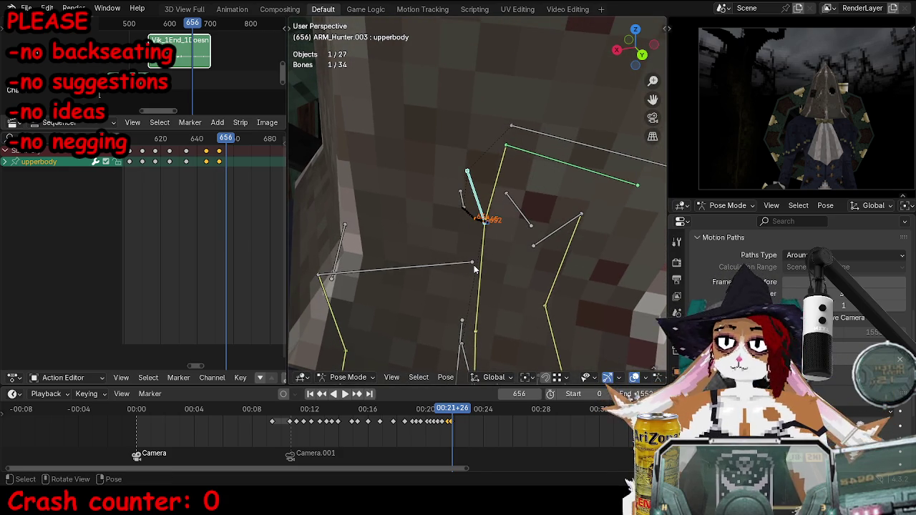
scroll(474, 265, "down", 5)
scroll(472, 276, "up", 2)
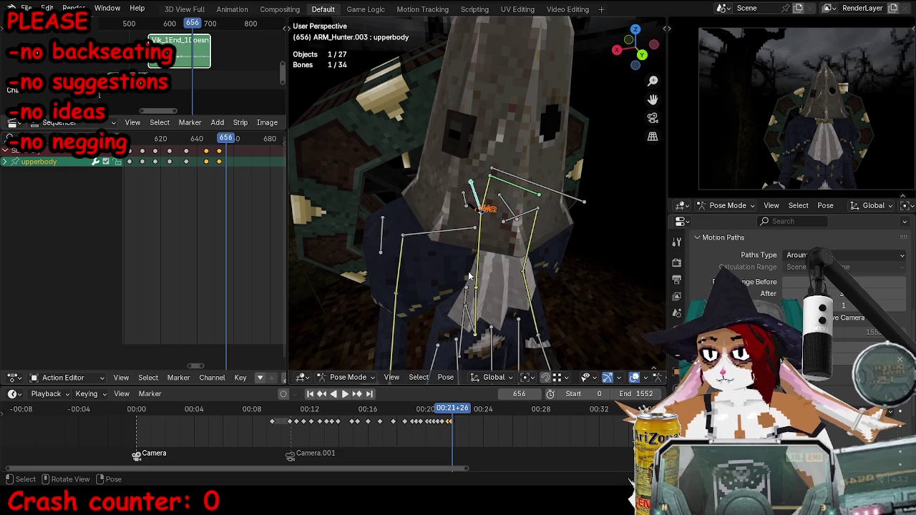
mouse_move(460, 271)
middle_mouse_down()
mouse_move(509, 236)
mouse_move(494, 212)
mouse_move(537, 197)
middle_mouse_up()
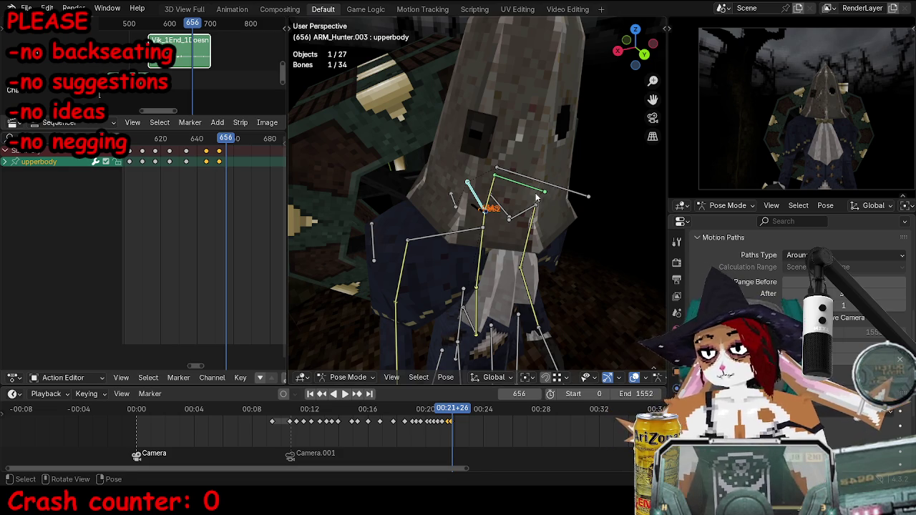
Jump to frame 638 and play back, stopping near frame 628.
left_click(193, 137)
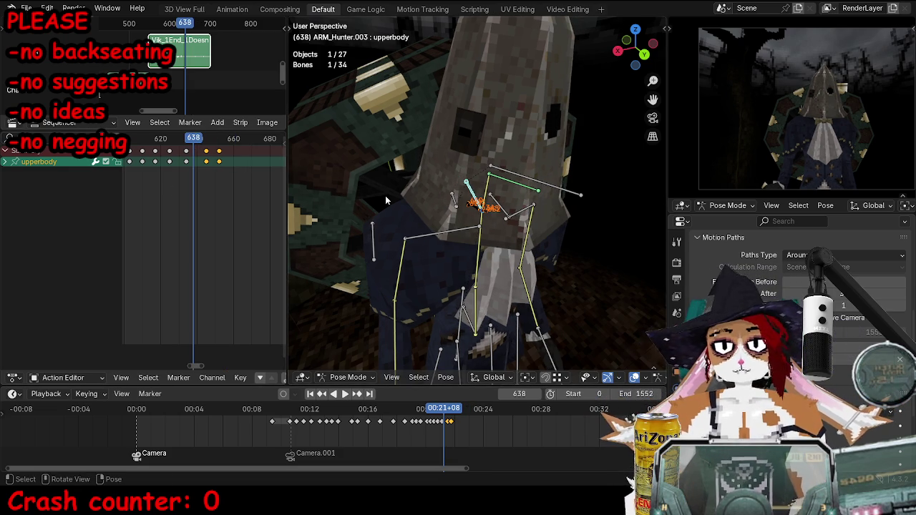
mouse_move(386, 201)
middle_mouse_down()
mouse_move(390, 238)
mouse_move(512, 285)
middle_mouse_up()
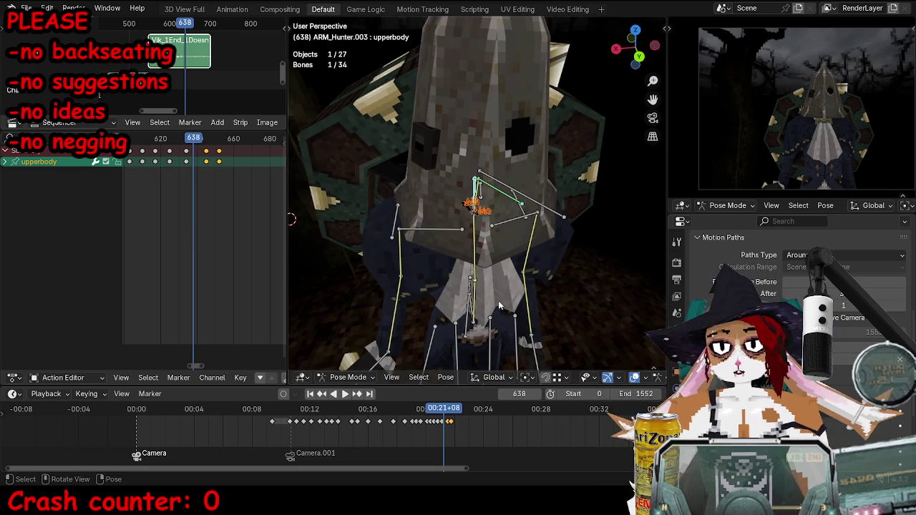
key("space")
left_click(175, 137)
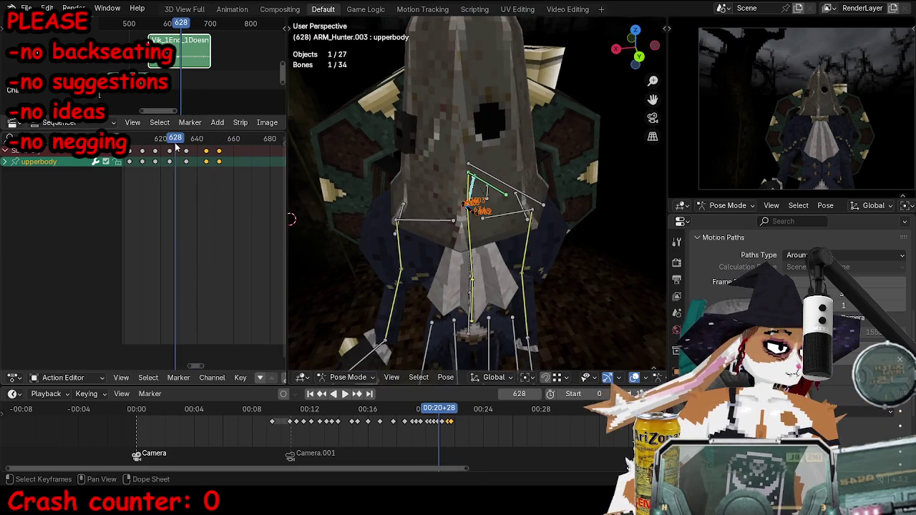
key("space")
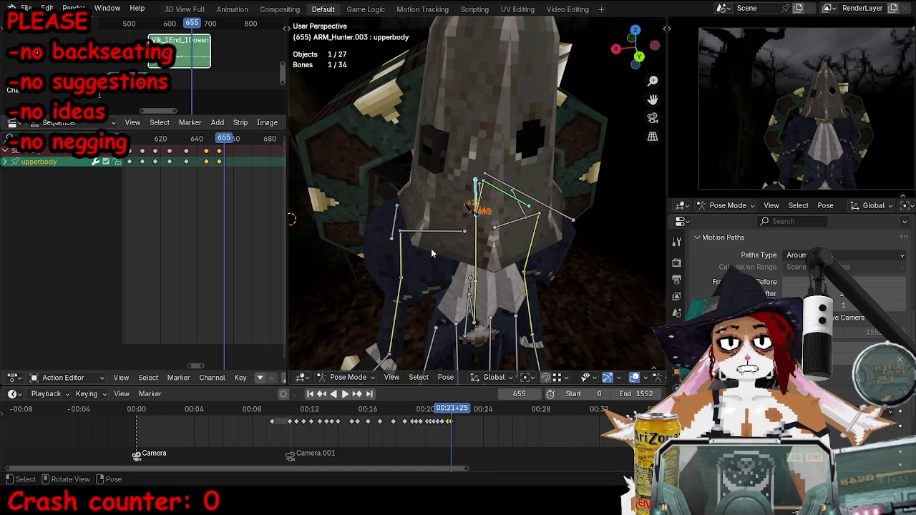
Scrub to frame 627, jump to the keyframe at 645, and play through frame 675.
left_click_drag(223, 138, 174, 138)
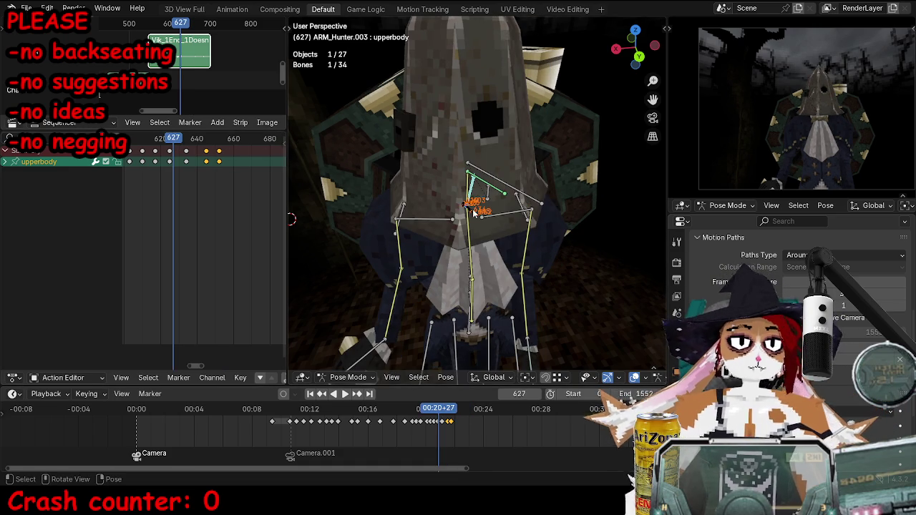
mouse_move(499, 216)
middle_mouse_down()
mouse_move(531, 206)
mouse_move(400, 215)
middle_mouse_up()
key("Up")
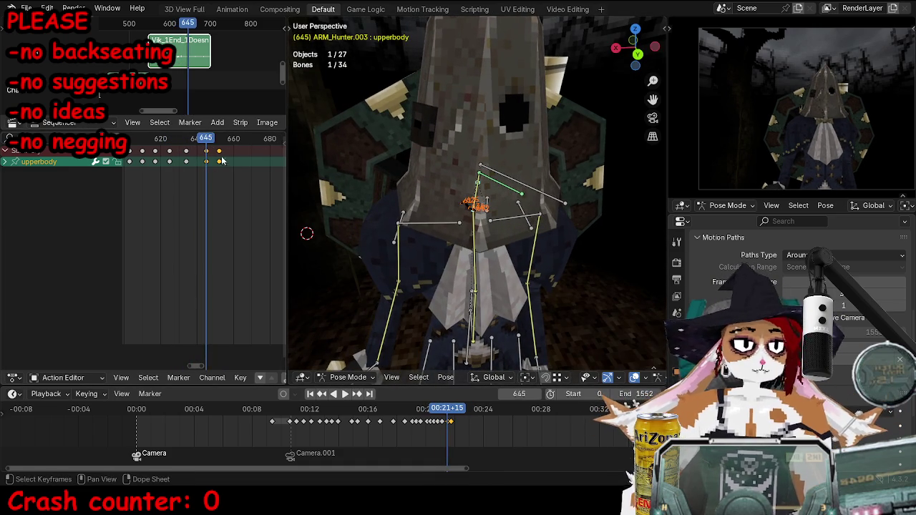
scroll(573, 271, "down", 12, "alt")
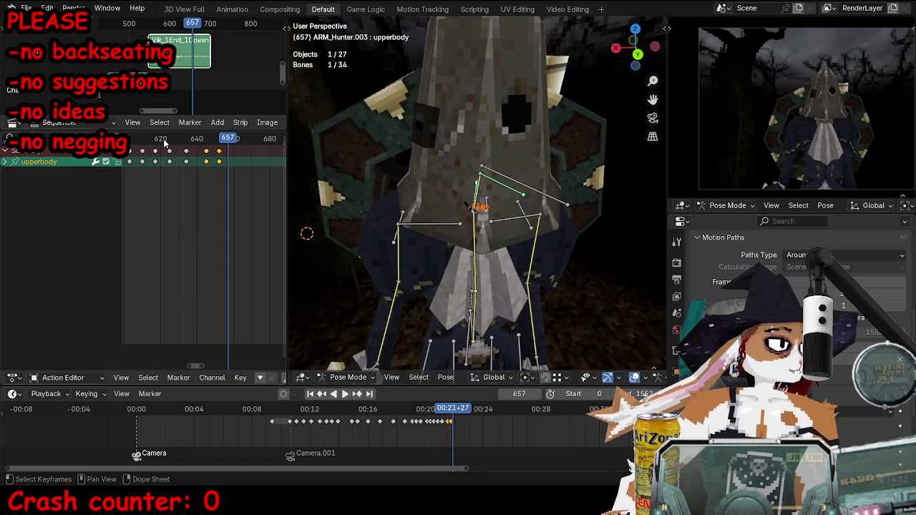
key("space")
Stop playback and put the hunter armature back into Pose Mode.
key("a")
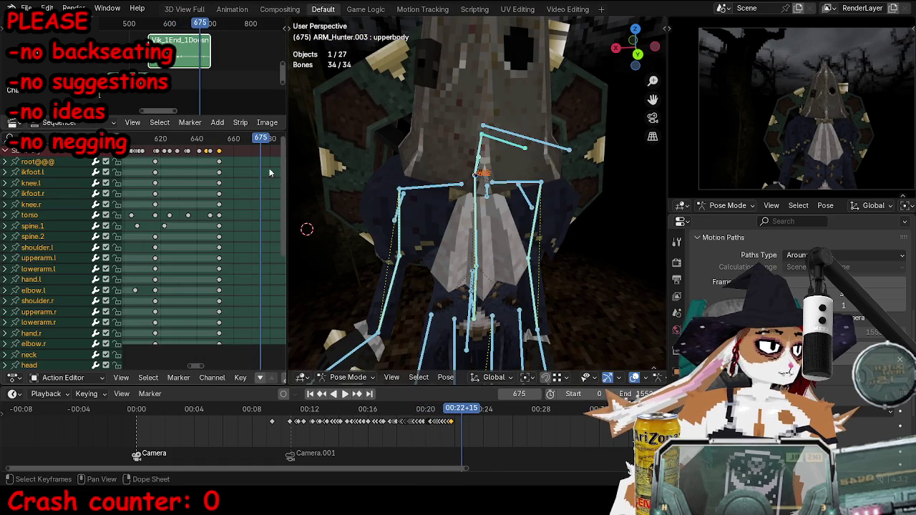
key("space")
key("alt+a")
left_click(474, 309)
left_click(474, 310)
key("ctrl+Tab")
middle_click_drag(475, 309, 586, 249)
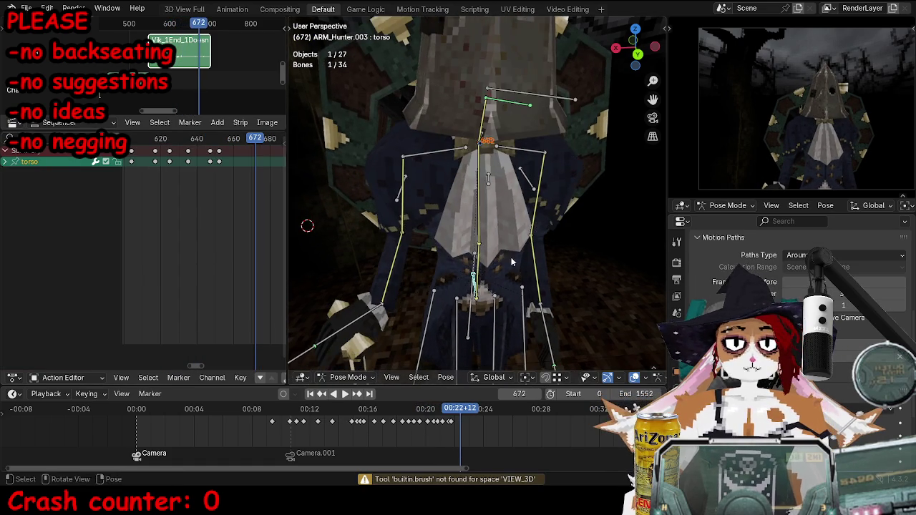
Rotate the torso bone about global Z.
key("r")
key("z")
left_click(595, 274)
key("g")
key("Escape")
middle_click_drag(559, 290, 501, 179)
Move and rotate the ikhead control, then key the full rig pose at frame 672.
left_click(488, 144)
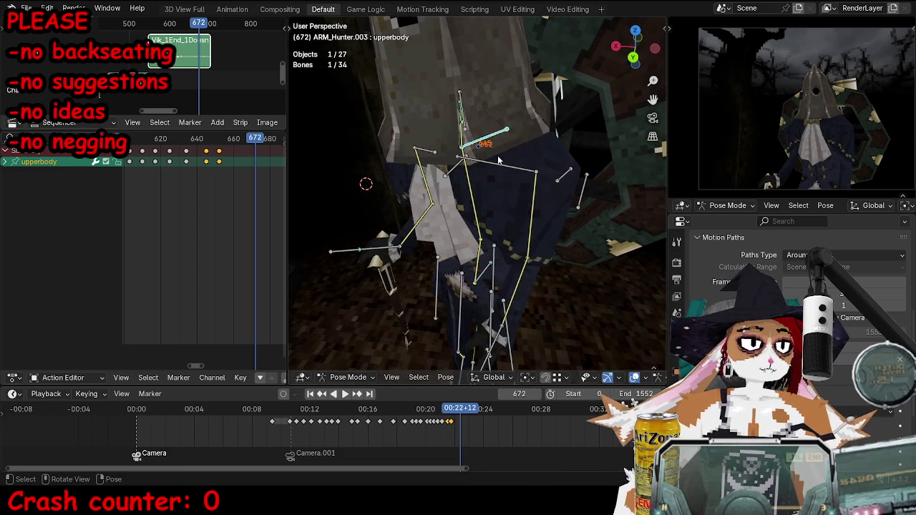
middle_click_drag(488, 144, 493, 105)
left_click(492, 106)
key("g")
left_click(579, 164)
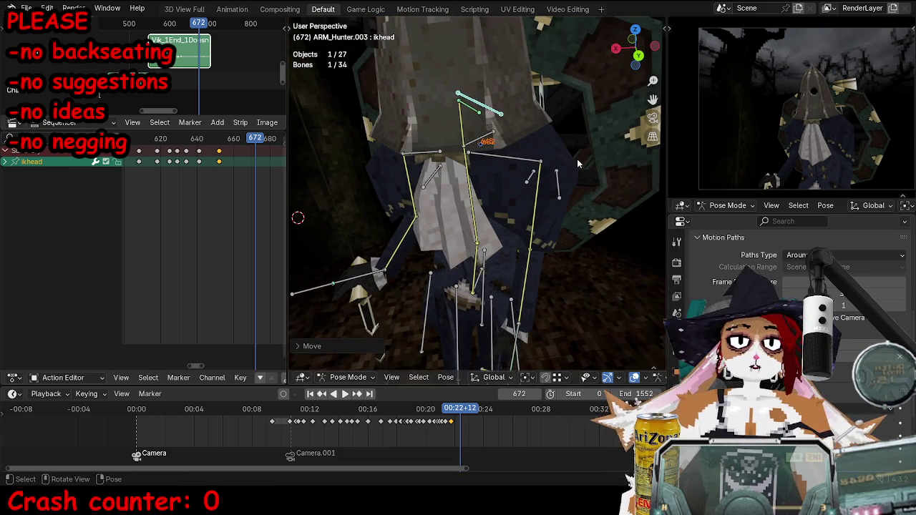
key("r")
key("r")
left_click(562, 140)
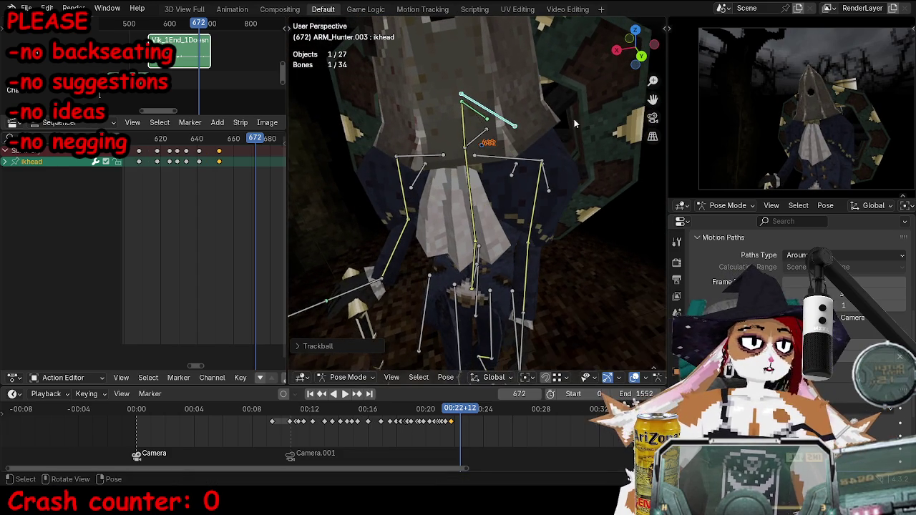
key("a")
key("i")
left_click(514, 112)
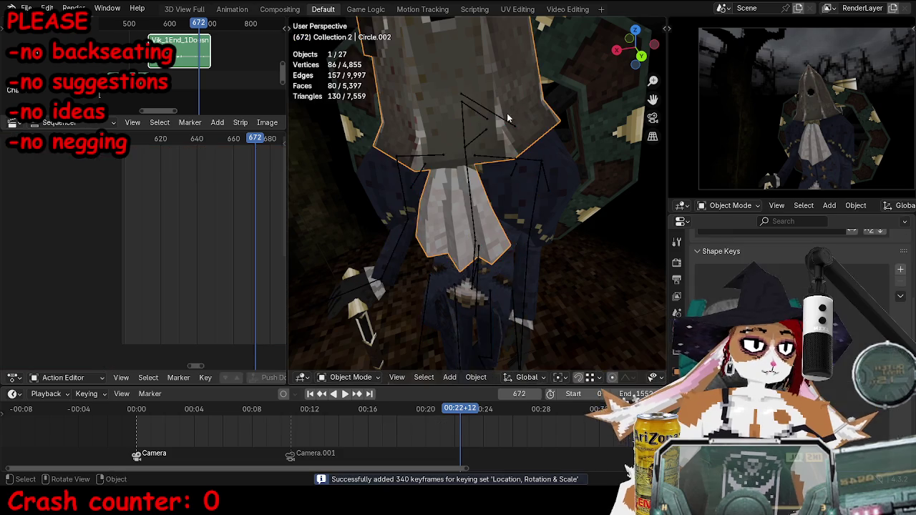
Rotate the ikhead control about X and key it at frame 672.
left_click(501, 111)
key("alt+r")
key("r")
key("x")
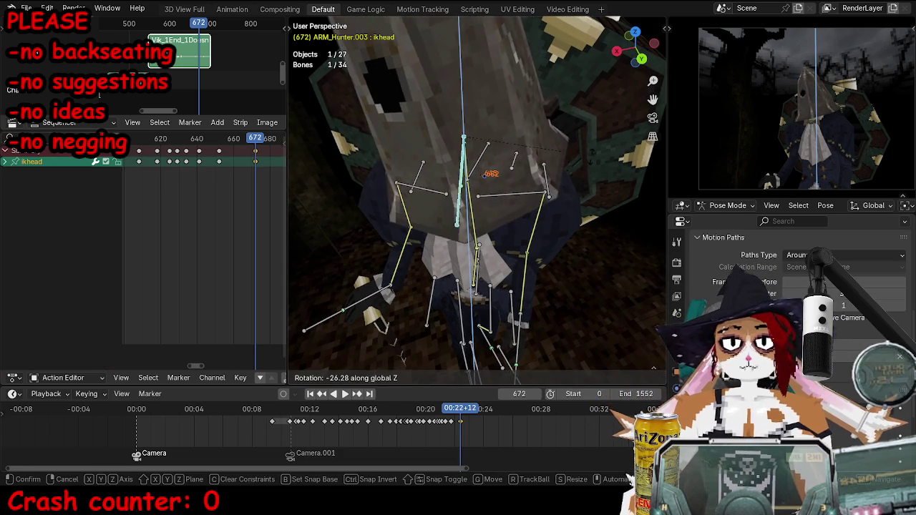
left_click(606, 150)
key("r")
key("g")
right_click(601, 172)
key("r")
left_click(601, 176)
key("i")
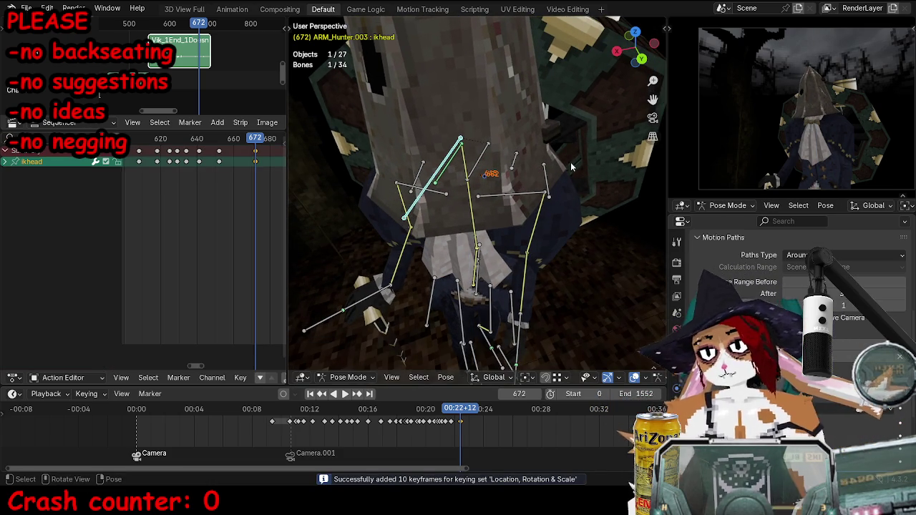
Refine the head's free rotation from behind the rig and key it again.
mouse_move(567, 164)
middle_mouse_down()
mouse_move(519, 172)
mouse_move(573, 186)
mouse_move(542, 190)
middle_mouse_up()
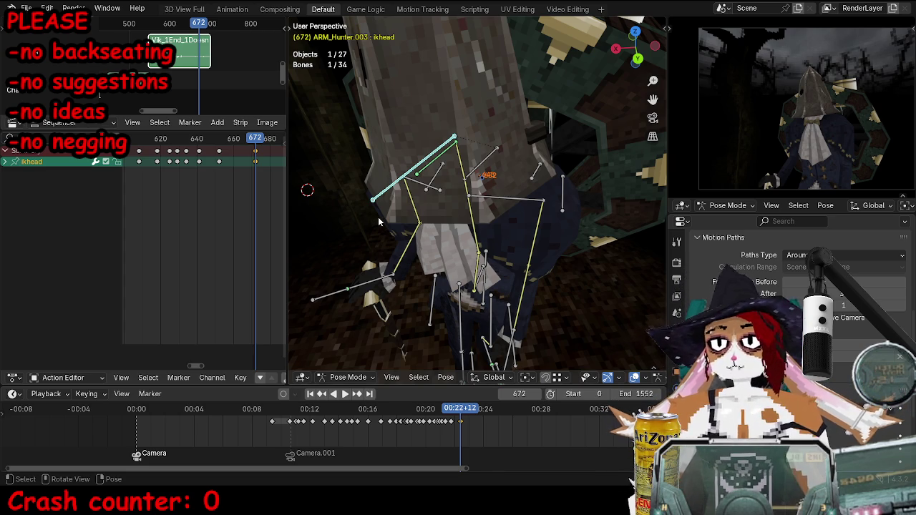
middle_click_drag(343, 230, 472, 206)
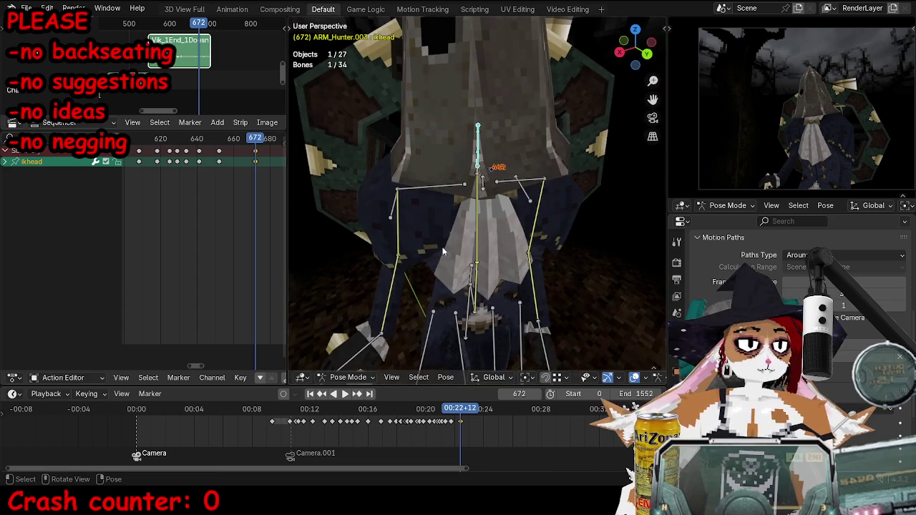
key("r")
key("r")
left_click(531, 196)
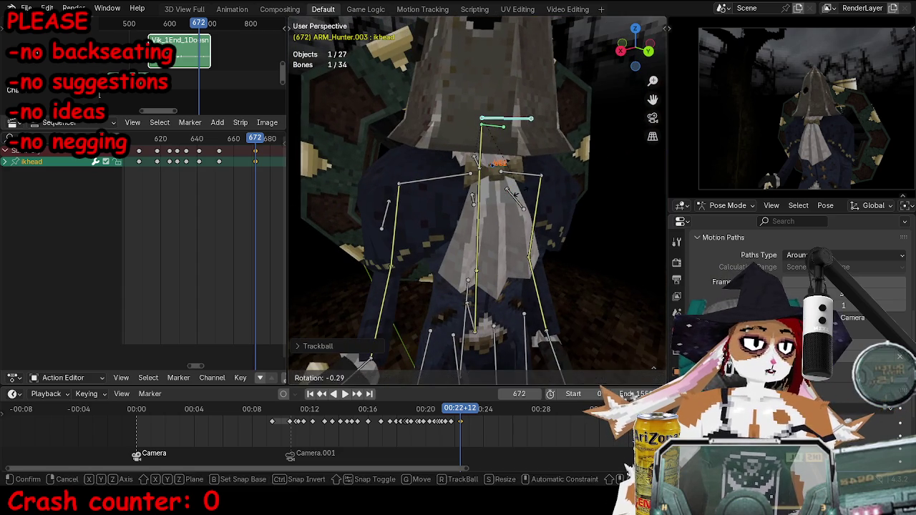
key("i")
Try a torso rotation, then select and key the upperbody bone.
left_click(470, 270)
mouse_move(470, 269)
middle_mouse_down("shift")
mouse_move(473, 197)
mouse_move(430, 208)
middle_mouse_up("shift")
key("r")
key("r")
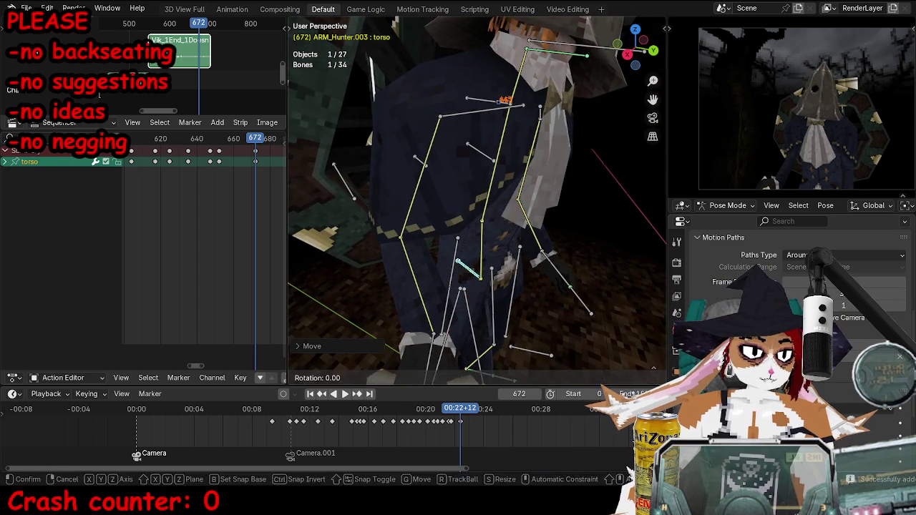
key("Escape")
left_click(481, 101)
key("i")
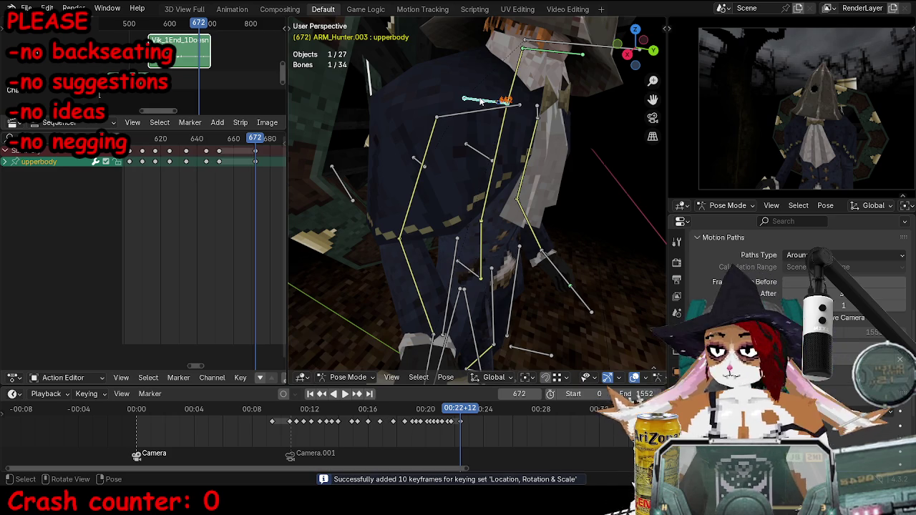
Shift and key the upperbody bone, then view the character through the scene camera.
middle_click_drag(481, 101, 544, 107)
key("g")
left_click(601, 114)
mouse_move(601, 114)
middle_mouse_down()
mouse_move(616, 107)
mouse_move(512, 145)
middle_mouse_up()
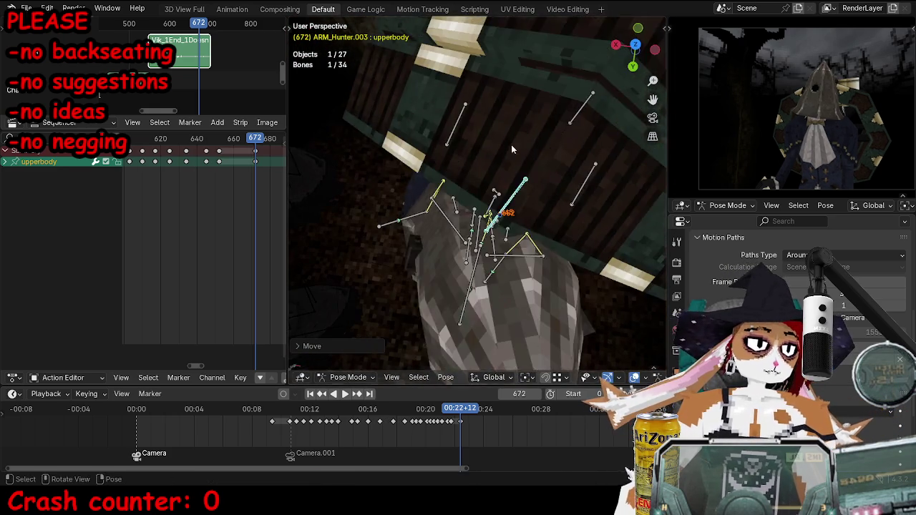
key("g")
left_click(450, 170)
key("i")
middle_click_drag(449, 169, 487, 188)
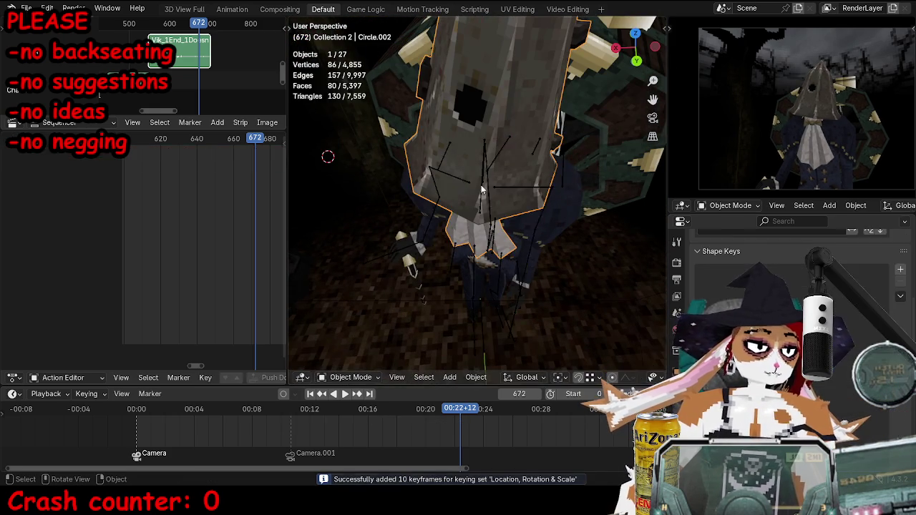
left_click(487, 189)
key("KP_0")
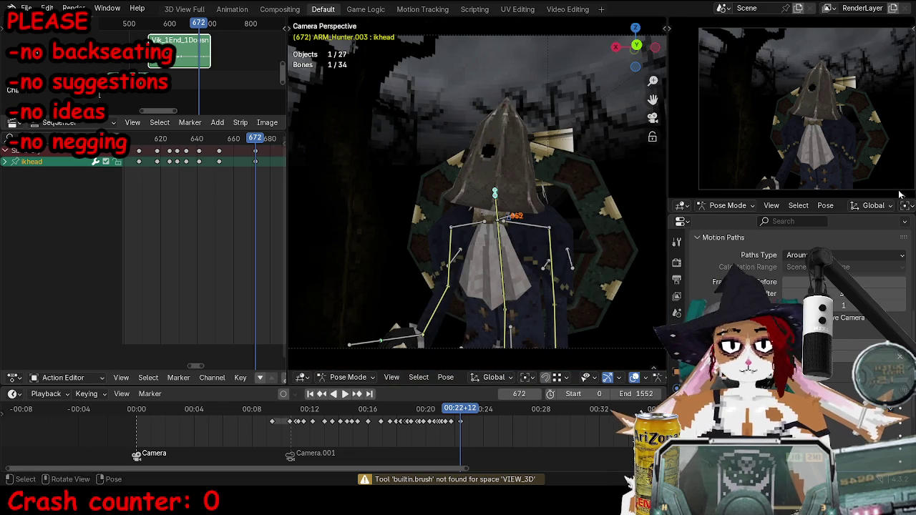
Freely rotate the ikhead control and key it at frame 672.
scroll(501, 215, "up", 3)
key("r")
left_click(665, 306)
key("g")
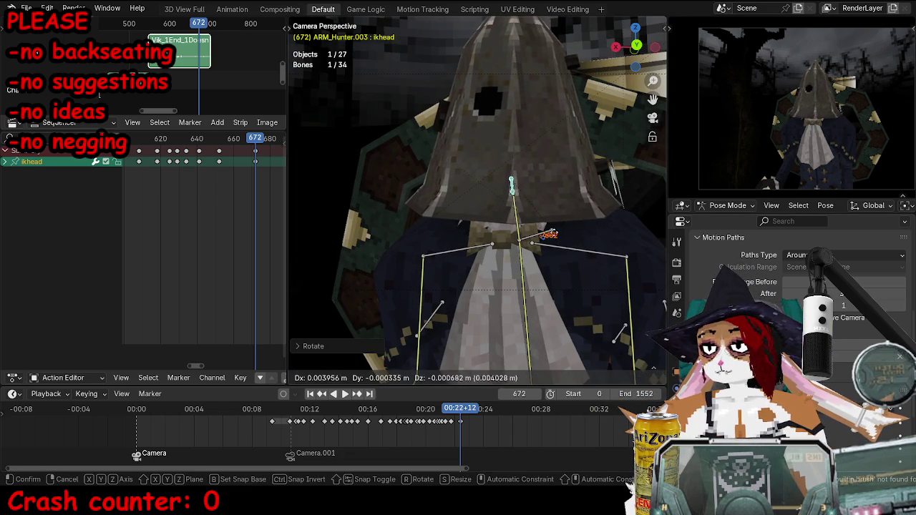
key("Return")
key("r")
key("r")
left_click(503, 212)
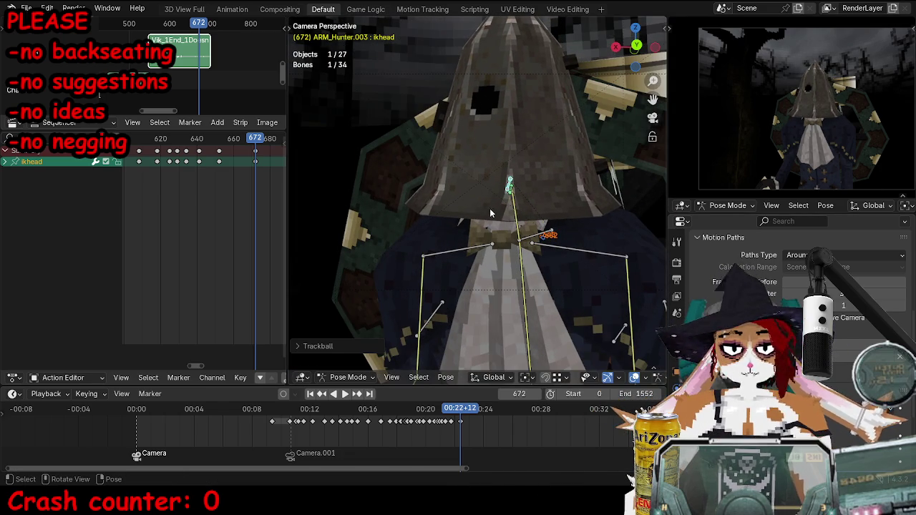
key("i")
Tilt the hood slightly in two rounds, keying each new pose.
key("r")
key("r")
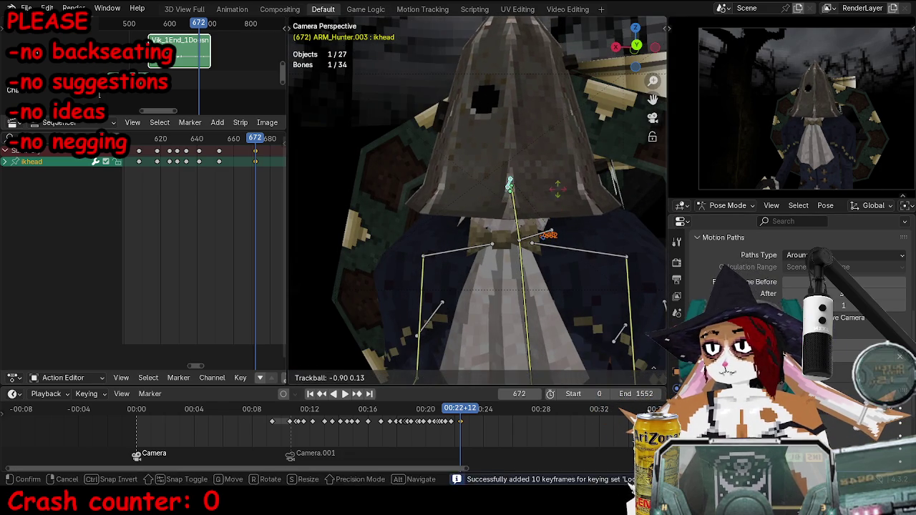
left_click(559, 197)
key("r")
left_click(564, 179)
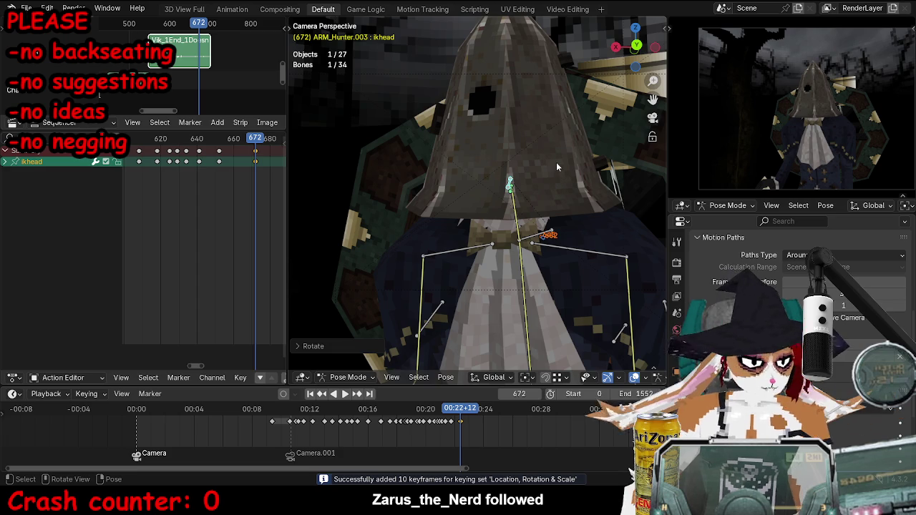
key("i")
key("r")
key("r")
left_click(558, 134)
key("r")
key("r")
left_click(607, 170)
key("i")
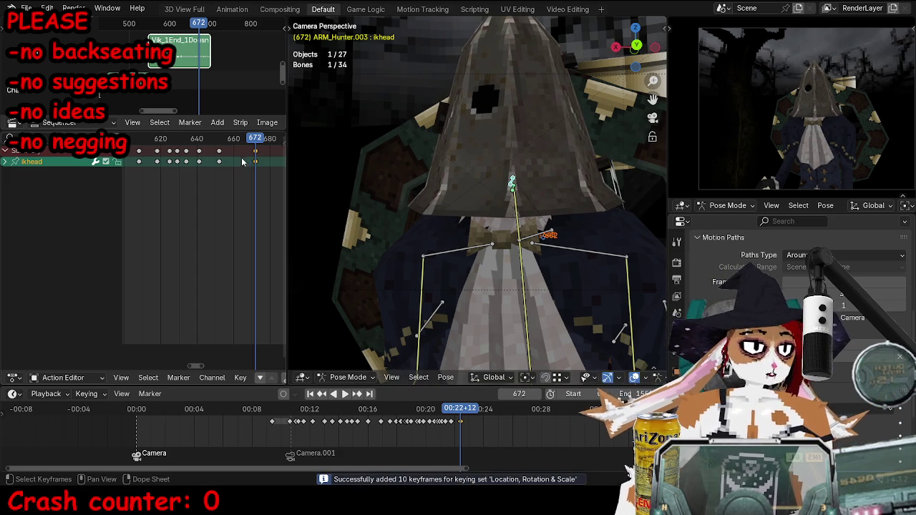
Preview the motion, scrub back to frame 658 and select the upperbody bone.
key("space")
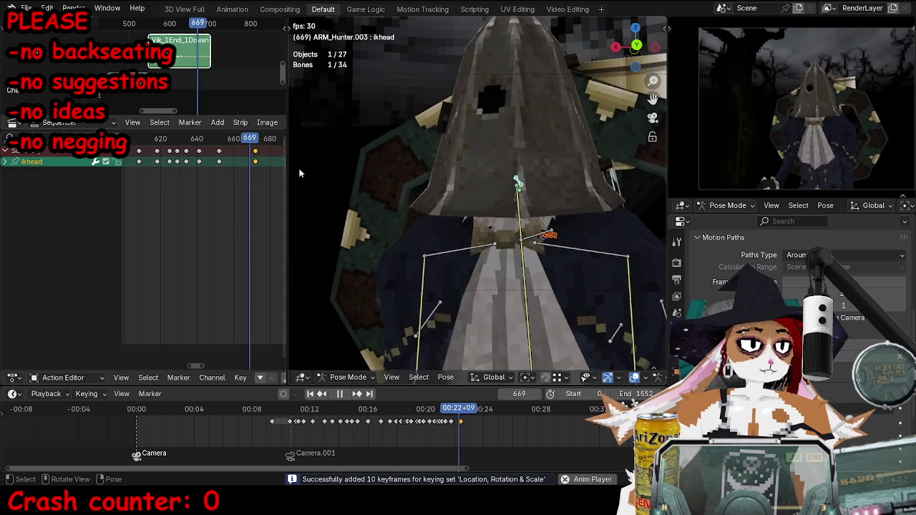
key("space")
left_click_drag(184, 138, 229, 138)
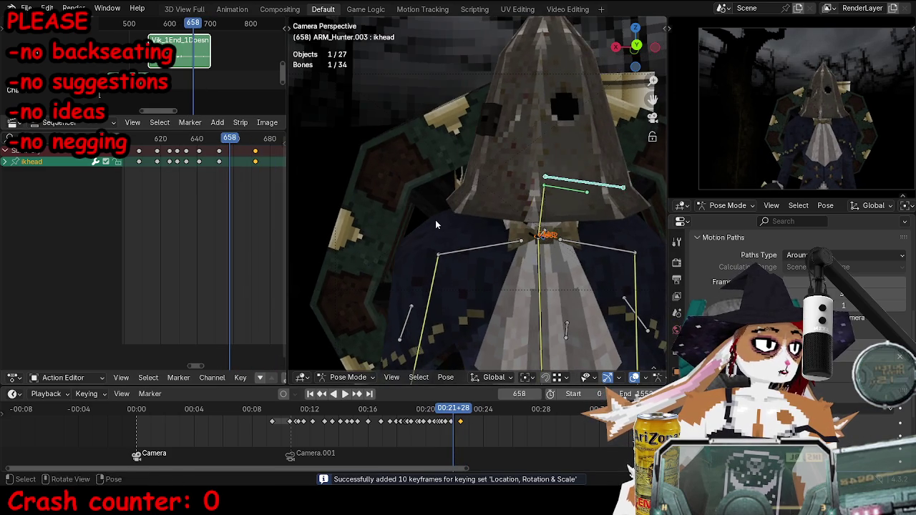
middle_click_drag(451, 220, 491, 224)
left_click(522, 201)
Shift the upperbody and key it at frame 658, then undo once.
key("r")
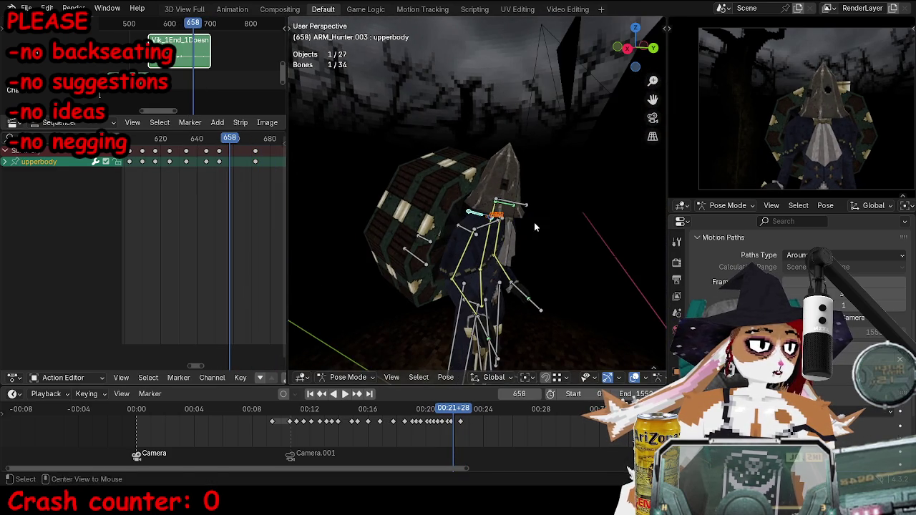
key("g")
left_click(558, 222)
key("g")
left_click(535, 207)
key("i")
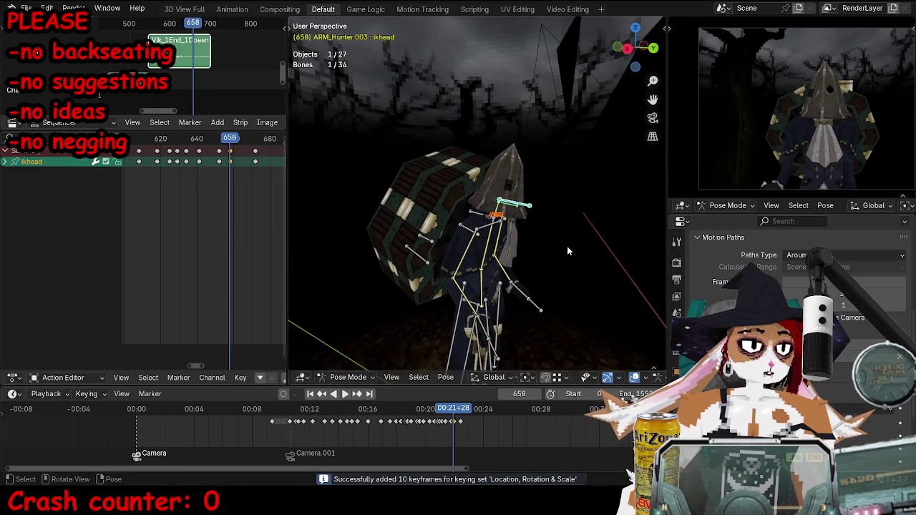
key("ctrl+z")
key("ctrl+z")
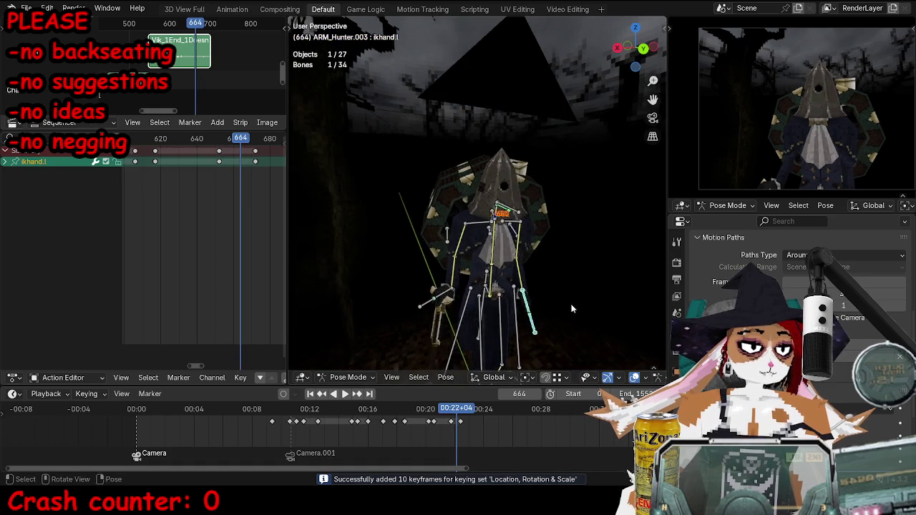
At frame 664, move and rotate the left hand IK bone.
middle_click_drag(572, 306, 521, 304)
key("g")
left_click(473, 272)
key("r")
key("r")
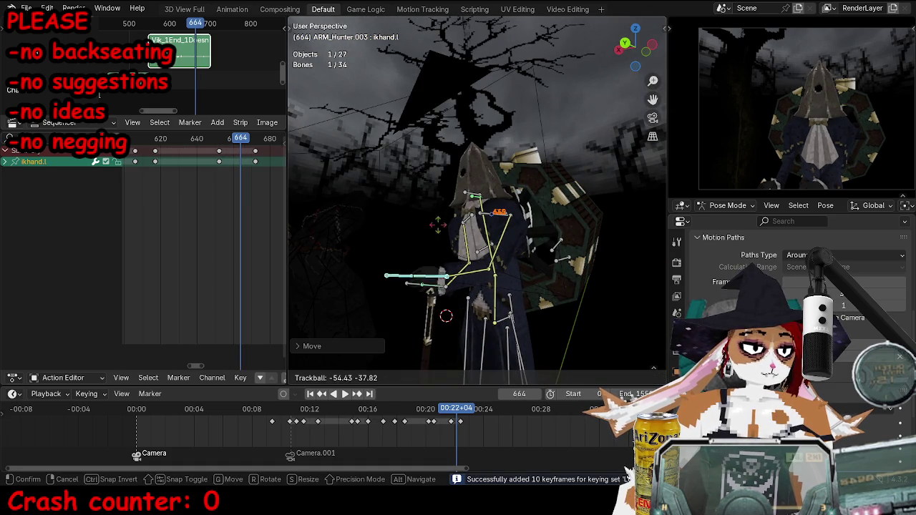
left_click(411, 290)
key("r")
Refine the left hand's rotation and position and key it at frame 664.
key("r")
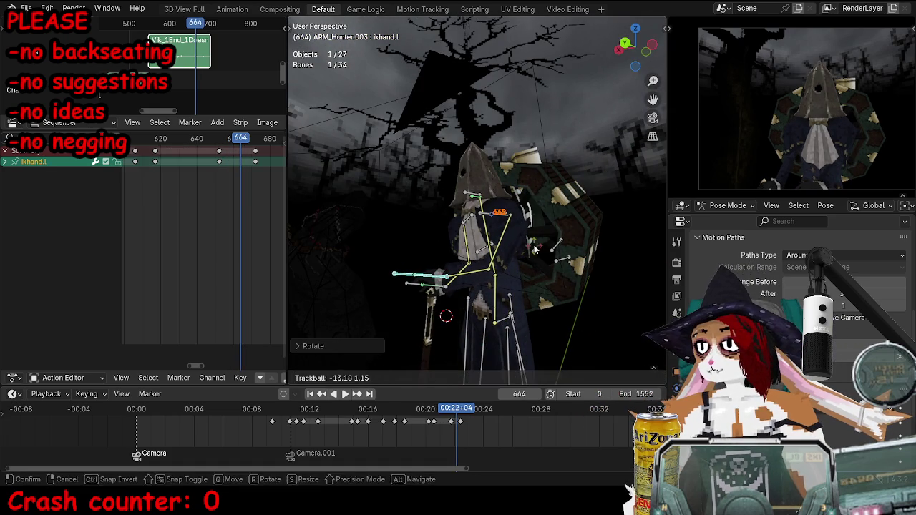
left_click(411, 291)
middle_click_drag(411, 291, 390, 276)
key("g")
left_click(422, 258)
key("r")
key("r")
left_click(485, 236)
mouse_move(492, 245)
middle_mouse_down()
mouse_move(540, 256)
mouse_move(573, 239)
mouse_move(460, 275)
middle_mouse_up()
Lower the left elbow and key the left shoulder and arm bones.
key("r")
key("r")
left_click(501, 251)
key("g")
left_click(552, 247)
key("g")
left_click(591, 240)
key("i")
left_click(514, 226)
middle_click_drag(515, 227, 558, 219)
left_click(558, 219)
key("r")
key("Escape")
key("g")
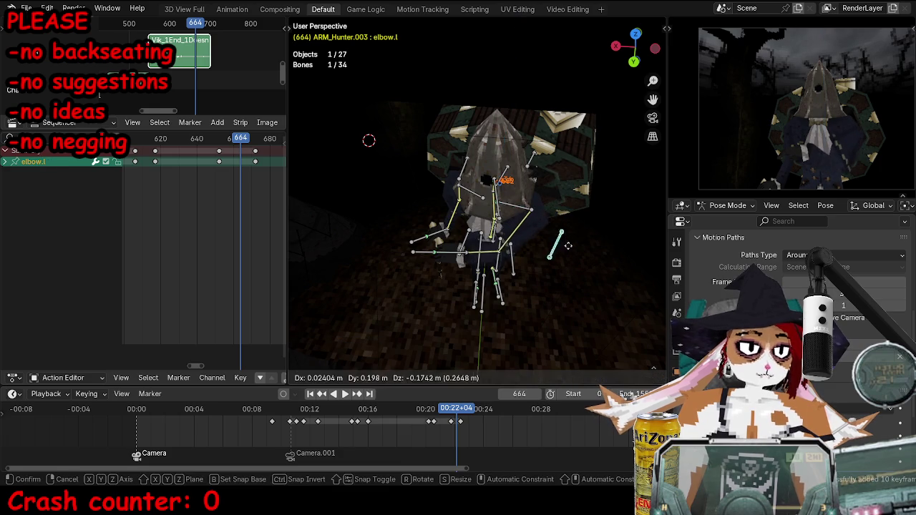
left_click(567, 309)
left_click(526, 216, "shift")
left_click(524, 209, "shift")
key("i")
Rotate the left hand IK bone, move it up and left, and key it.
mouse_move(524, 209)
middle_mouse_down()
mouse_move(491, 235)
mouse_move(501, 236)
middle_mouse_up()
left_click(500, 237)
scroll(501, 239, "up", 1)
scroll(451, 299, "up", 1)
key("r")
left_click(583, 221)
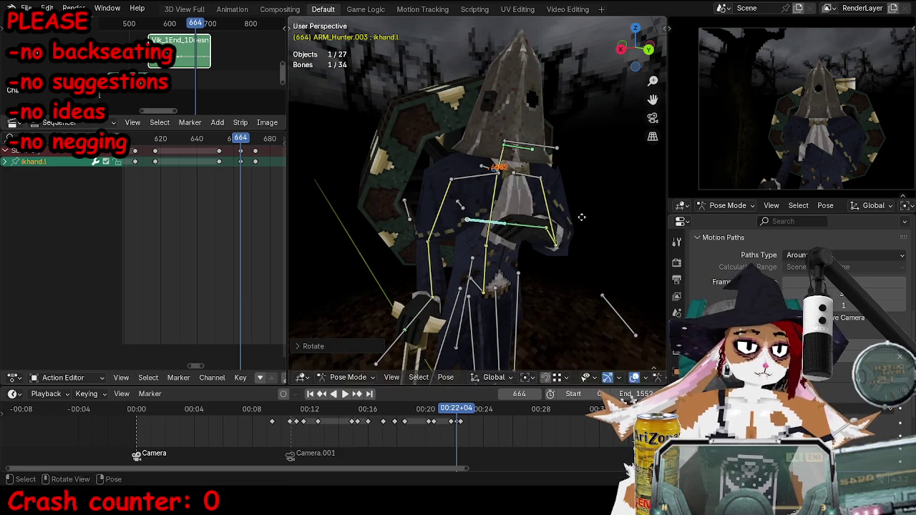
key("g")
left_click(555, 202)
key("i")
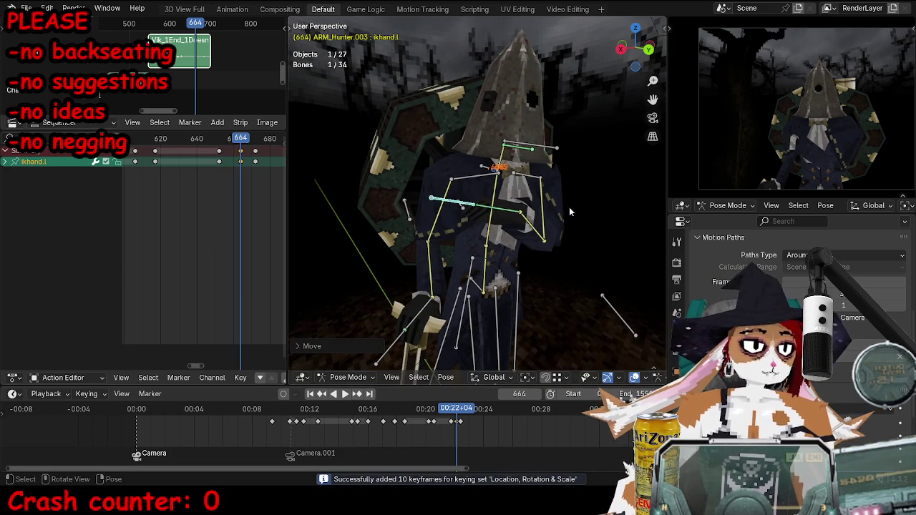
Move the left elbow into place and key it.
left_click(620, 315)
key("g")
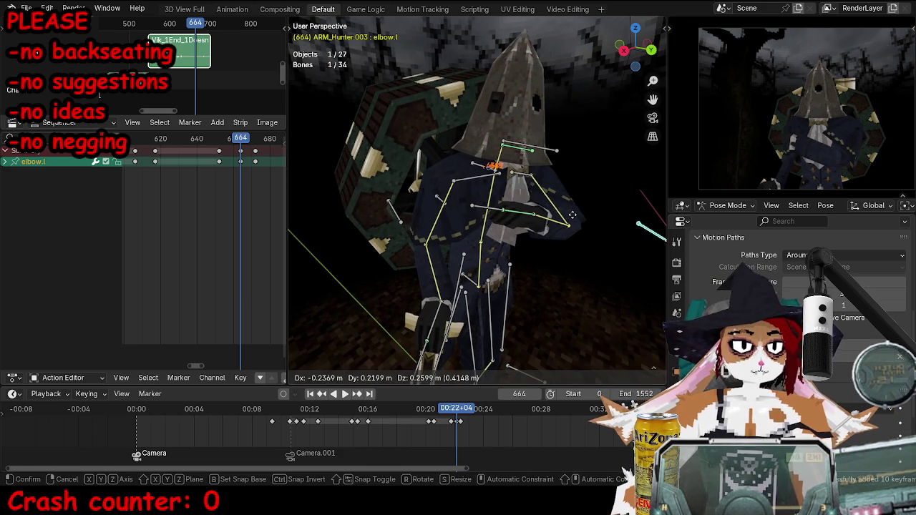
left_click(572, 215)
key("i")
Delete the left arm keys that come after frame 664.
left_click(485, 211, "shift")
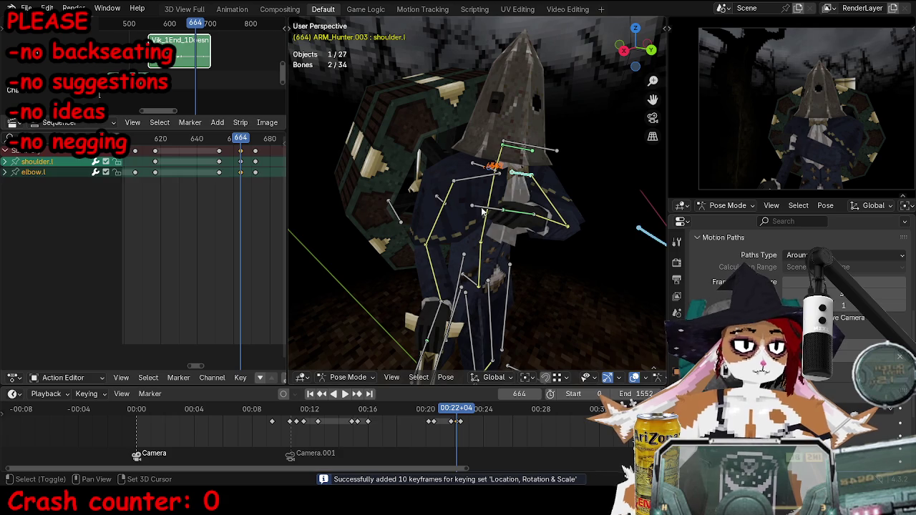
left_click(480, 212, "shift")
left_click(256, 151)
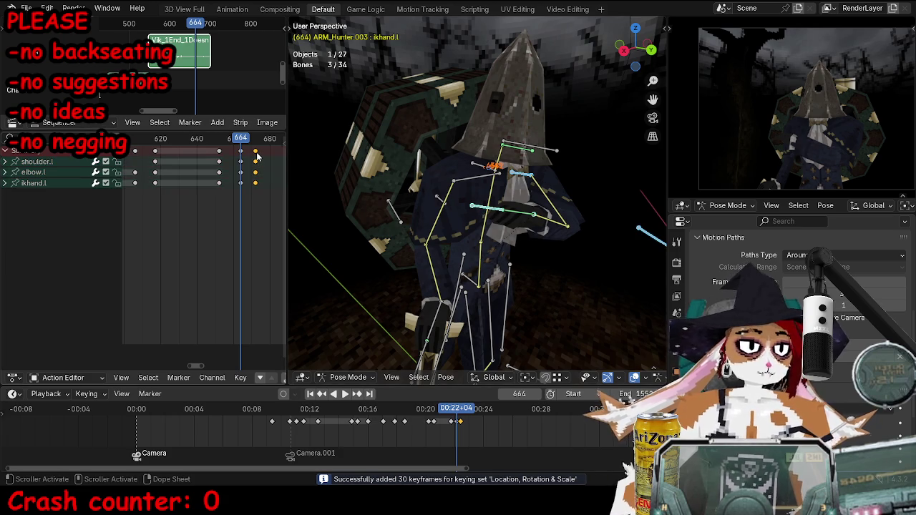
key("x")
left_click(256, 153)
Save as TOKTutorialEnd.blend and play back from frame 650.
key("ctrl+s")
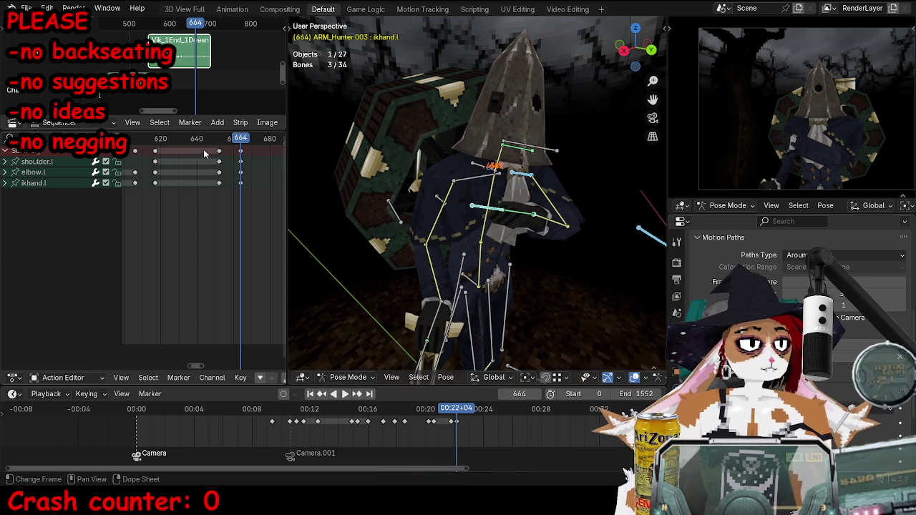
left_click_drag(245, 140, 220, 142)
key("space")
key("space")
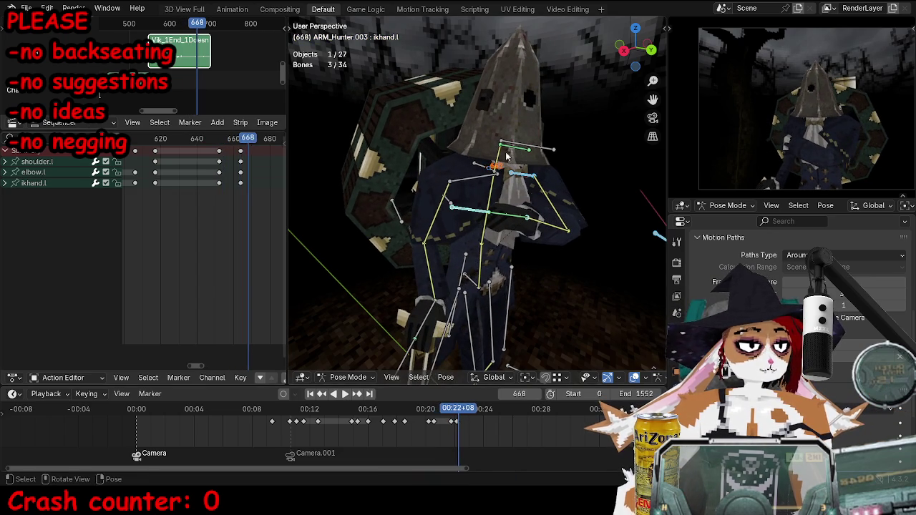
Key the head IK bone at frame 678 and play back to check the motion.
key("Up")
left_click(532, 148)
middle_click_drag(532, 148, 557, 166)
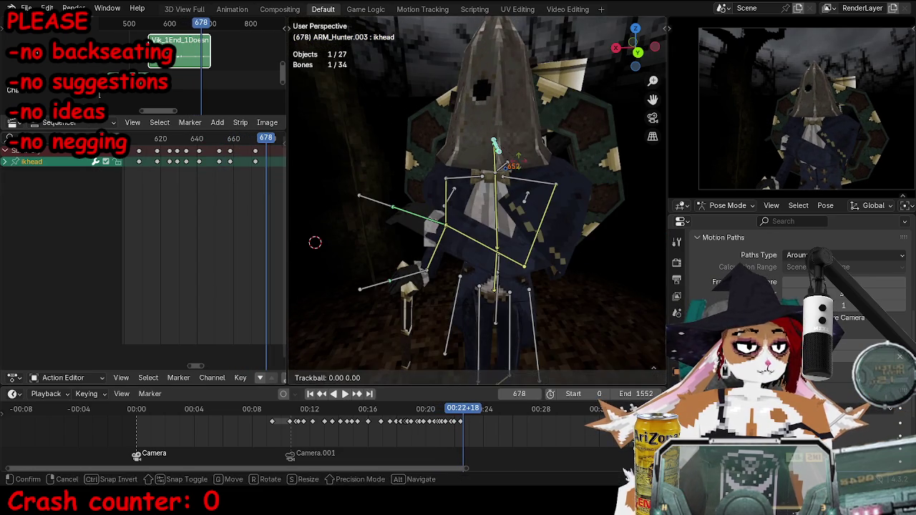
key("i")
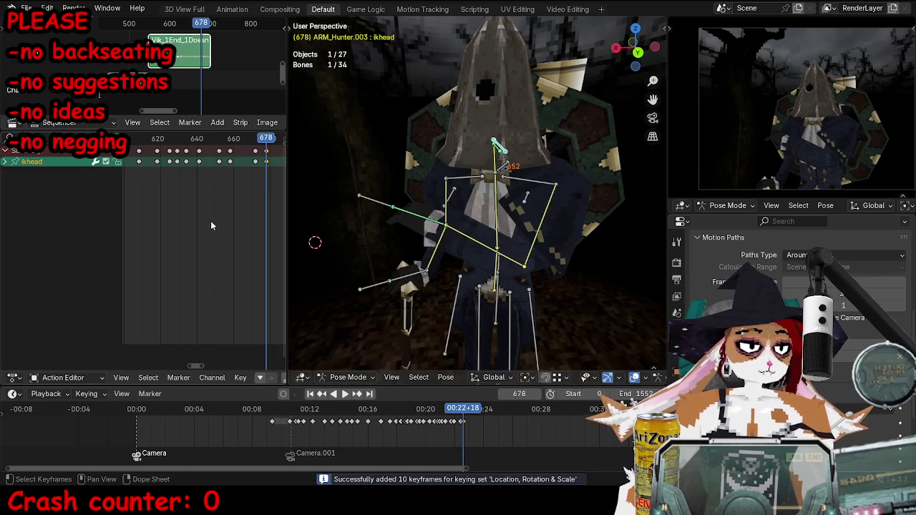
key("space")
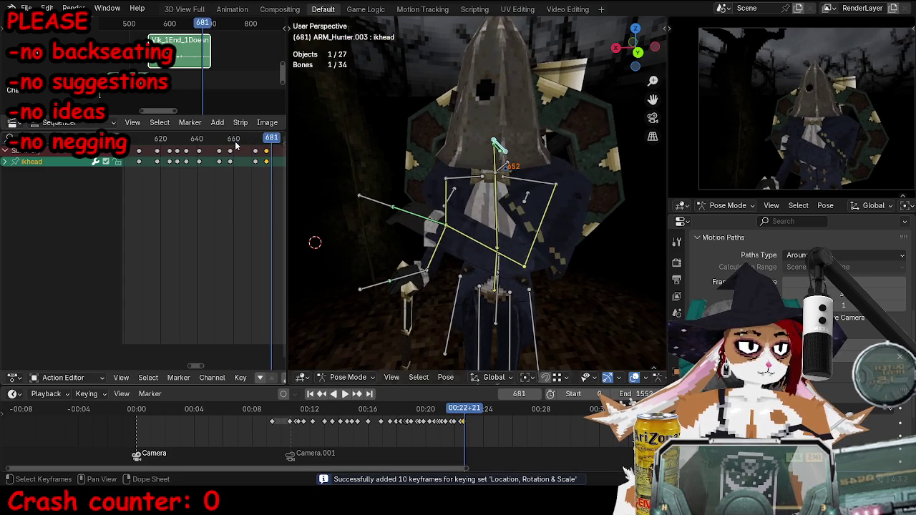
left_click_drag(262, 145, 267, 145)
Rotate the left hand IK bone and key its pose at frame 678.
left_click(371, 197)
mouse_move(371, 197)
middle_mouse_down()
mouse_move(429, 194)
mouse_move(401, 215)
middle_mouse_up()
key("r")
key("r")
left_click(453, 195)
key("i")
Rotate the left shoulder and key it at frame 678, then trackball-rotate and key it at 664.
left_click(479, 237)
key("r")
key("r")
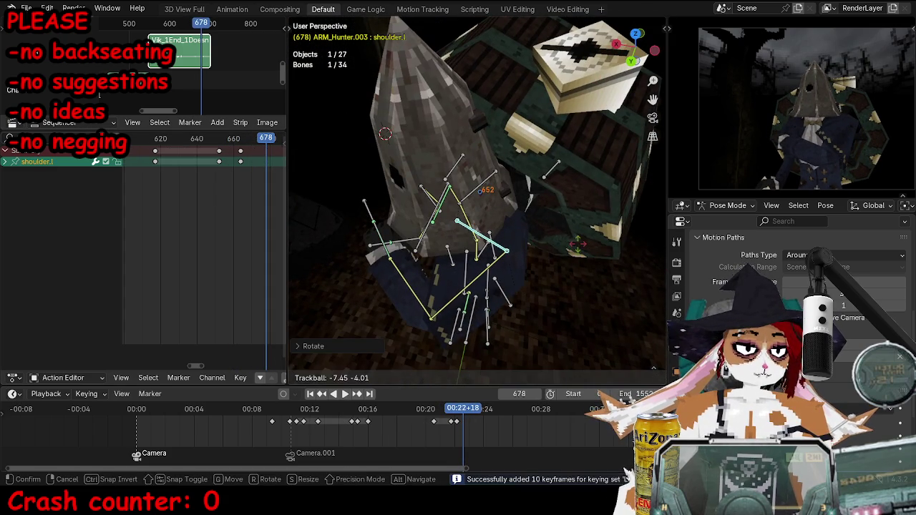
left_click(577, 243)
key("i")
key("Down")
middle_click_drag(578, 243, 501, 215)
key("r")
left_click(557, 188)
key("i")
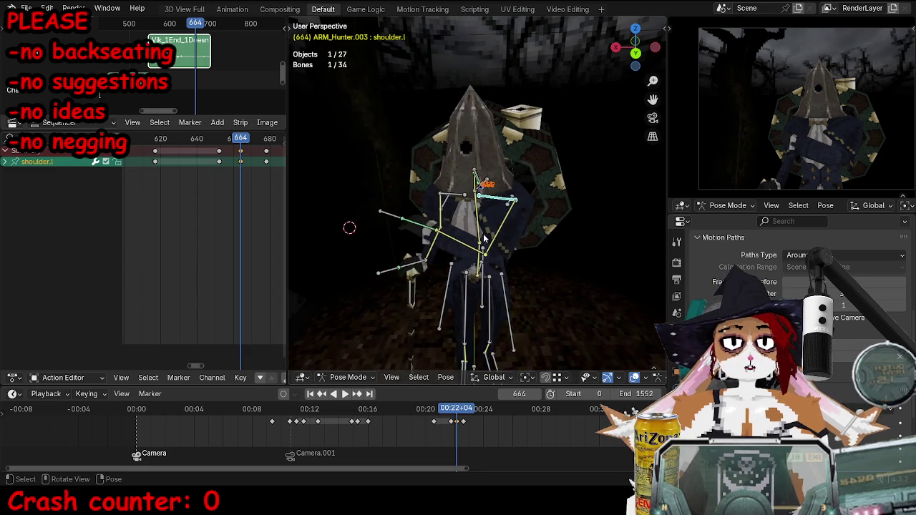
Select the left hand IK bone and play the animation from frame 643.
mouse_move(477, 230)
middle_mouse_down()
mouse_move(452, 238)
mouse_move(481, 220)
mouse_move(538, 317)
middle_mouse_up()
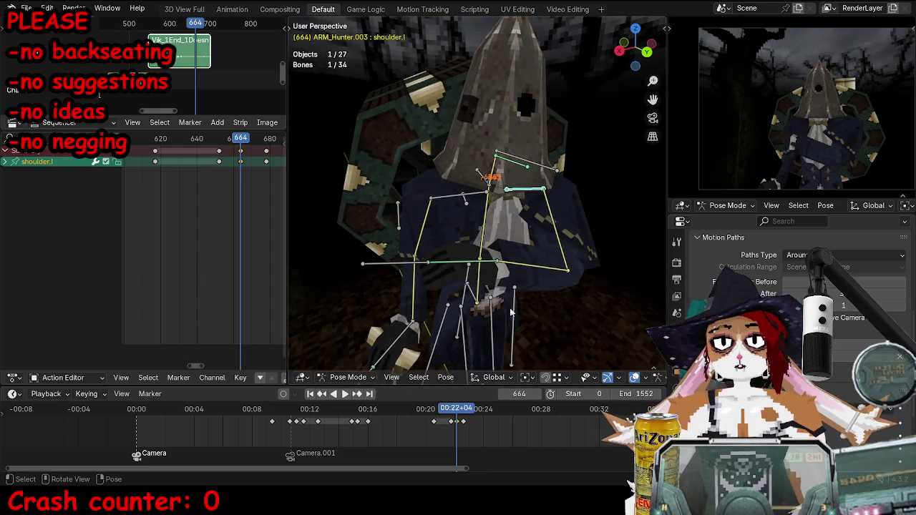
left_click(394, 263)
left_click(203, 141)
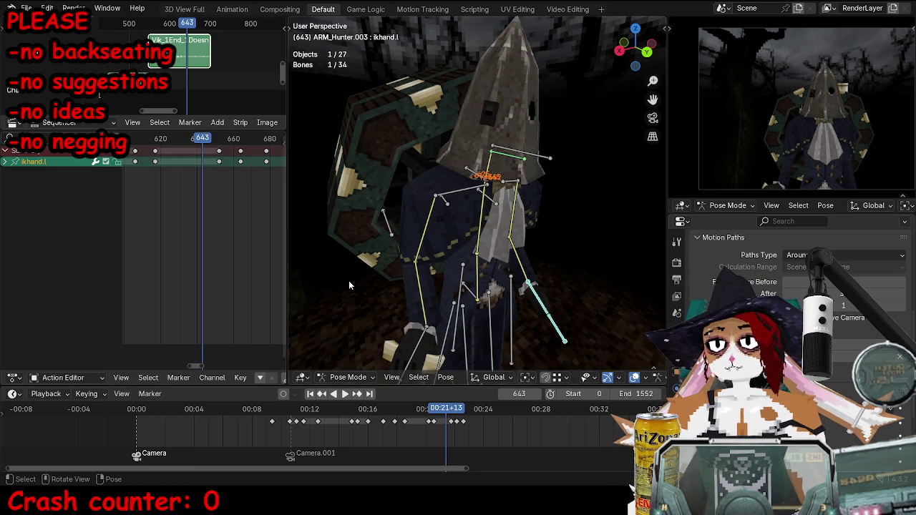
key("space")
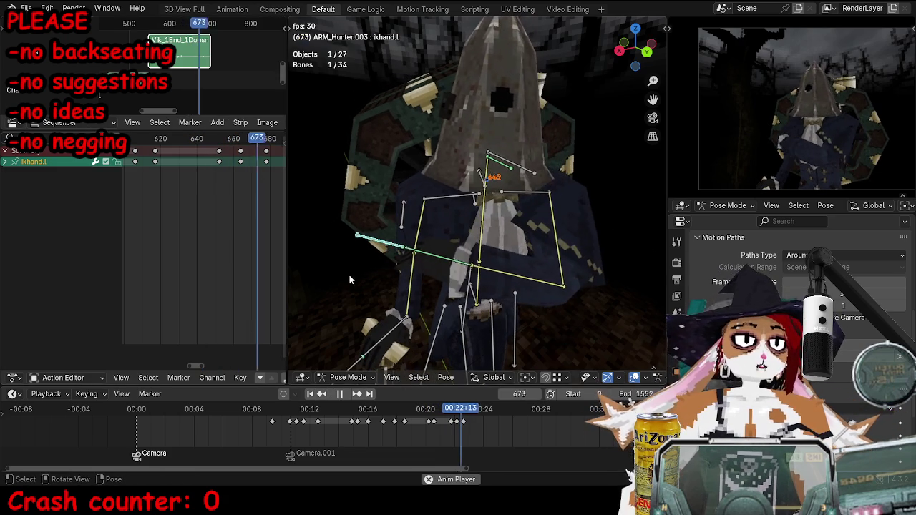
key("space")
Key the head IK bone at frame 668.
scroll(474, 174, "up", 12, "alt")
left_click(501, 159)
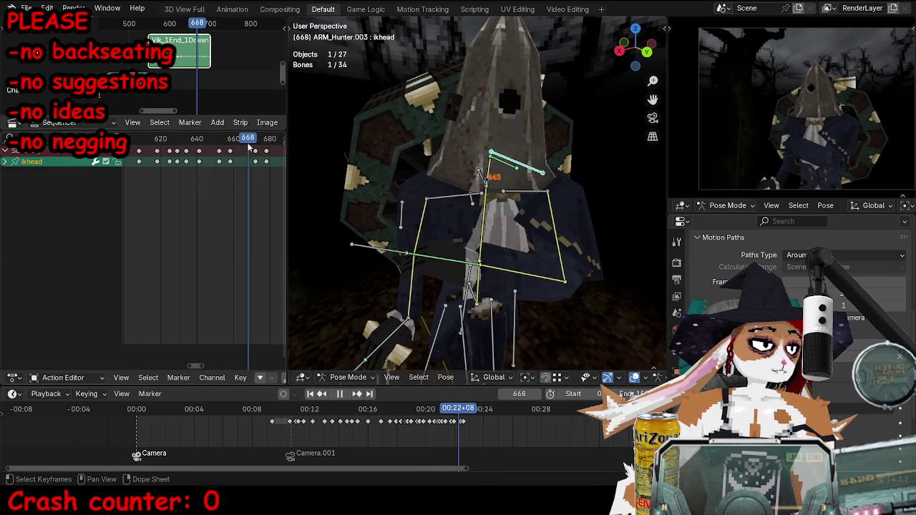
key("i")
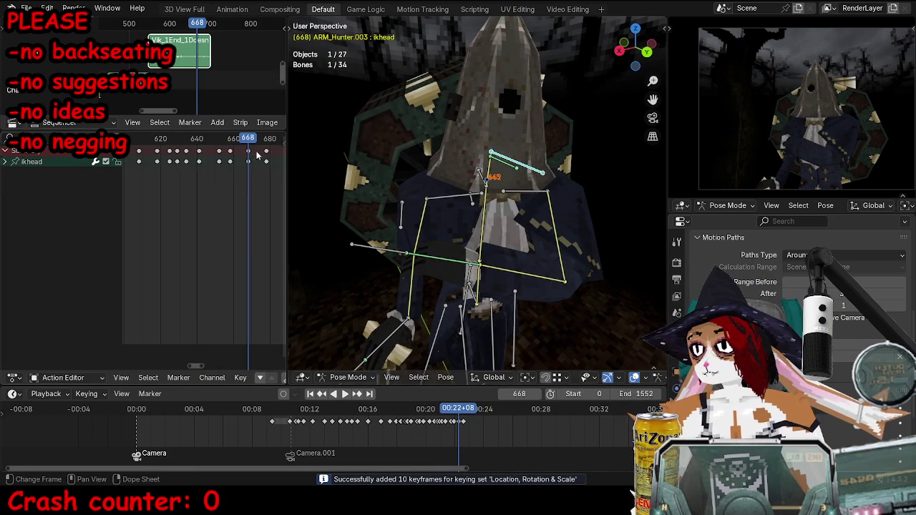
scroll(239, 164, "right", 1, "ctrl")
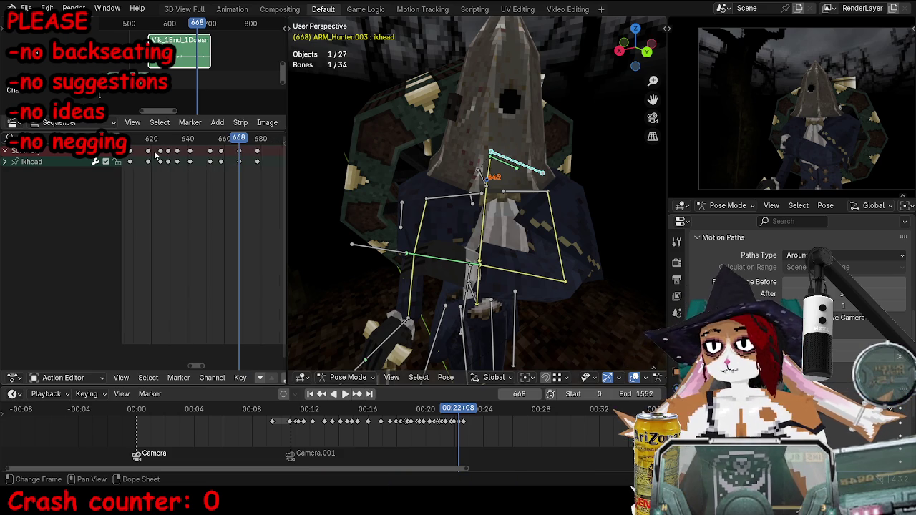
Review the motion through the scene camera, replaying from frame 648 and stepping to frame 688.
left_click(182, 139)
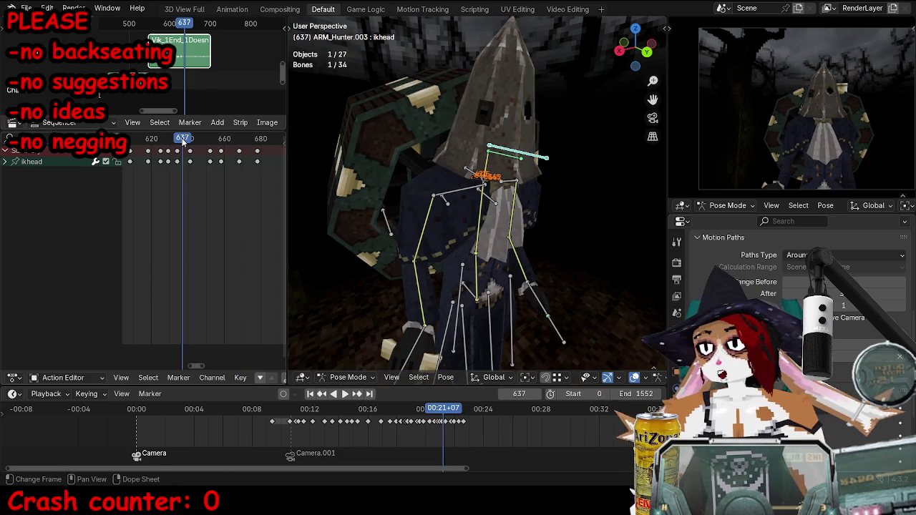
middle_click_drag(507, 226, 501, 236)
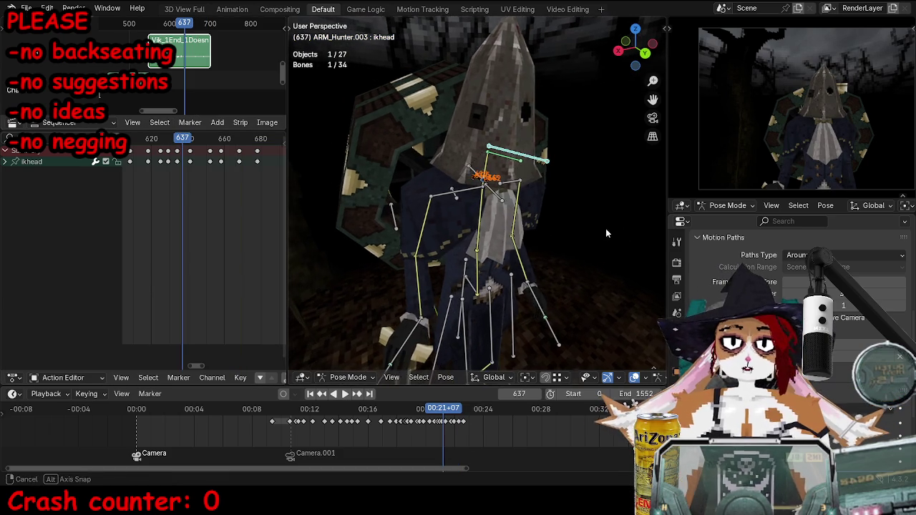
key("ctrl+z")
key("KP_0")
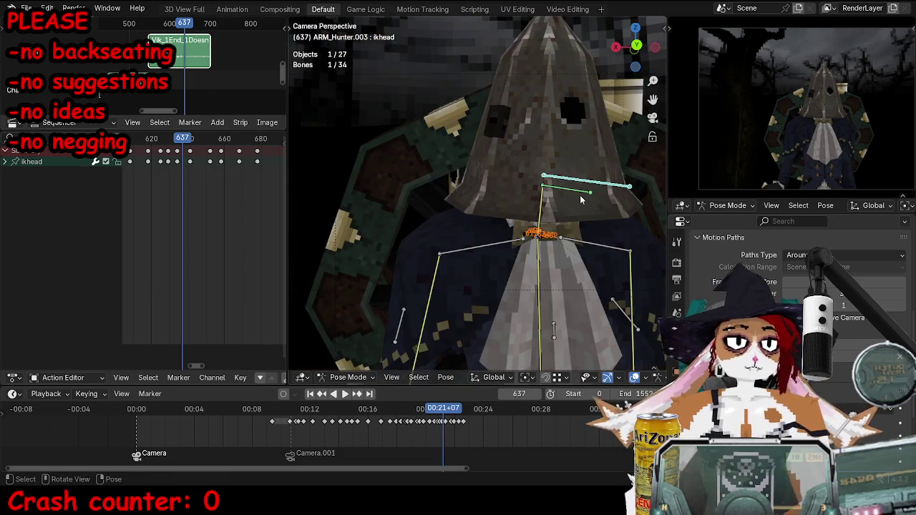
key("space")
key("space")
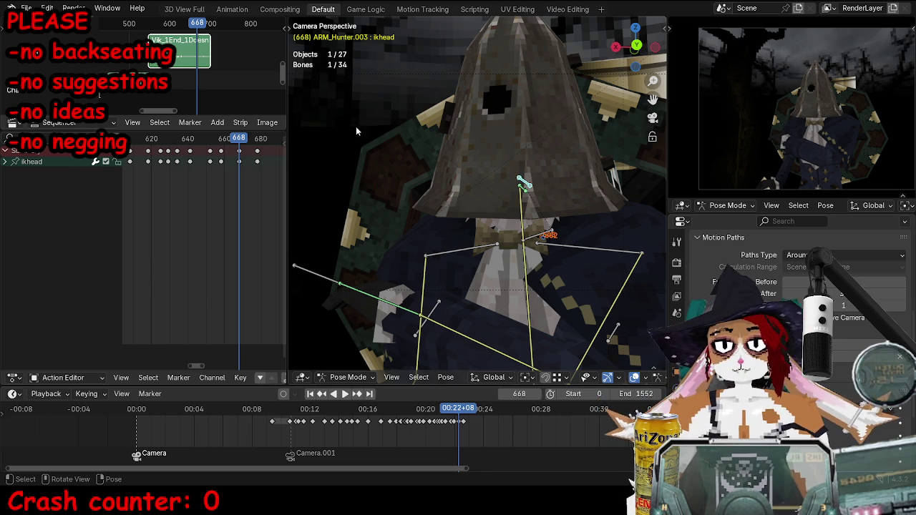
key("Down")
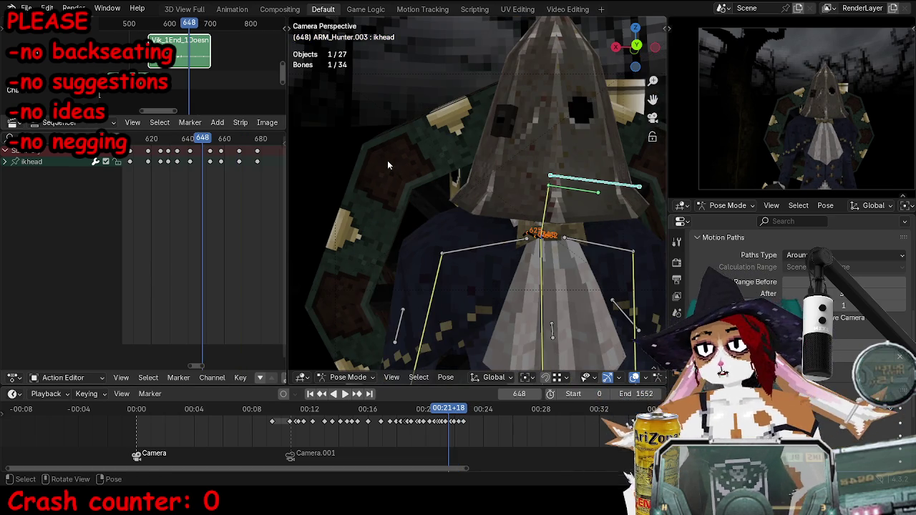
key("space")
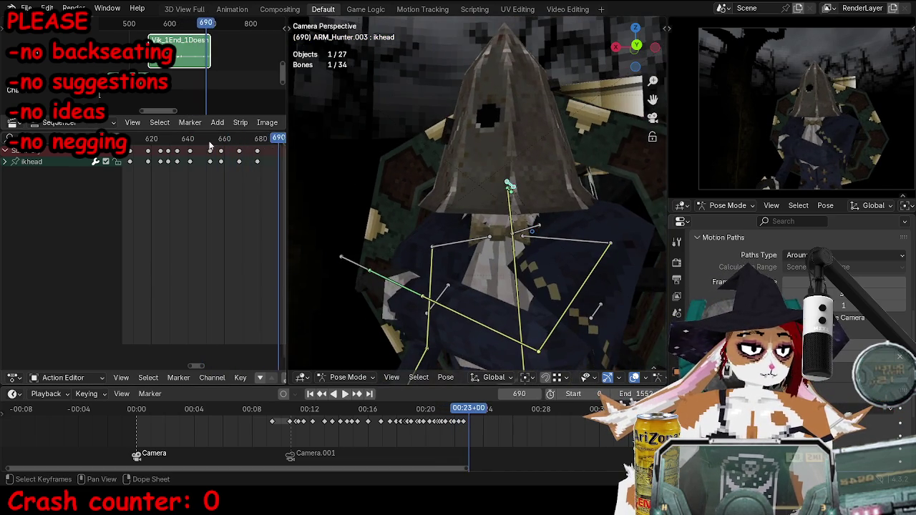
key("space")
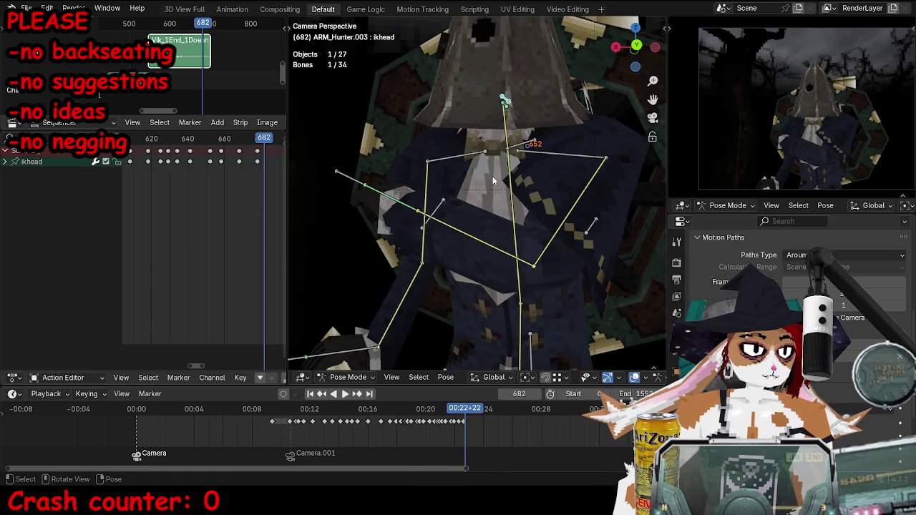
key("Left")
key("Left")
key("Left")
key("Left")
key("Left")
key("Right")
key("Right")
key("Right")
key("Right")
key("Right")
key("Right")
key("Right")
Select the upper body bone, briefly checking the back coat bone.
mouse_move(519, 194)
middle_mouse_down()
mouse_move(517, 181)
mouse_move(484, 223)
mouse_move(589, 164)
mouse_move(531, 264)
mouse_move(507, 188)
middle_mouse_up()
left_click(484, 223)
left_click(531, 263)
left_click(508, 188)
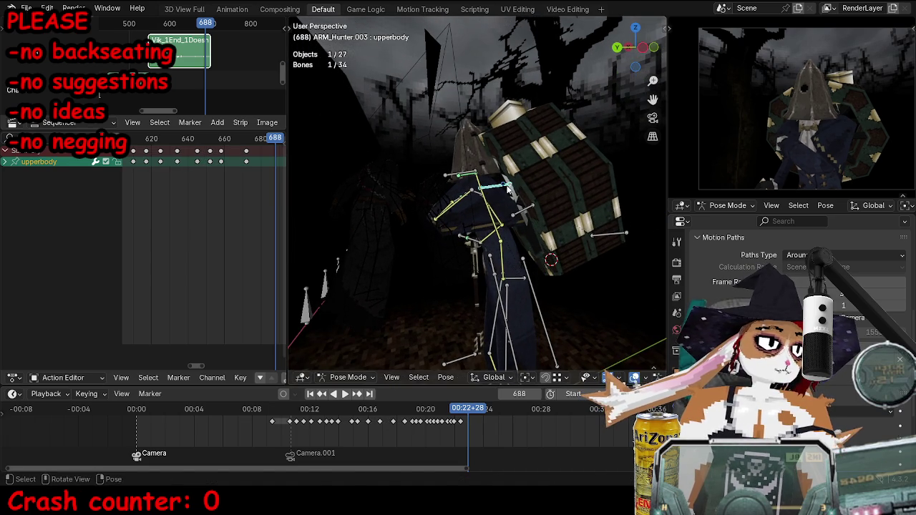
Nudge the upper body bone and rotate the head IK bone at frame 688.
left_click_drag(508, 187, 501, 193)
left_click(453, 175)
key("r")
left_click(550, 165)
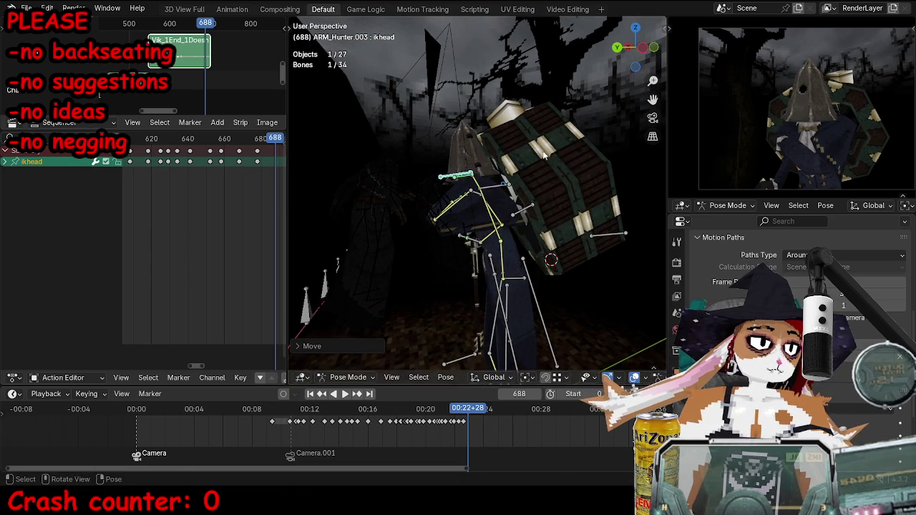
mouse_move(550, 165)
middle_mouse_down()
mouse_move(487, 186)
mouse_move(544, 178)
mouse_move(553, 162)
middle_mouse_up()
Move and rotate the left hand IK bone into a new pose.
left_click(458, 240)
key("g")
key("r")
left_click(551, 279)
left_click(501, 194)
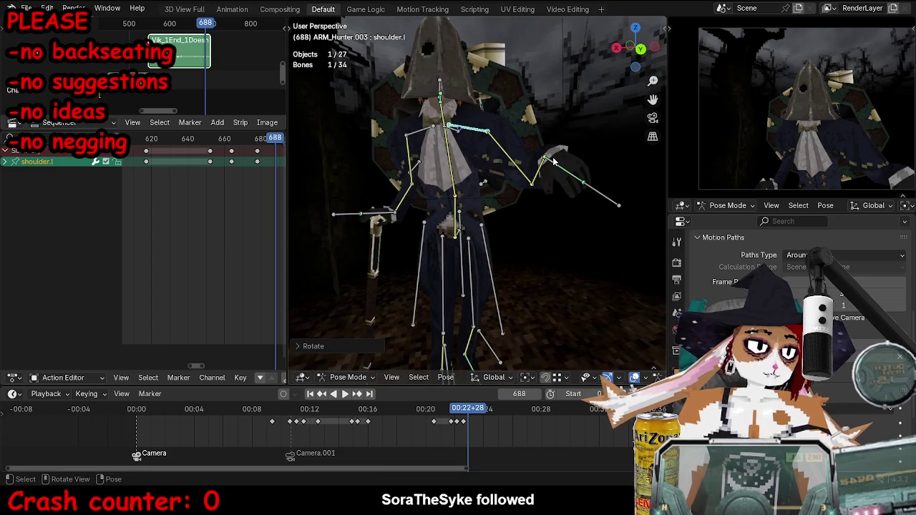
mouse_move(596, 196)
middle_mouse_down()
mouse_move(472, 194)
mouse_move(444, 179)
middle_mouse_up()
left_click(462, 195)
key("g")
left_click(534, 230)
key("r")
left_click(534, 231)
Reposition the left shoulder and elbow, then move and trackball-rotate the left hand IK.
left_click(493, 78)
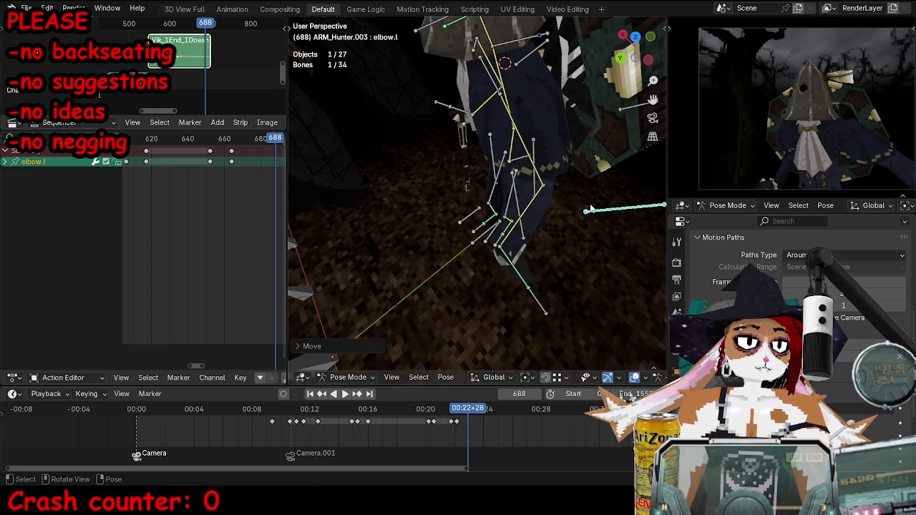
left_click(462, 266)
left_click(533, 294)
key("g")
left_click(580, 310)
key("r")
left_click(576, 315)
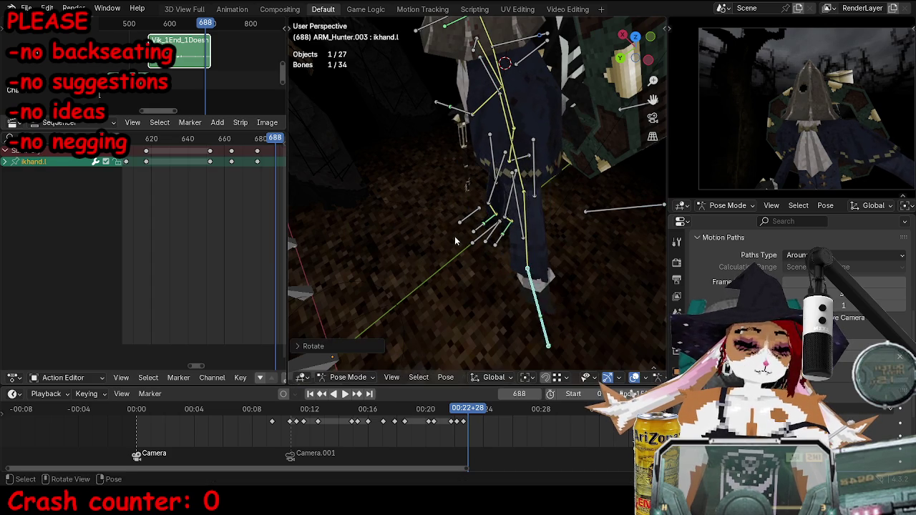
middle_click_drag(577, 315, 486, 175)
key("r")
key("r")
left_click(579, 185)
middle_click_drag(589, 173, 595, 257)
Select all bones and key the whole rig at frame 688.
key("a")
key("i")
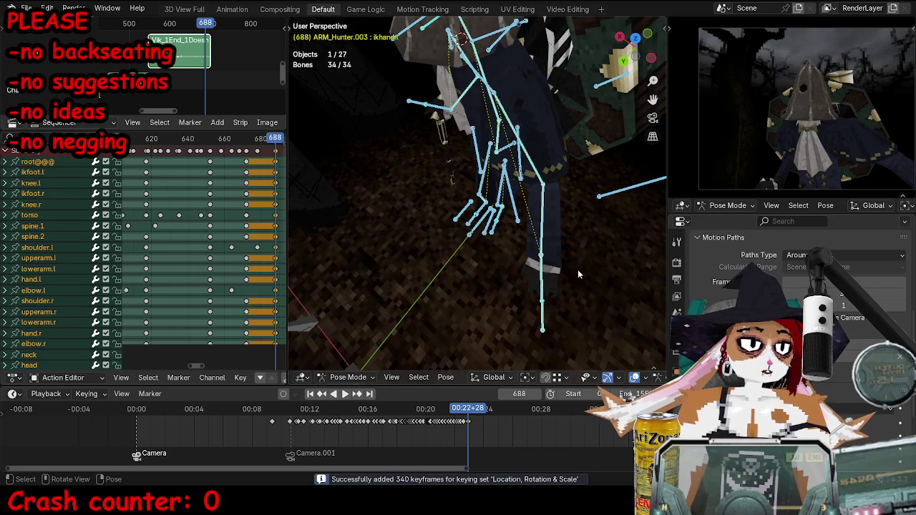
key("ctrl+z")
key("ctrl+z")
Duplicate the left elbow keyframe and place the copy later in the timeline.
left_click(605, 219)
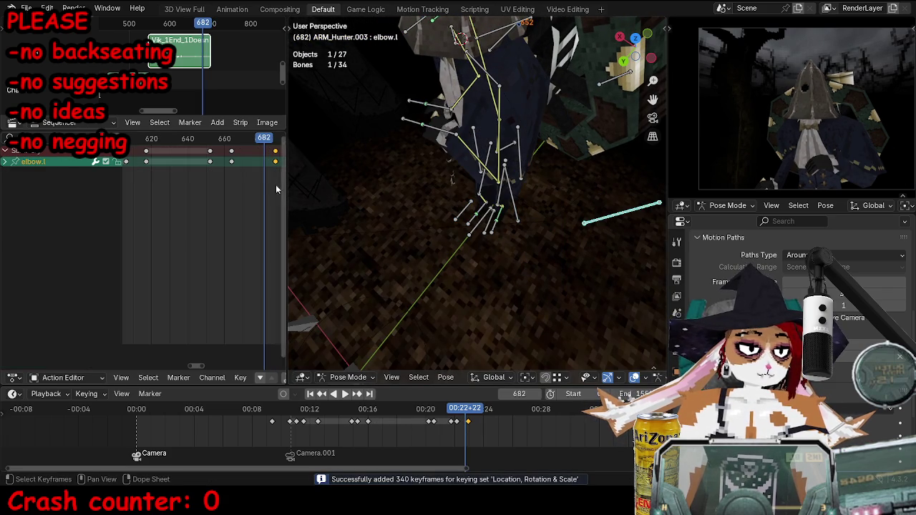
key("shift+d")
left_click(244, 154)
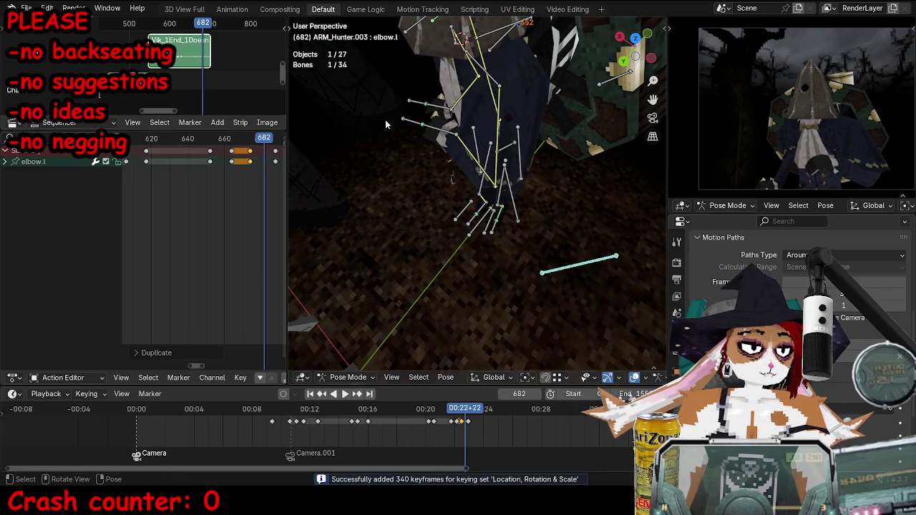
Move the left hand IK bone and key it at frame 683.
left_click(406, 131)
key("Right")
key("g")
mouse_move(430, 140)
middle_mouse_down()
mouse_move(433, 202)
mouse_move(460, 200)
middle_mouse_up()
left_click(432, 202)
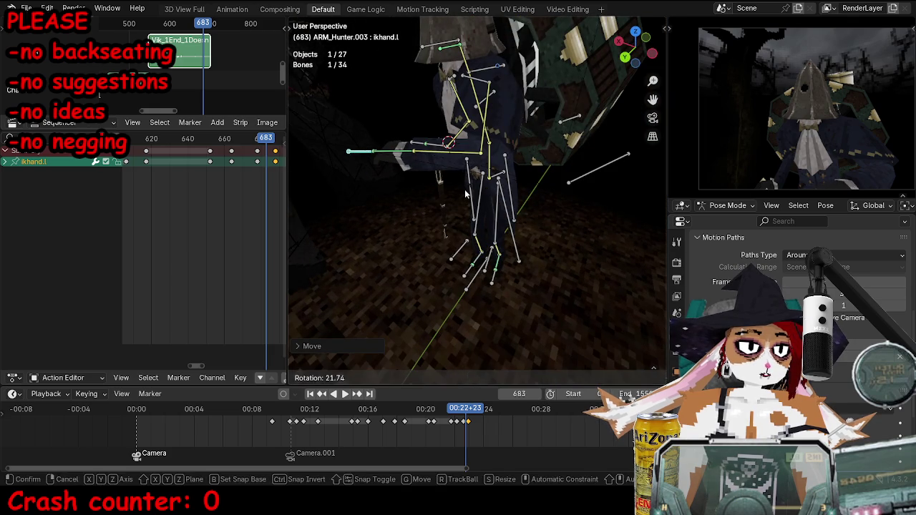
key("i")
Advance to frame 700 and save TOKTutorialEnd.blend.
key("Right")
key("Right")
key("Right")
key("Right")
key("Right")
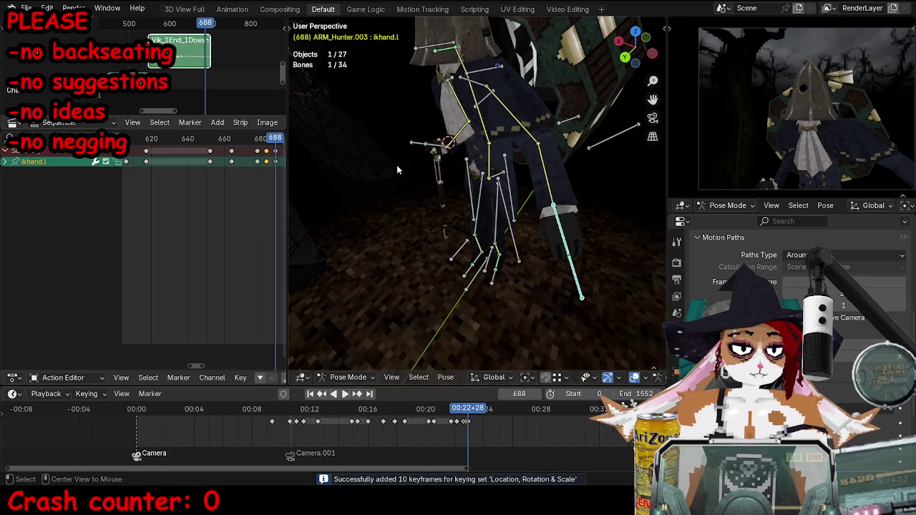
key("Right")
key("Right")
key("Right")
key("Right")
key("Right")
key("Right")
key("Right")
key("Right")
key("Right")
middle_click_drag(494, 214, 516, 206)
key("ctrl+s")
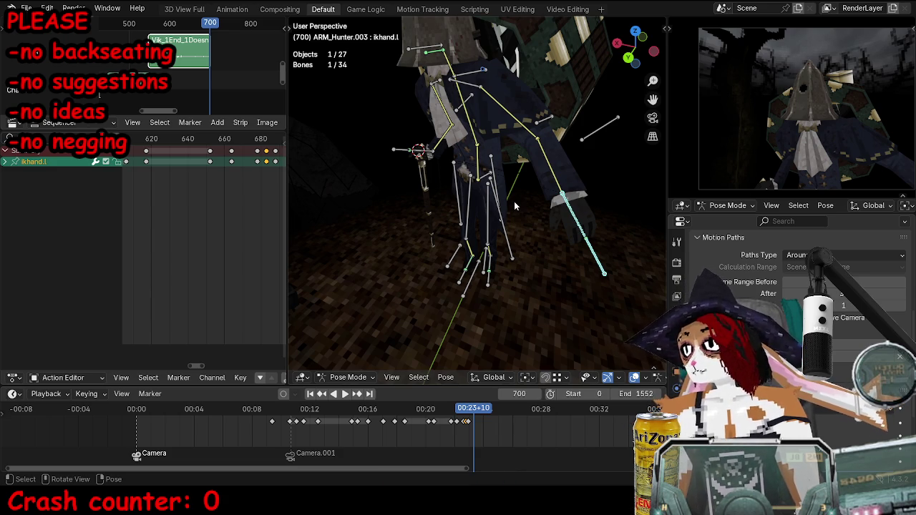
Move the left hand IK bone outward and select the left lower arm bone.
mouse_move(514, 205)
middle_mouse_down()
mouse_move(559, 169)
mouse_move(544, 179)
middle_mouse_up()
key("g")
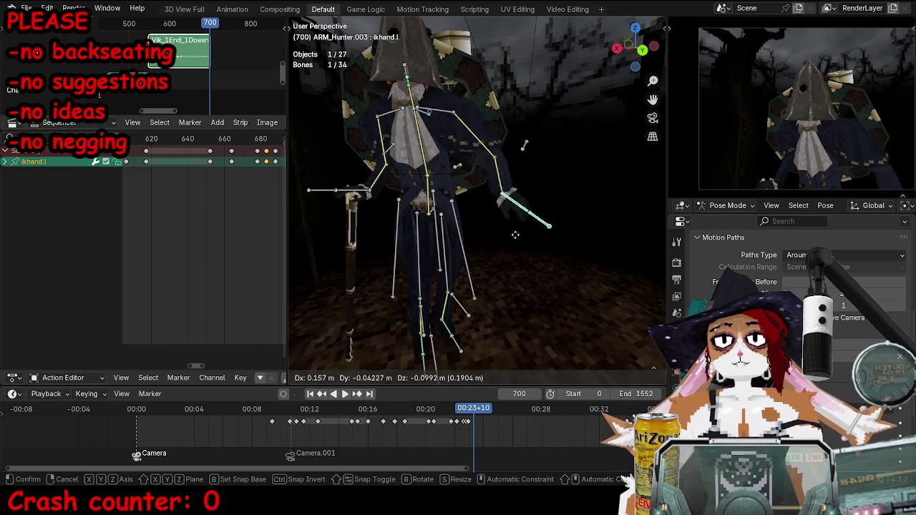
left_click(562, 197)
left_click(533, 160)
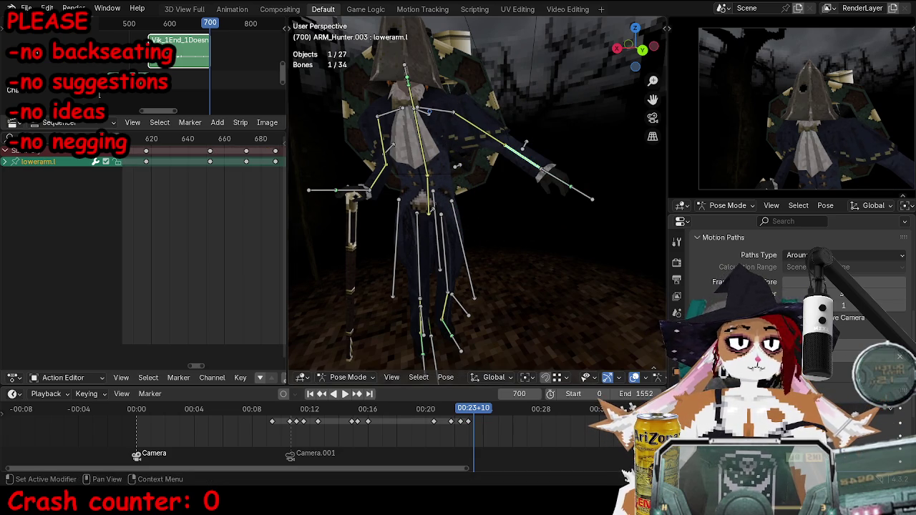
Inspect the left arm bone constraints and rotate the left upper arm upward.
left_click(677, 422)
left_click(705, 281)
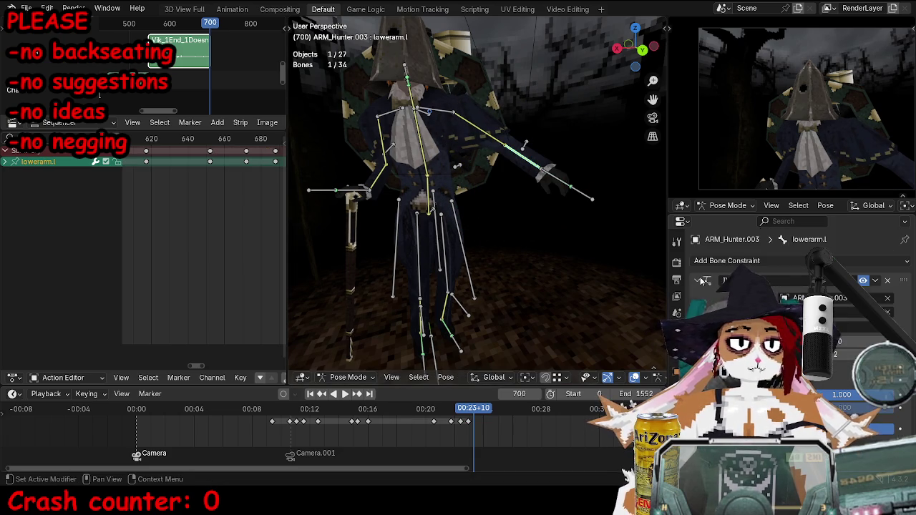
left_click(501, 141)
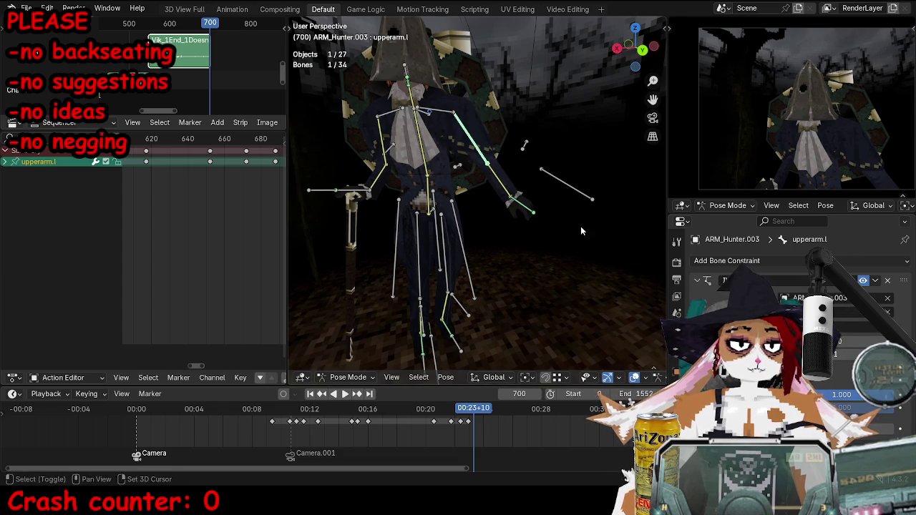
scroll(511, 244, "up", 3)
key("r")
left_click(596, 135)
left_click(572, 164)
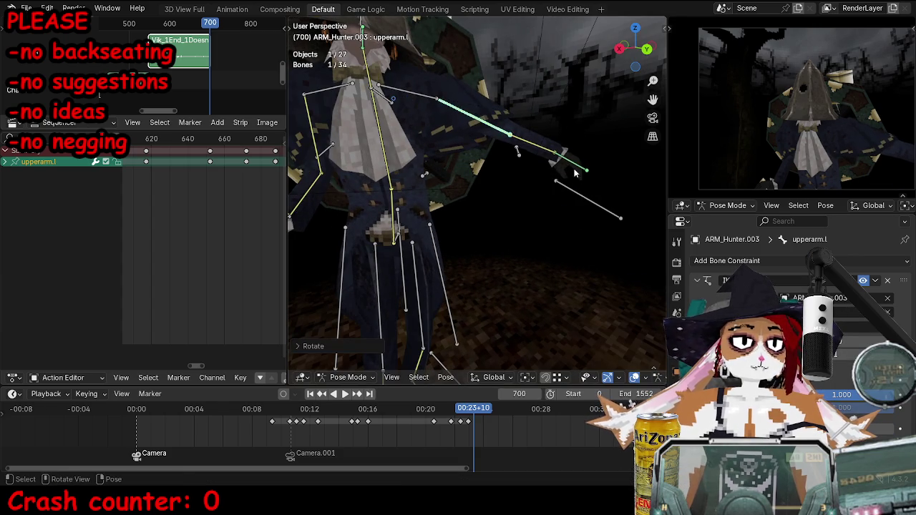
left_click(699, 281)
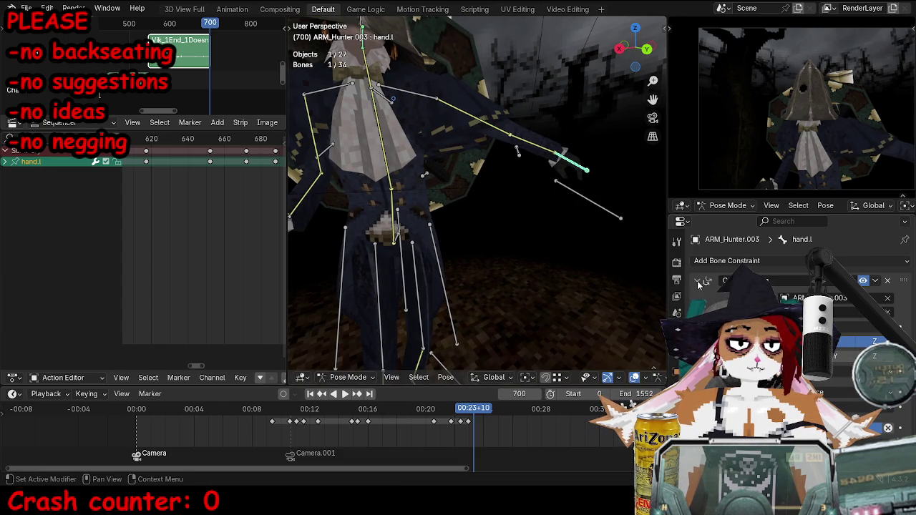
Try rotating the left arm bones downward, cancelling and undoing the attempts.
middle_click_drag(532, 111, 482, 191)
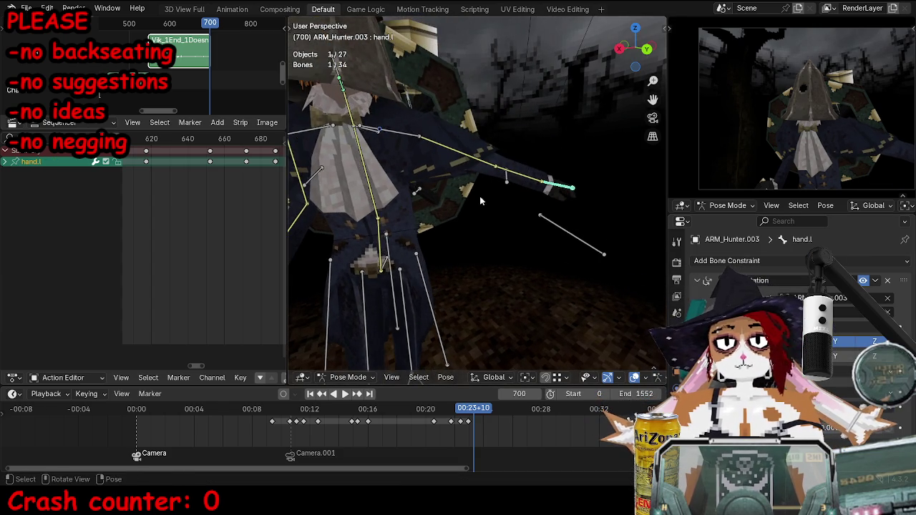
scroll(484, 136, "up", 2)
left_click_drag(471, 111, 505, 173)
key("r")
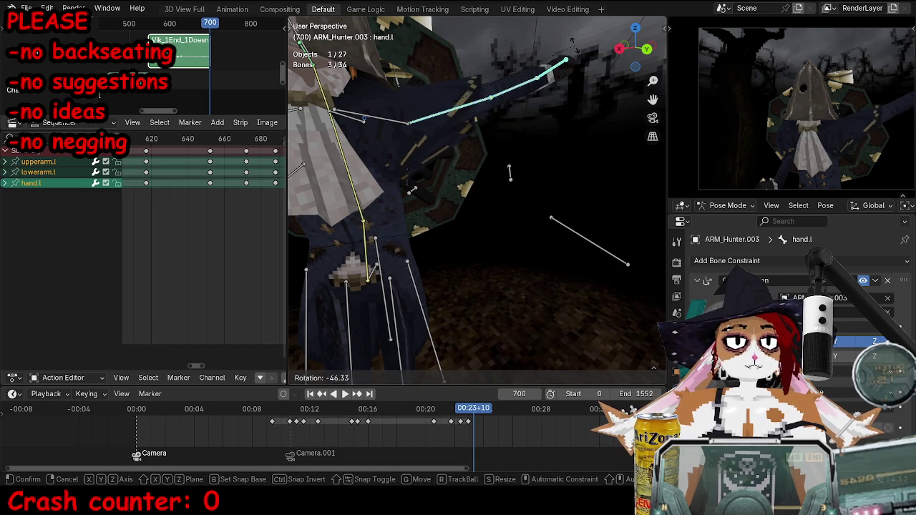
key("Escape")
left_click(472, 151)
key("r")
key("r")
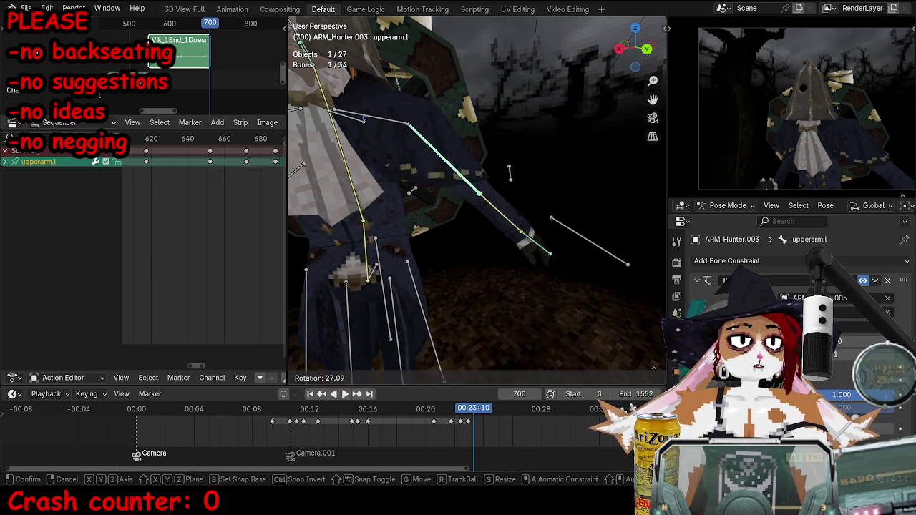
left_click(459, 191)
key("ctrl+z")
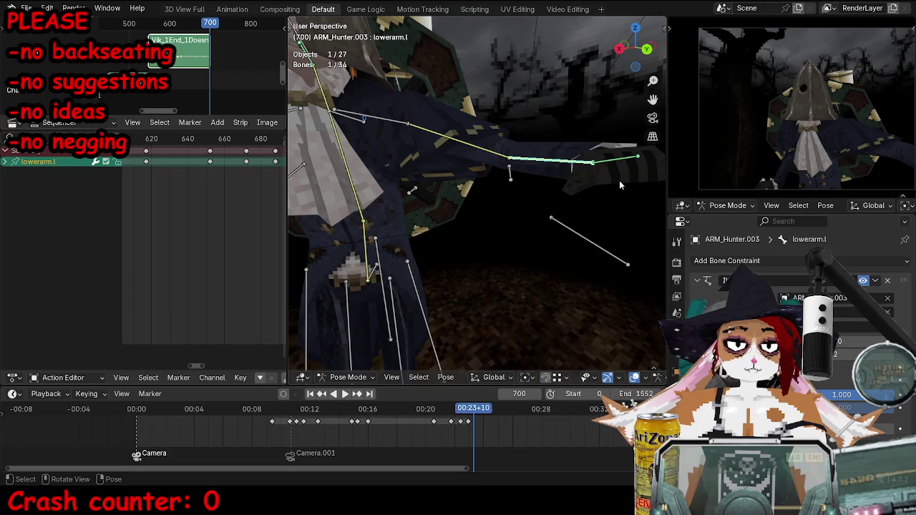
Rotate the left hand bone to point down-right, then reselect the armature for posing.
left_click(617, 163)
key("r")
left_click(644, 231)
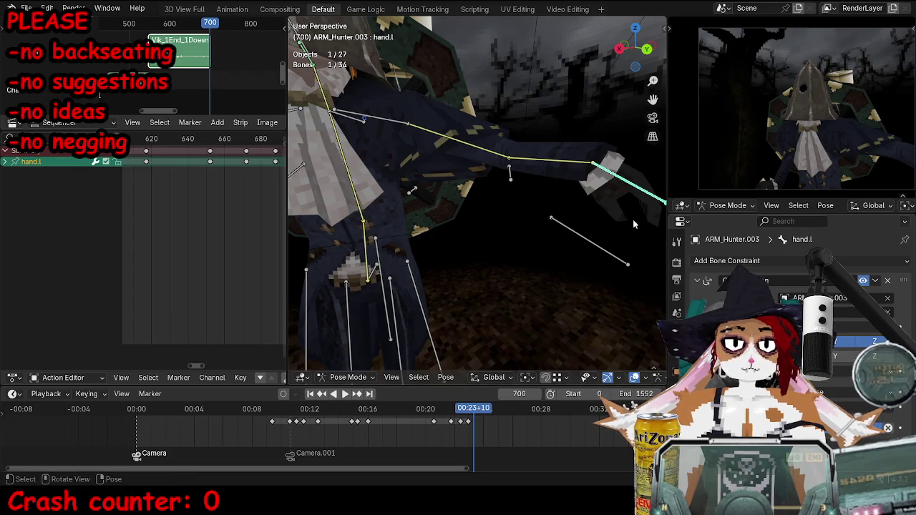
left_click(480, 179)
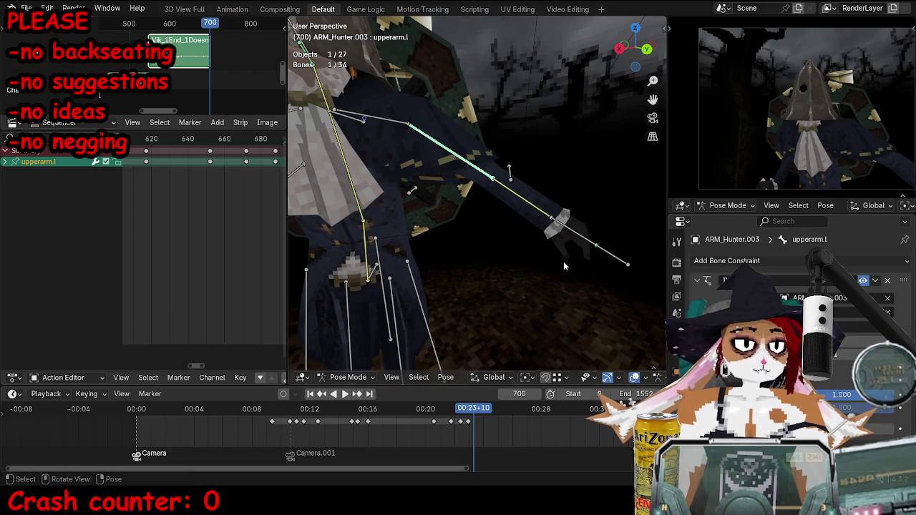
middle_click_drag(458, 179, 423, 133)
key("ctrl+Tab")
left_click(418, 127)
key("ctrl+z")
left_click(417, 127)
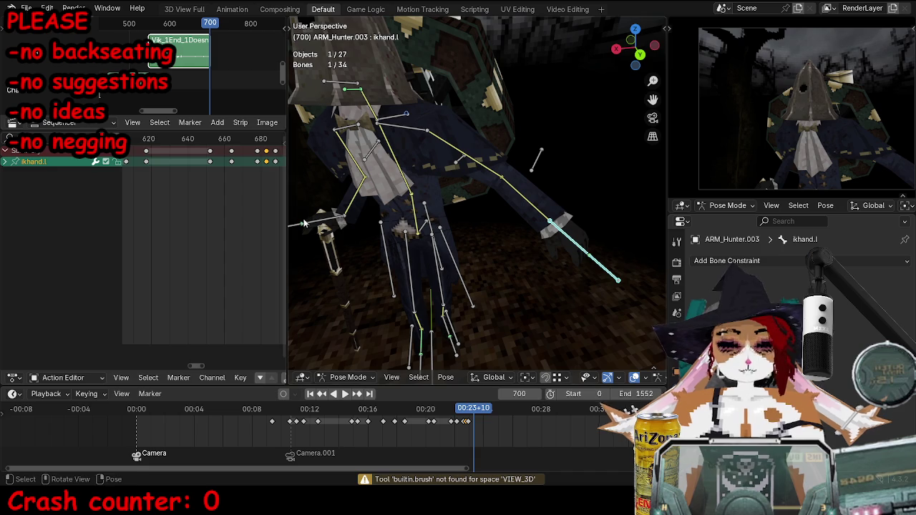
Select the left IK hand and play the animation back from an earlier frame.
left_click(593, 269)
key("Down")
key("Down")
key("Down")
key("Down")
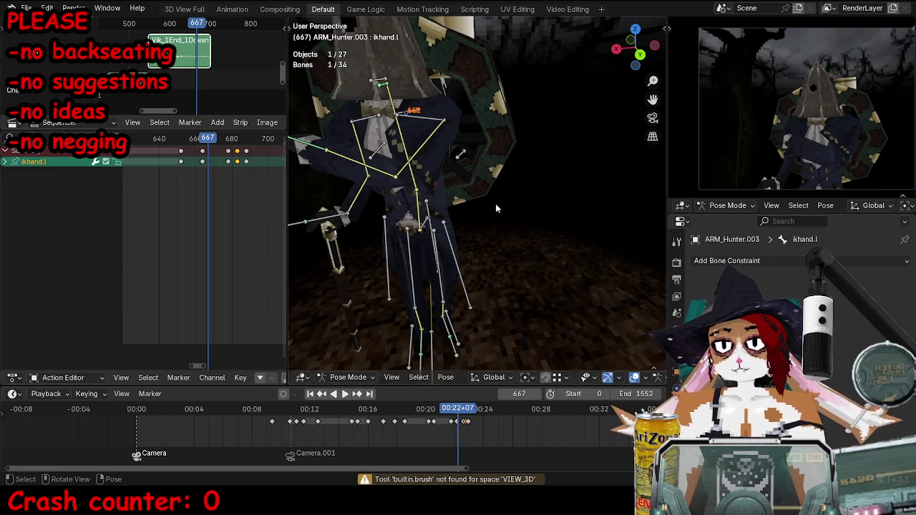
middle_click_drag(490, 207, 430, 262)
key("space")
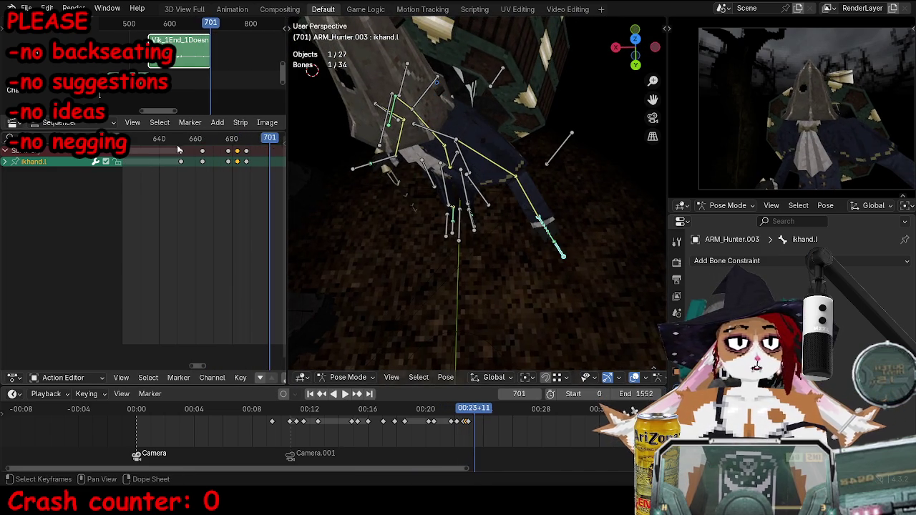
key("Escape")
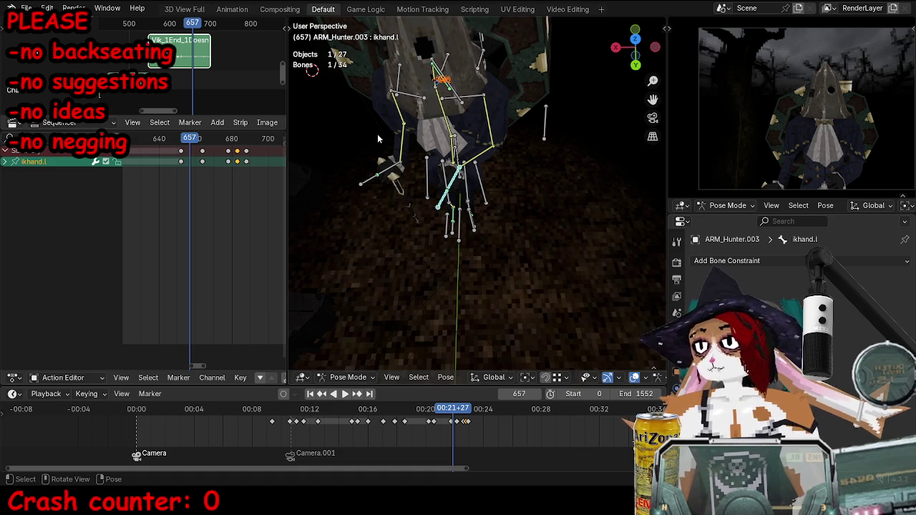
Save TOKTutorialEnd.blend and play the animation again.
middle_click_drag(396, 132, 515, 188)
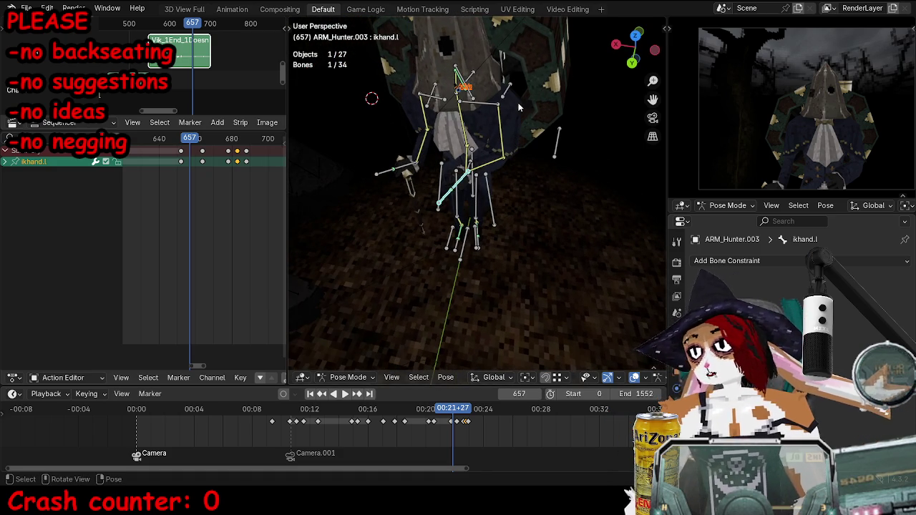
mouse_move(558, 125)
middle_mouse_down()
mouse_move(506, 206)
mouse_move(553, 249)
middle_mouse_up()
key("ctrl+s")
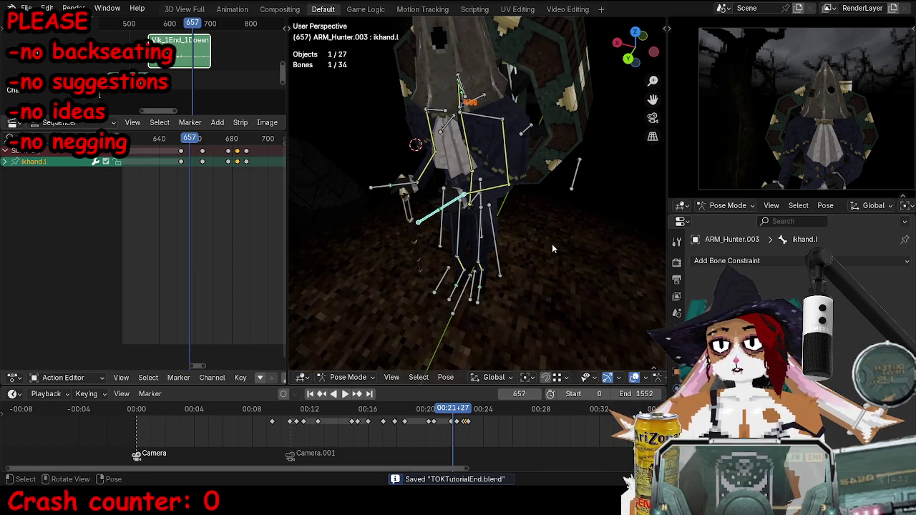
scroll(544, 238, "down", 6, "alt")
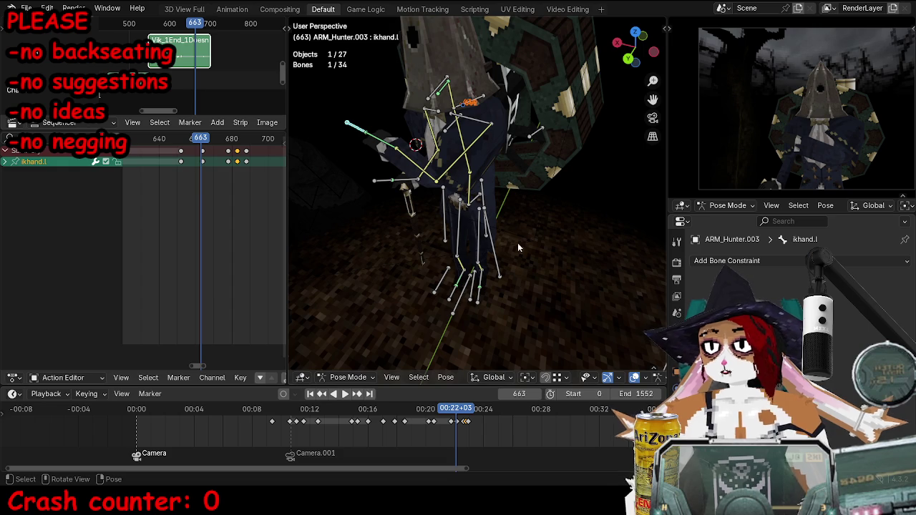
key("space")
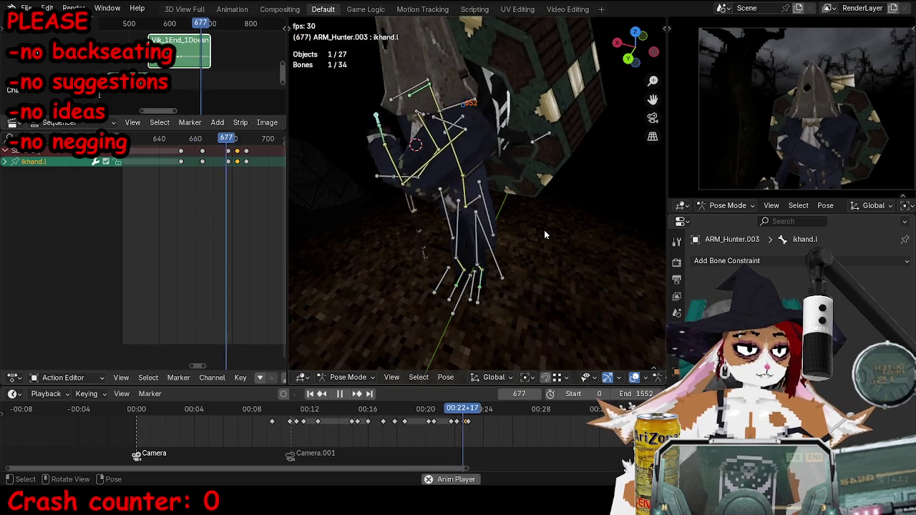
Shift the upperbody, torso and ikhead keys a few frames later and preview frames 680–700.
key("space")
key("ctrl+z")
key("ctrl+z")
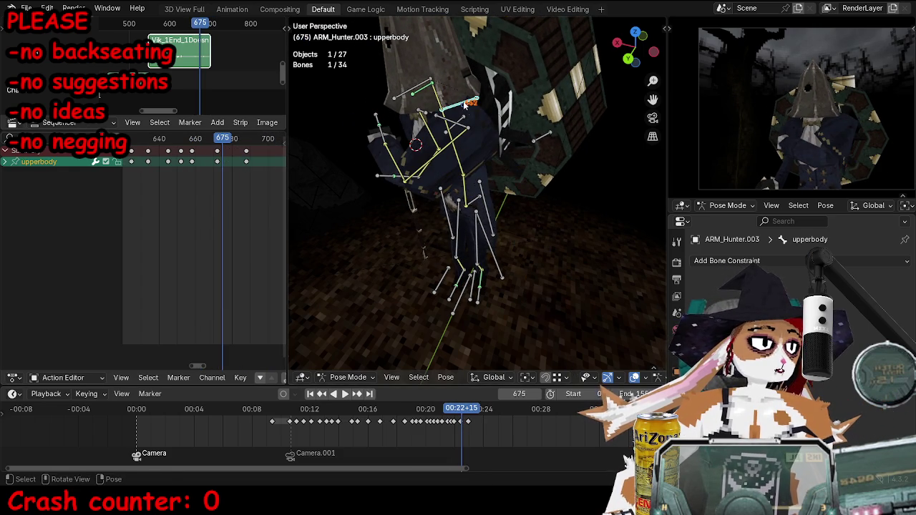
left_click(467, 198, "shift")
left_click(414, 90, "shift")
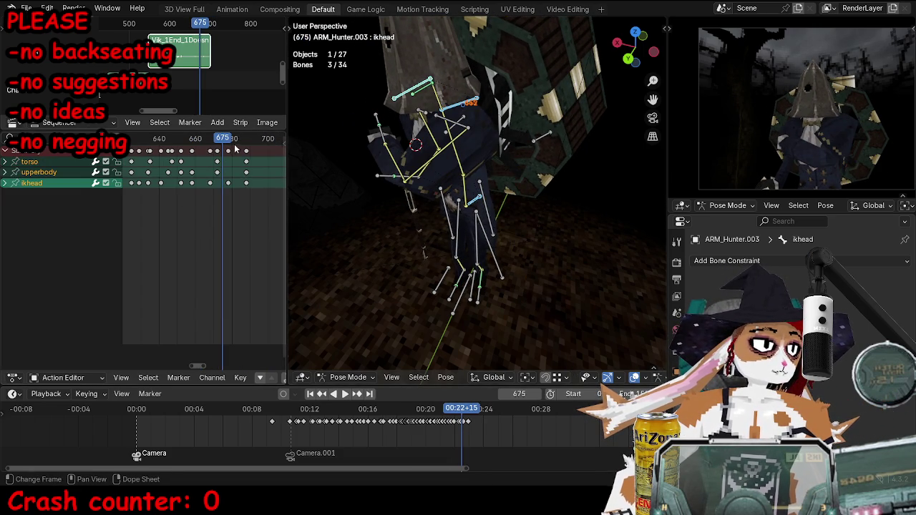
left_click_drag(215, 150, 228, 151)
key("space")
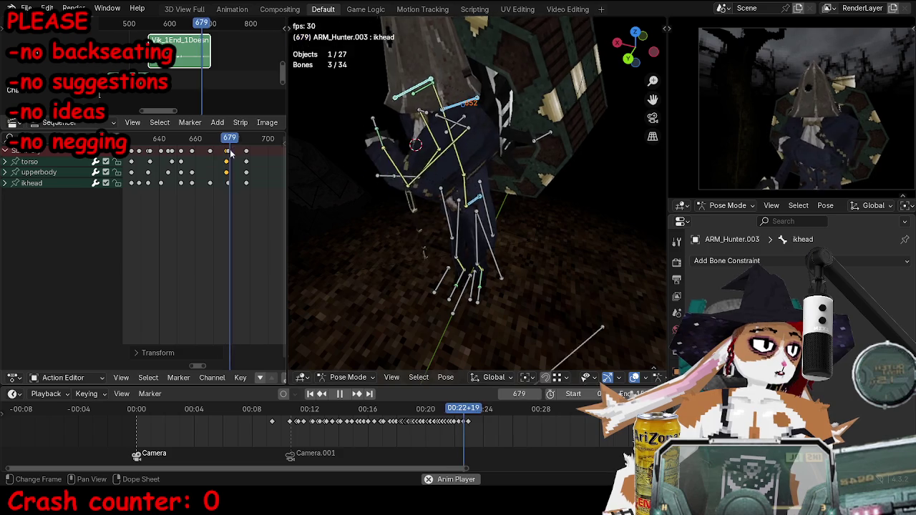
key("space")
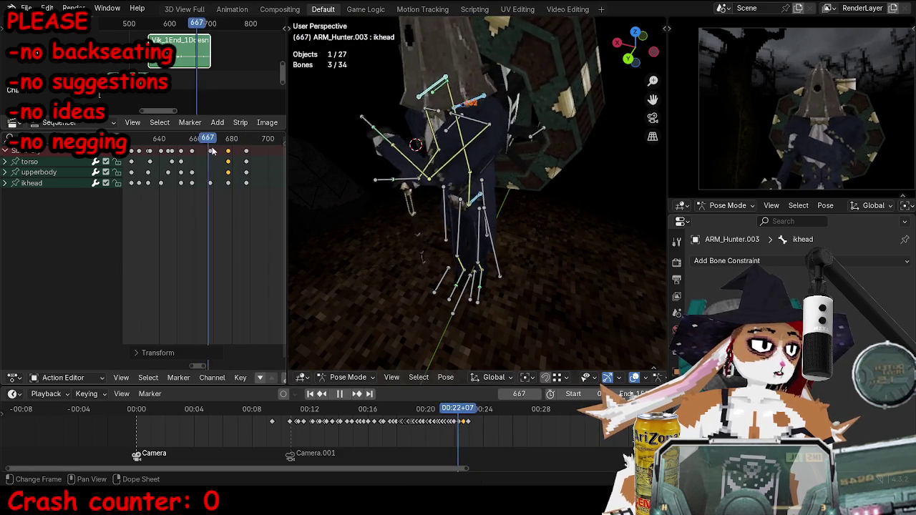
left_click_drag(224, 147, 261, 154)
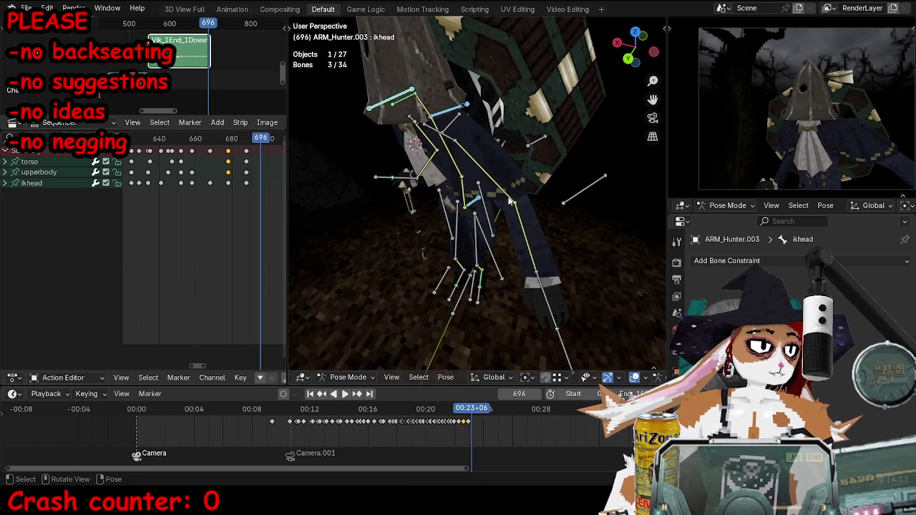
Move the upperbody bone and key its pose at frames 685 and 690.
left_click(432, 118)
key("space")
left_click(237, 140)
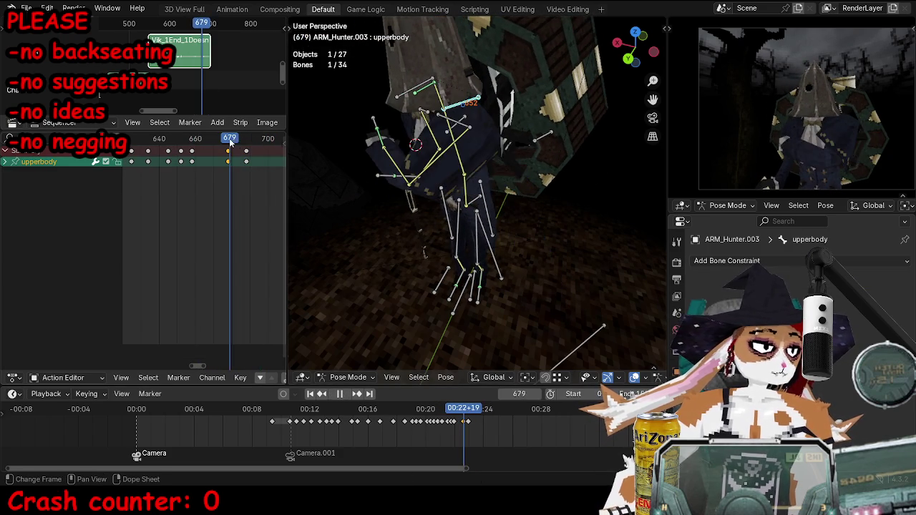
key("space")
middle_click_drag(429, 187, 557, 143)
key("g")
left_click(495, 166)
key("i")
key("Right")
key("Right")
key("Right")
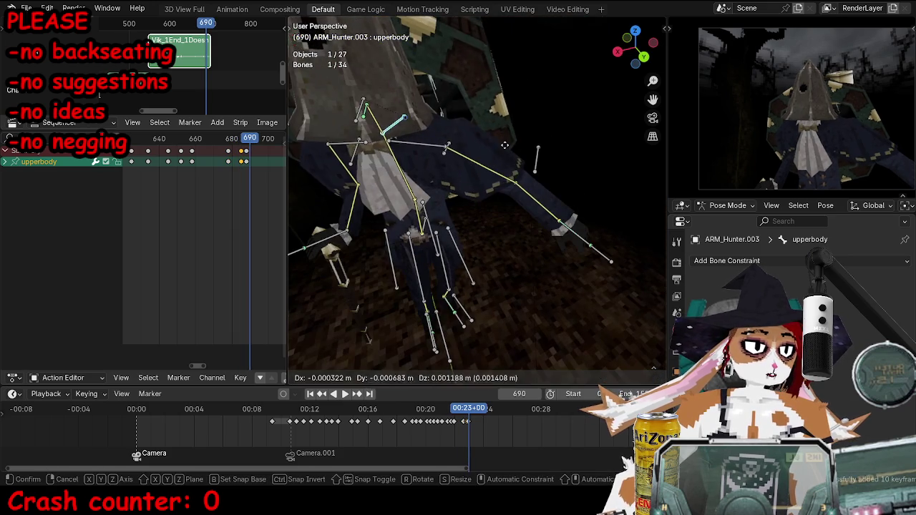
key("g")
left_click(557, 143)
key("i")
Key the upperbody pose at frame 683 and save TOKTutorialEnd.blend.
key("x")
left_click(248, 161)
scroll(243, 154, "up", 3)
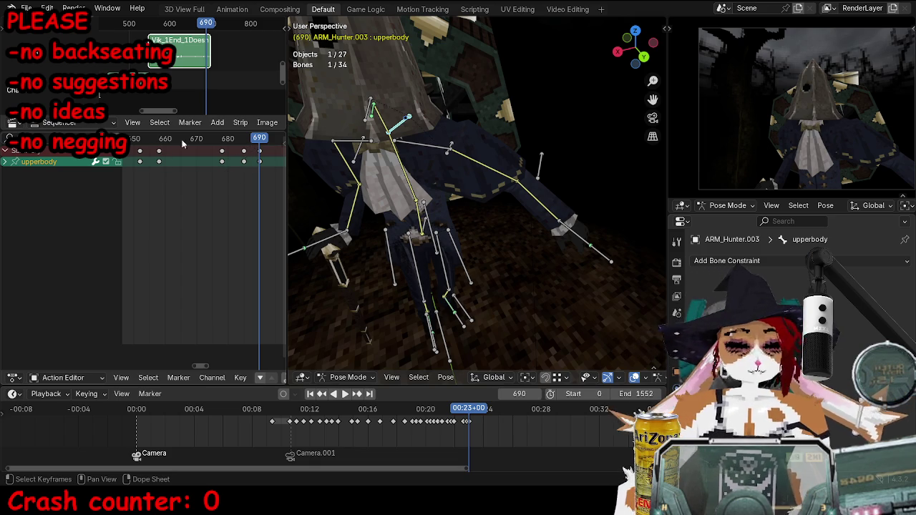
key("Left")
key("Left")
key("Left")
key("Left")
key("Left")
key("Left")
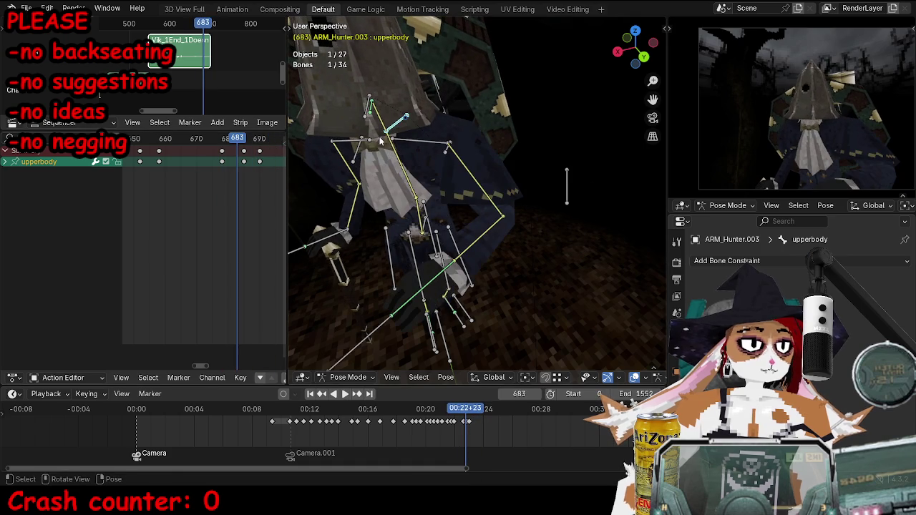
key("i")
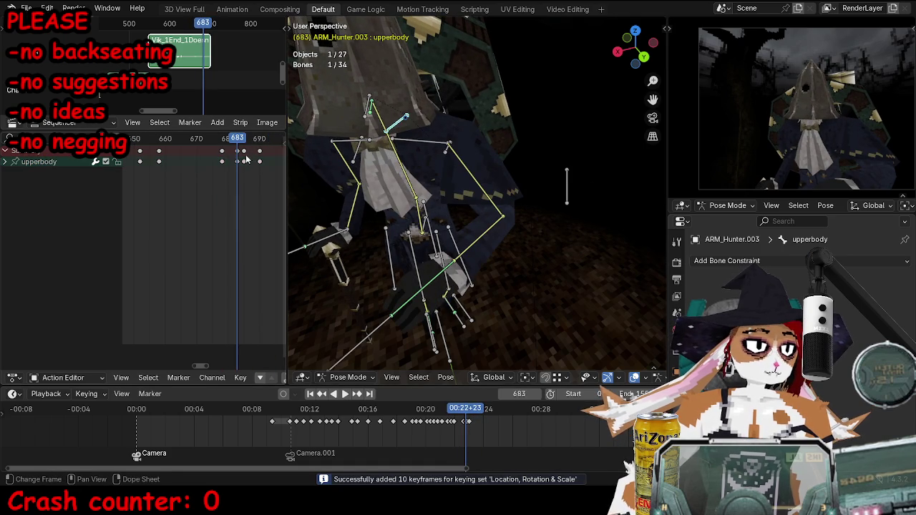
key("Right")
key("Right")
key("Right")
key("Right")
key("Right")
key("Right")
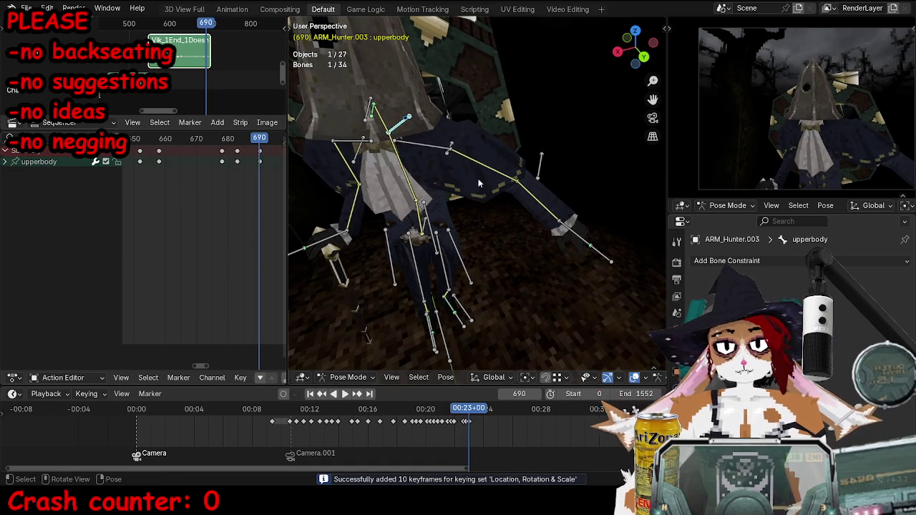
middle_click_drag(474, 179, 441, 200)
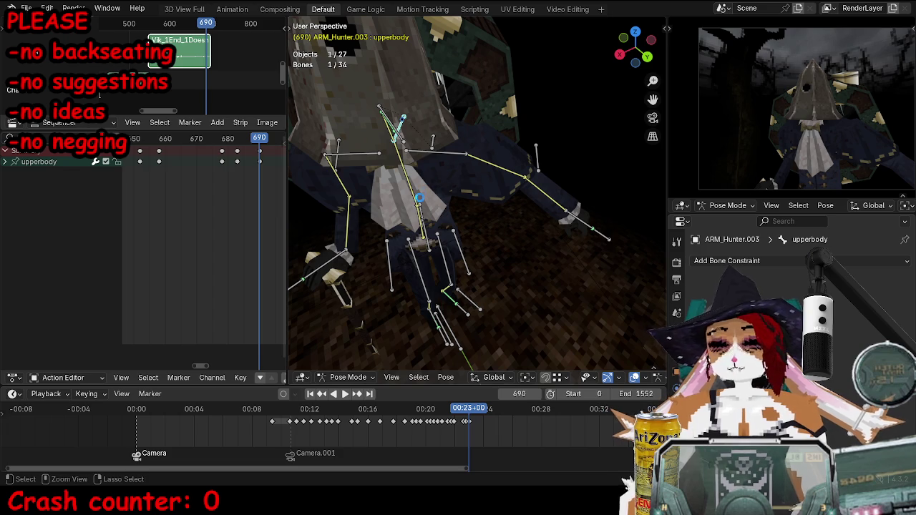
key("ctrl+s")
mouse_move(458, 229)
middle_mouse_down()
mouse_move(472, 247)
mouse_move(503, 258)
mouse_move(484, 237)
mouse_move(501, 208)
middle_mouse_up()
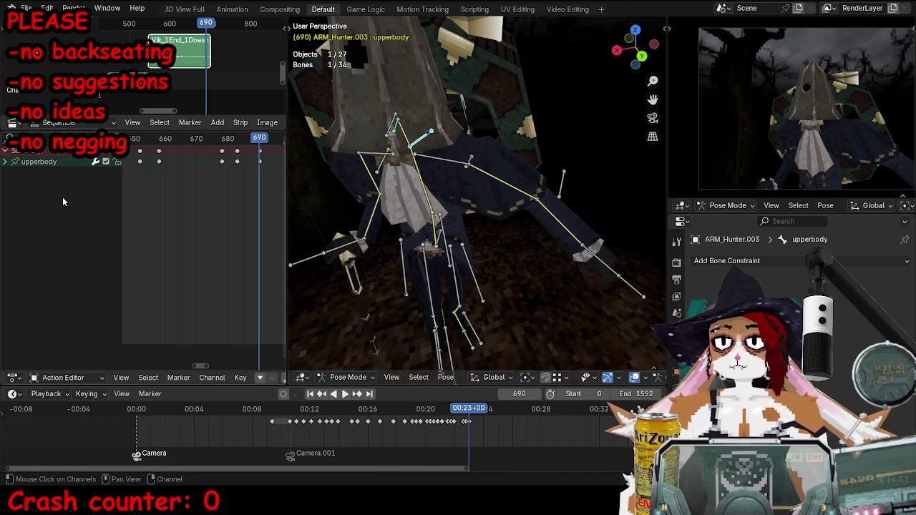
Play back frames 672–701 repeatedly to review the upper-body motion.
left_click(203, 144)
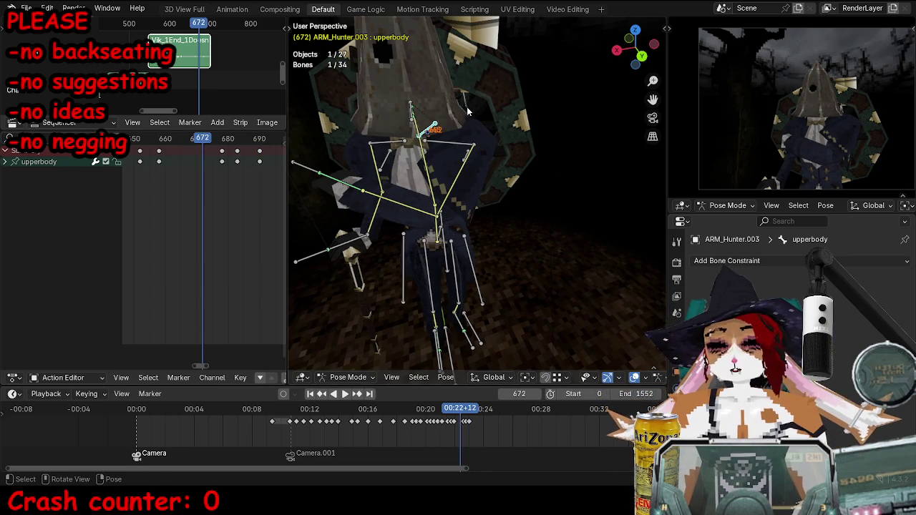
key("space")
left_click(213, 145)
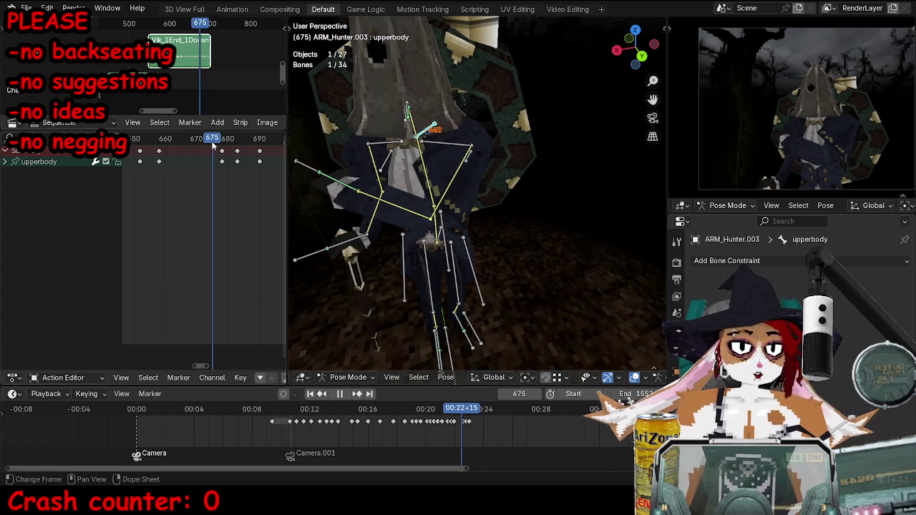
key("space")
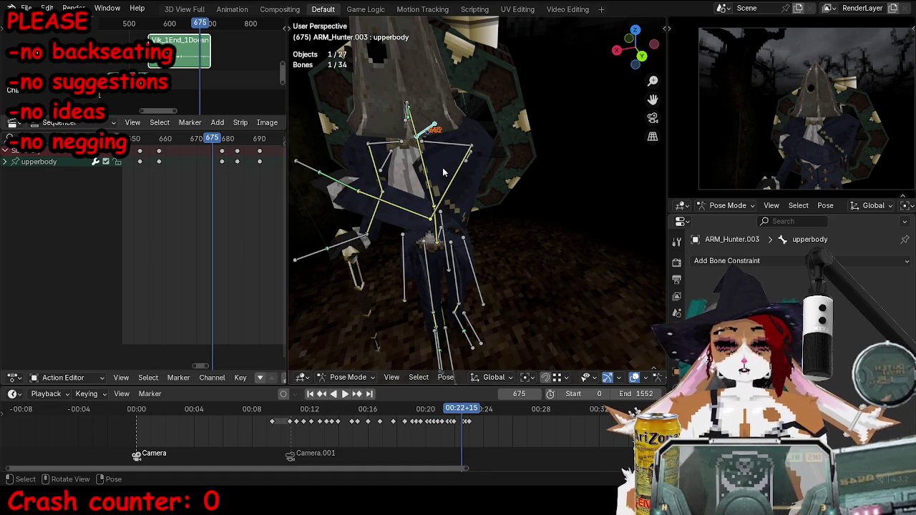
key("space")
key("space")
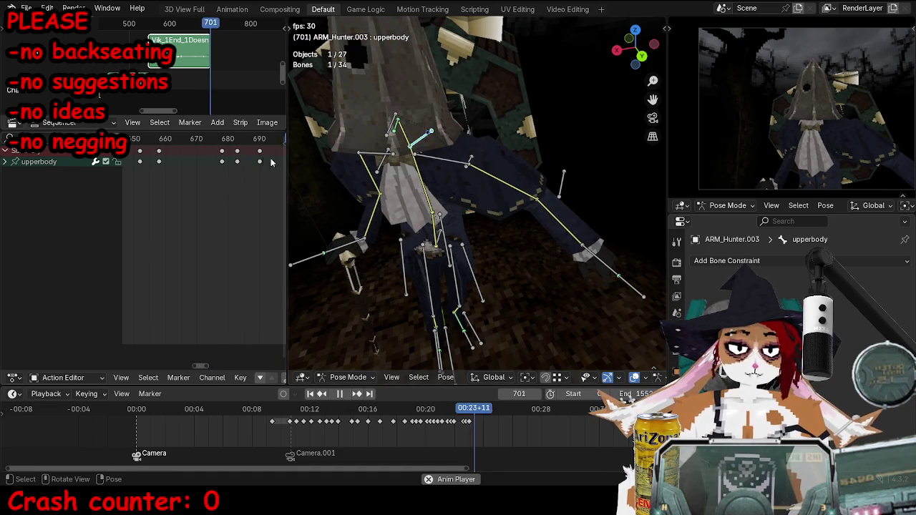
left_click(213, 150)
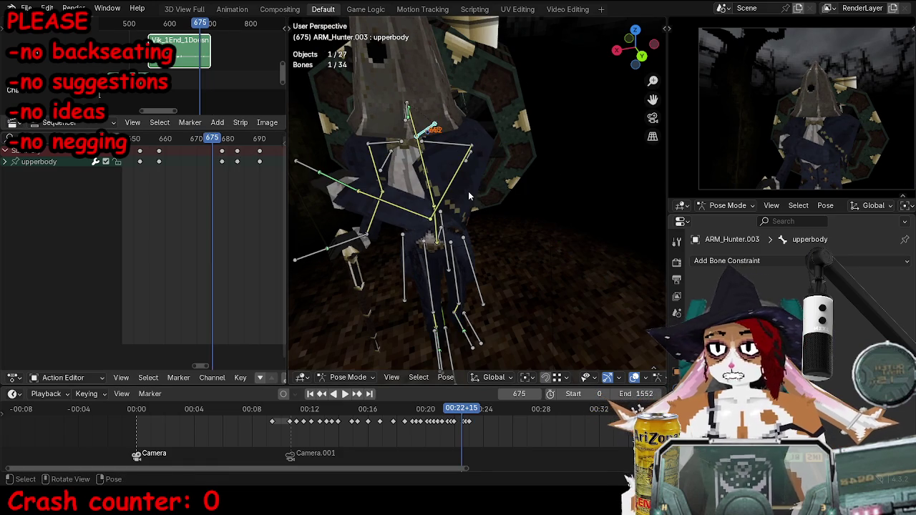
key("space")
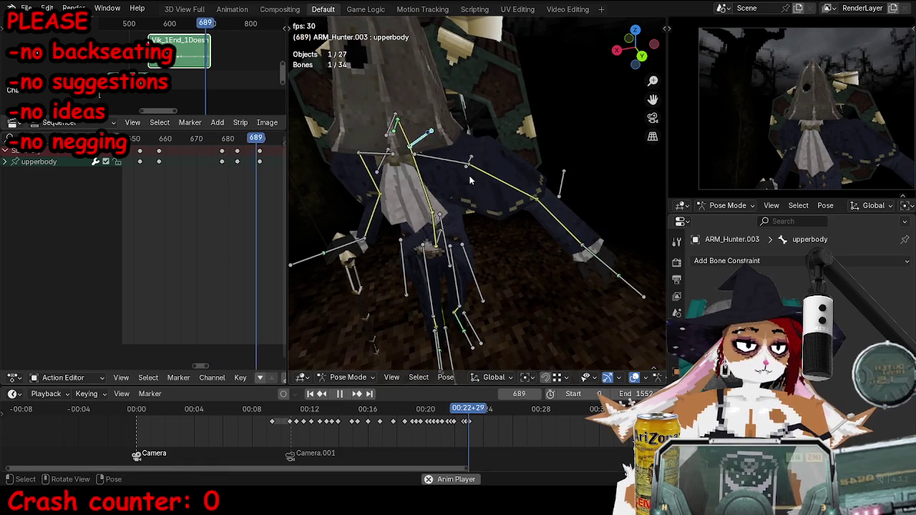
left_click(223, 146)
Select the ikhead, head and torso bones and orbit to view the torso.
left_click(398, 120)
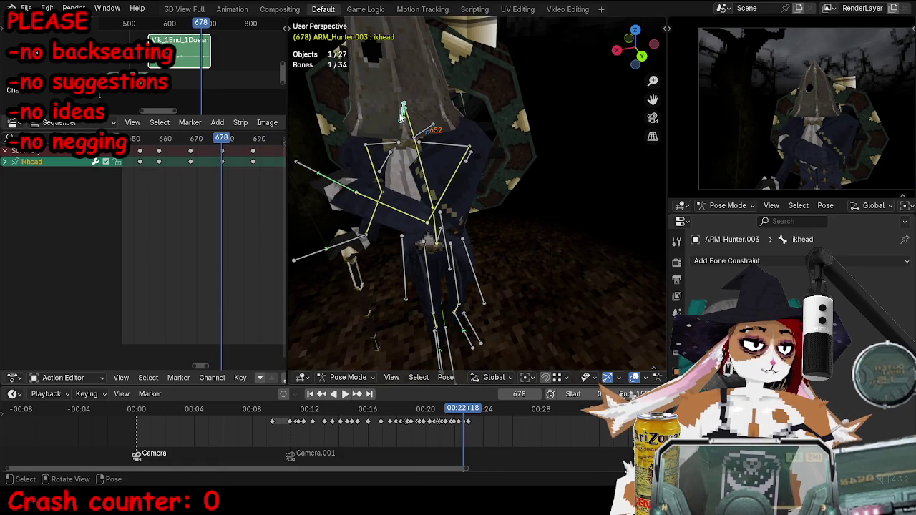
key("space")
left_click(390, 142)
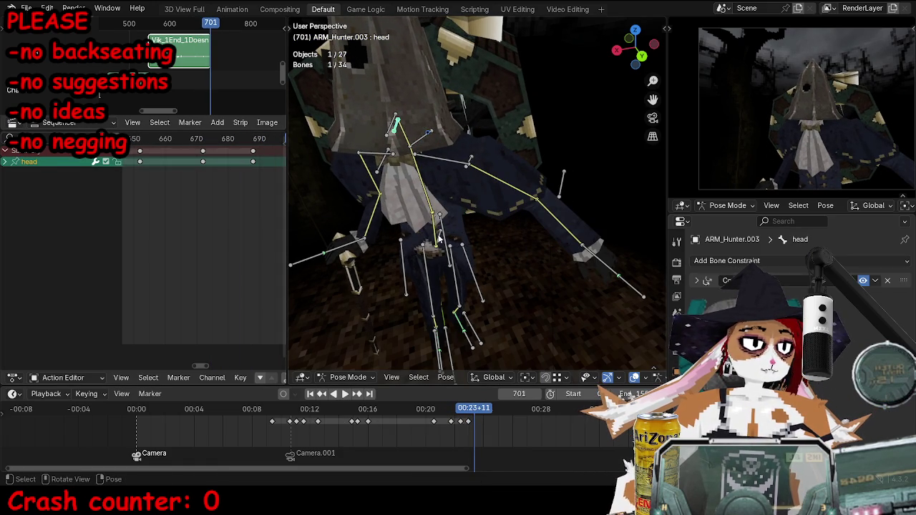
left_click(440, 238)
middle_click_drag(439, 238, 459, 184)
Rotate, move and key the torso bone at frame 685.
key("r")
left_click(382, 146)
key("i")
key("x")
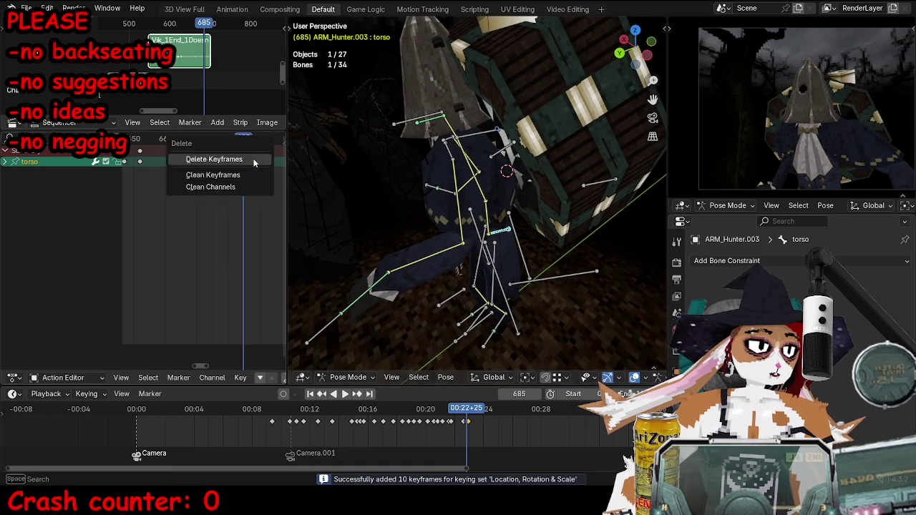
key("Right")
key("Right")
key("Right")
key("g")
left_click(464, 168)
key("r")
key("r")
left_click(464, 168)
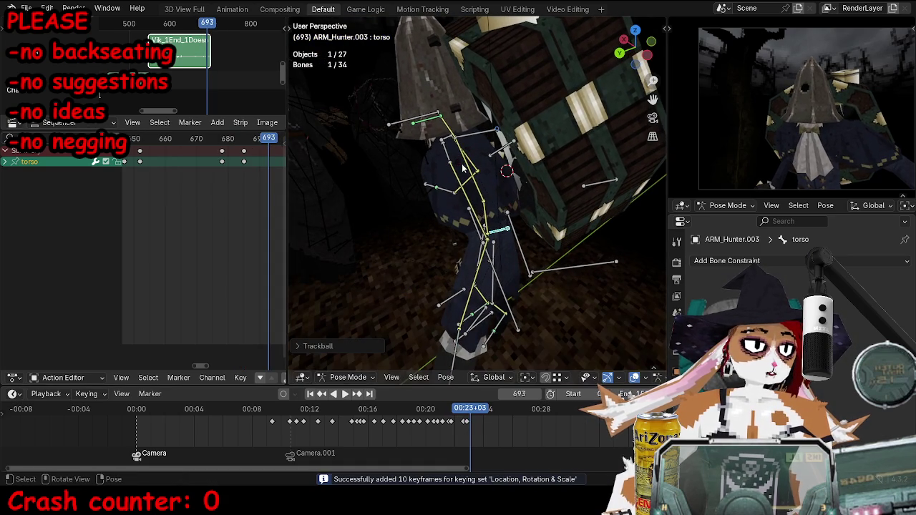
Move and rotate the torso bone into a new pose at frame 699.
key("Right")
key("Right")
key("Right")
key("g")
middle_click_drag(464, 168, 545, 149)
left_click(549, 144)
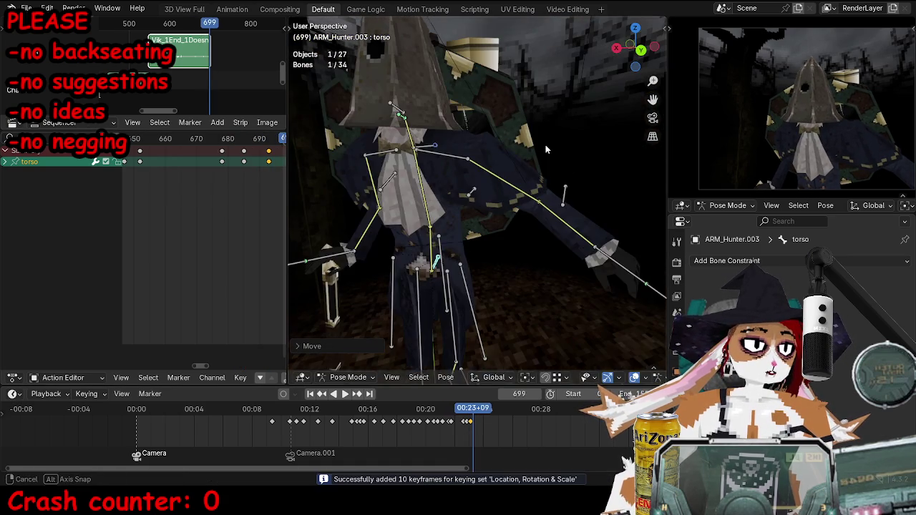
key("r")
key("Escape")
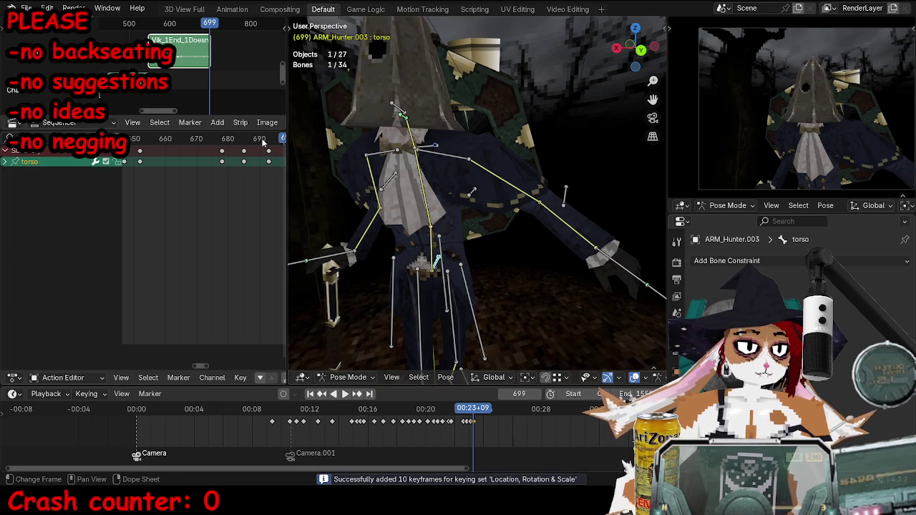
Review playback from frame 662, select ikhead at frame 679, and save the file.
key("space")
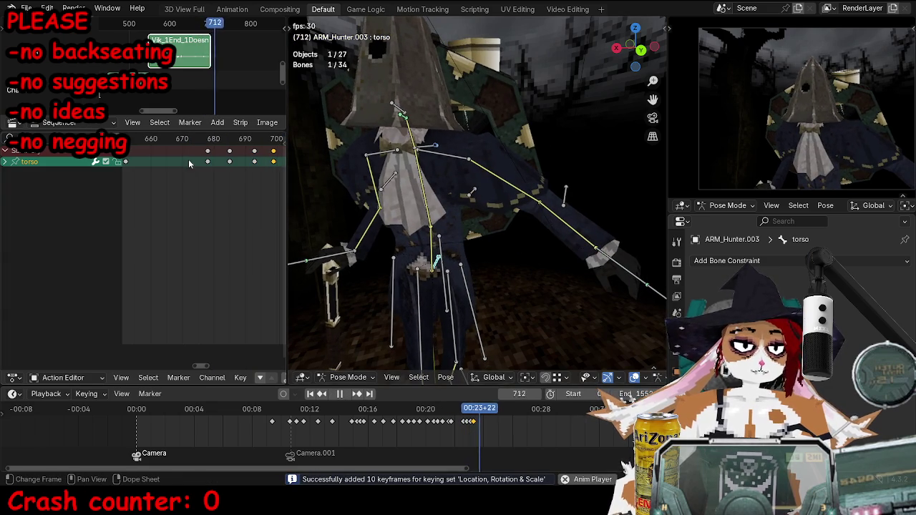
left_click(154, 139)
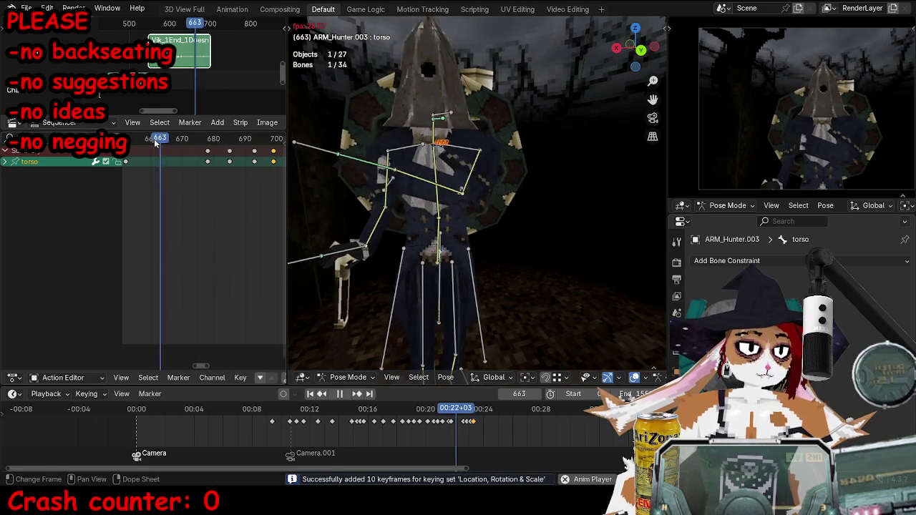
key("space")
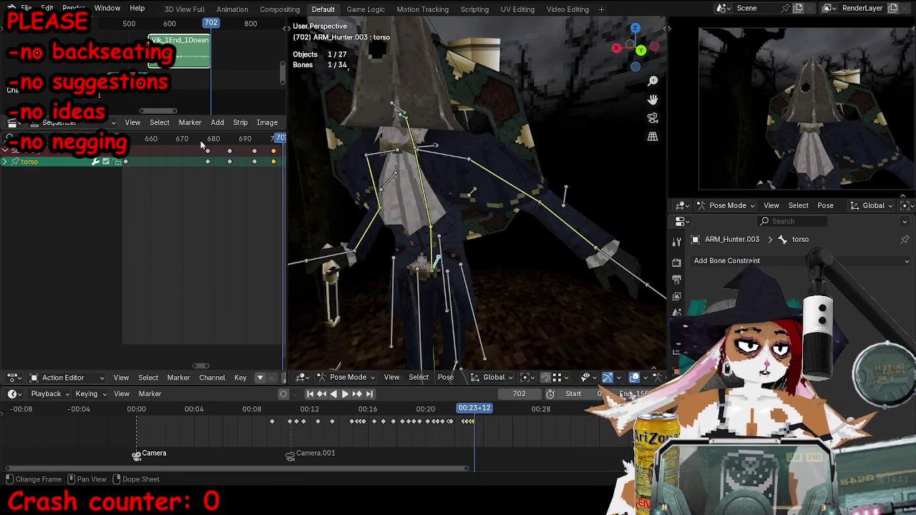
left_click(209, 143)
middle_click_drag(406, 113, 458, 143)
left_click(463, 148)
key("ctrl+s")
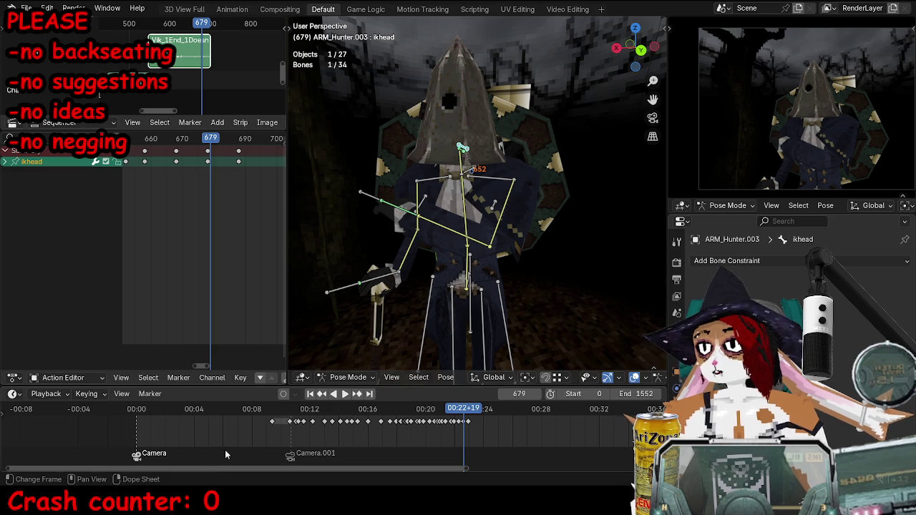
scroll(161, 201, "down", 2)
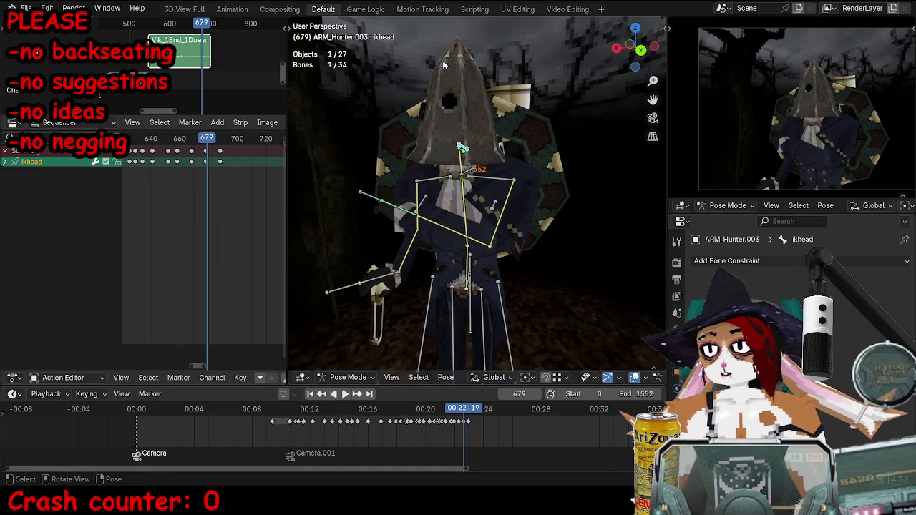
scroll(165, 215, "down", 3)
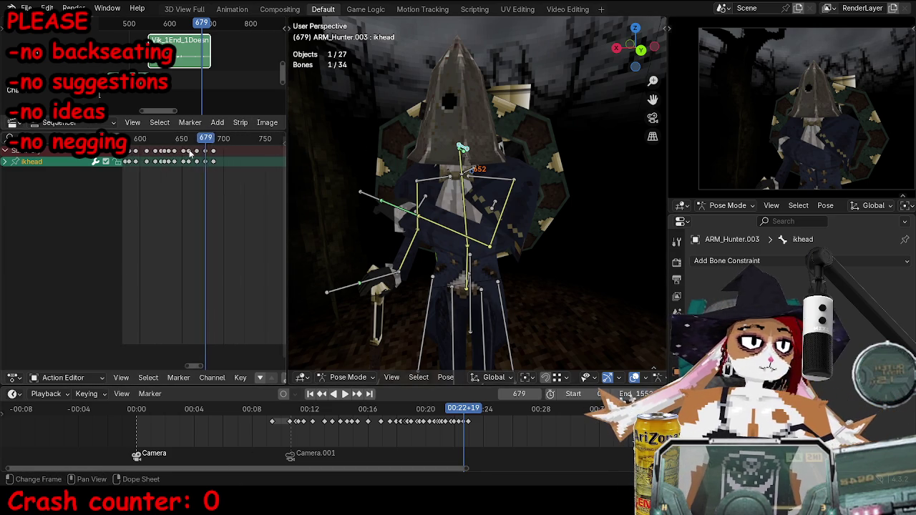
Select the ikhand.l bone while reviewing playback around frames 665–699.
left_click(165, 142)
key("space")
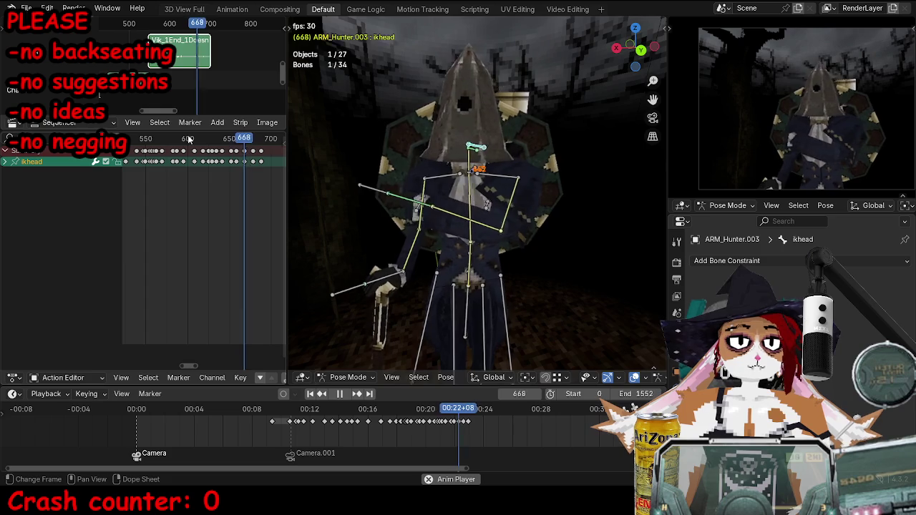
key("space")
scroll(582, 271, "down", 3)
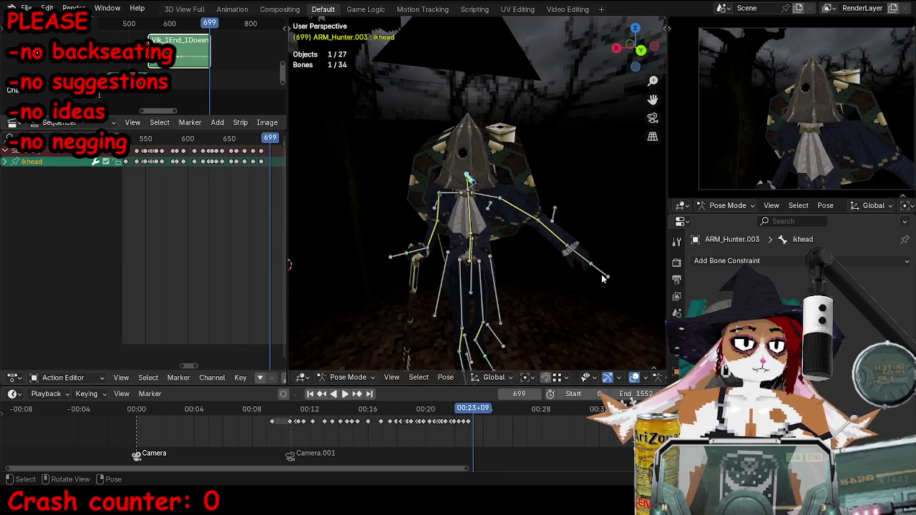
left_click(603, 279)
scroll(241, 199, "up", 2)
key("space")
left_click(265, 139)
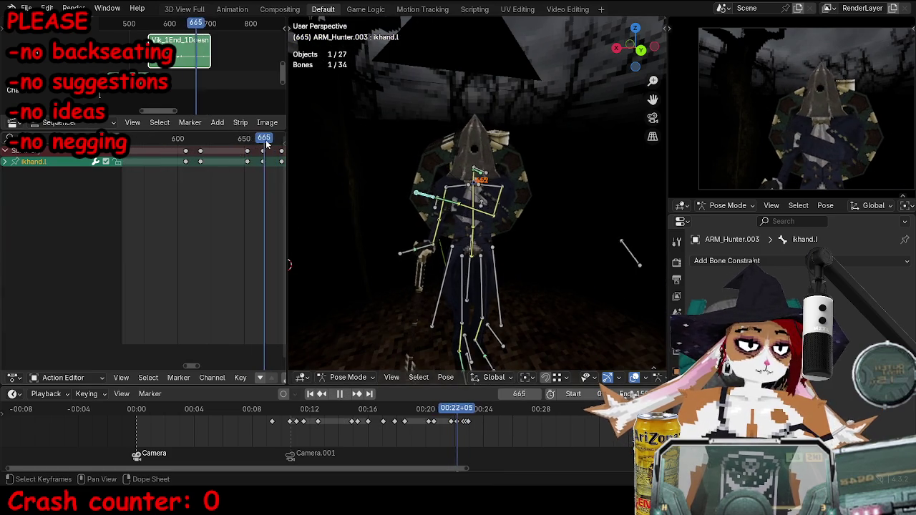
key("space")
scroll(200, 147, "up", 3)
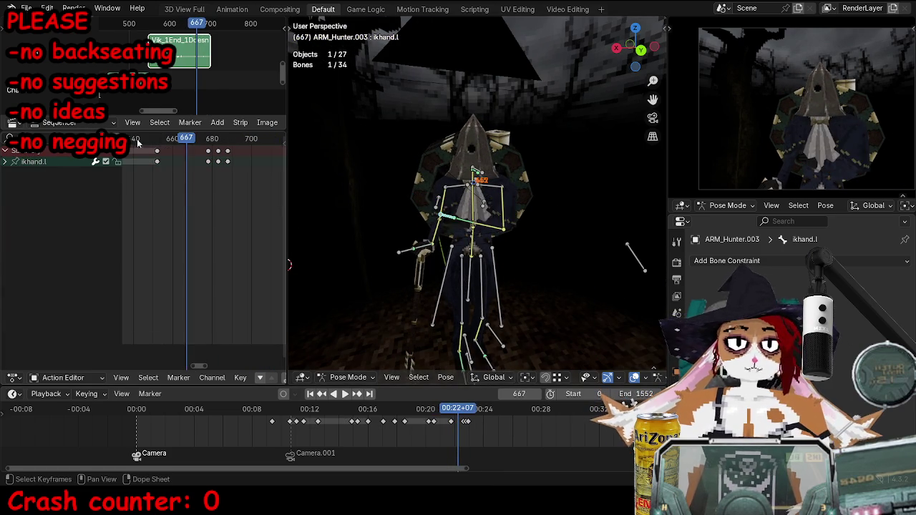
key("space")
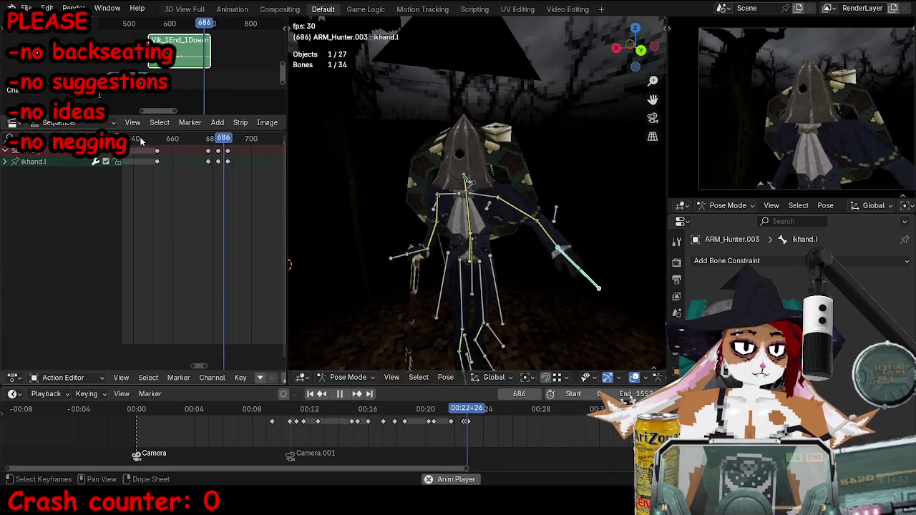
key("Escape")
Rotate and move the ikhand.l bone and key its pose at frame 662.
middle_click_drag(401, 237, 537, 264)
key("r")
key("r")
key("g")
left_click(537, 265)
key("i")
middle_click_drag(545, 222, 557, 235)
key("Right")
key("Right")
key("Right")
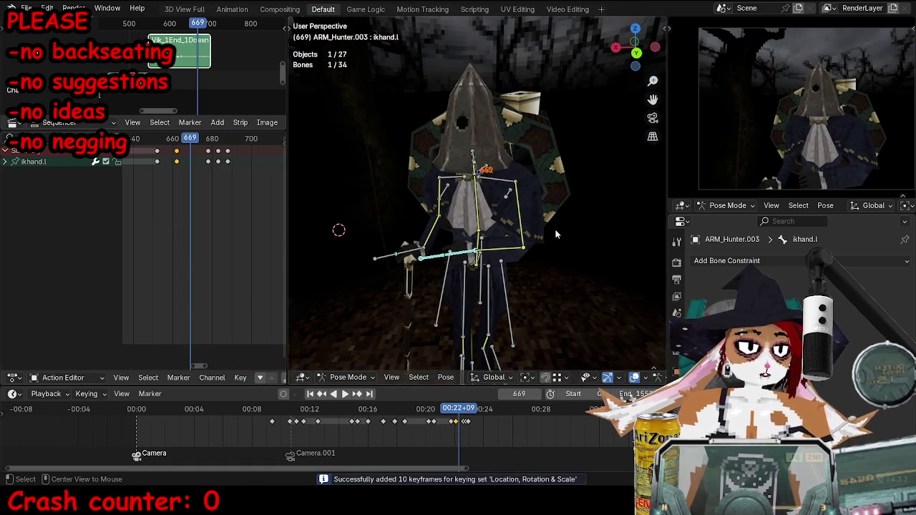
key("Right")
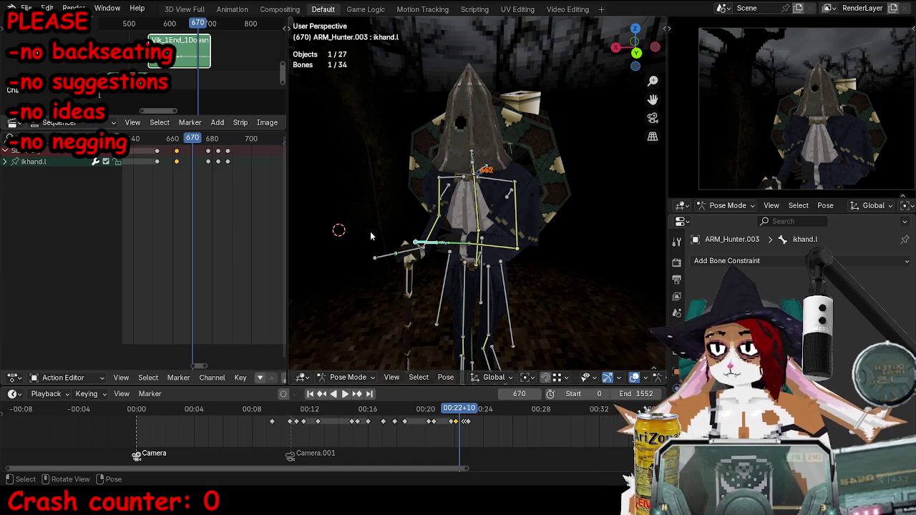
Rotate the ikhand.l bone and key it at frame 669.
left_click(166, 138)
key("space")
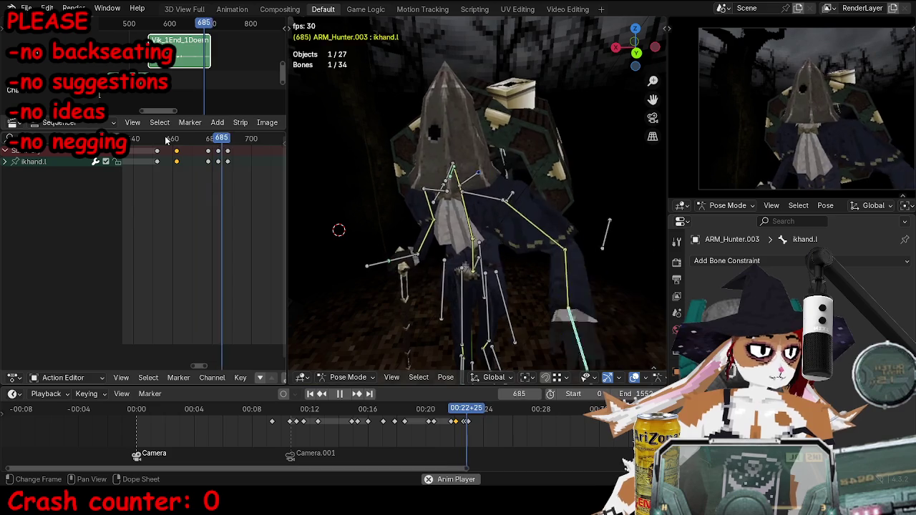
key("space")
key("Right")
mouse_move(514, 172)
middle_mouse_down()
mouse_move(430, 244)
mouse_move(501, 250)
middle_mouse_up()
key("r")
key("r")
left_click(444, 256)
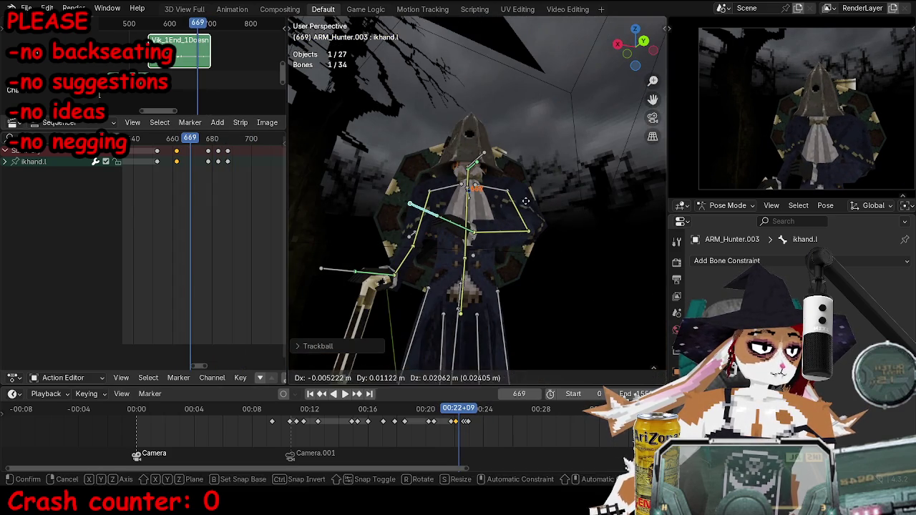
key("i")
At frame 661, move ikhand.l, then rotate and key the shoulder.l bone.
key("Left")
key("Left")
key("Left")
mouse_move(430, 251)
middle_mouse_down()
mouse_move(486, 278)
mouse_move(458, 236)
middle_mouse_up()
key("g")
left_click(486, 279)
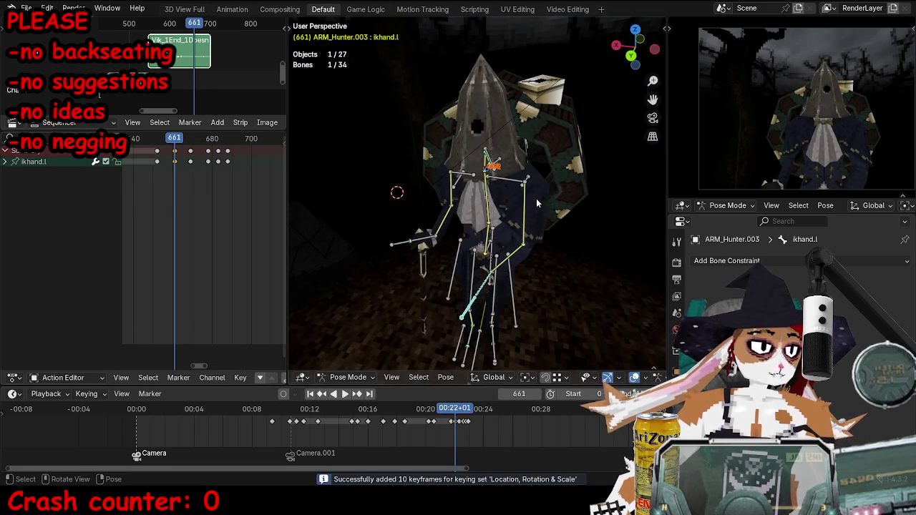
left_click(501, 179)
key("r")
left_click(652, 303)
key("i")
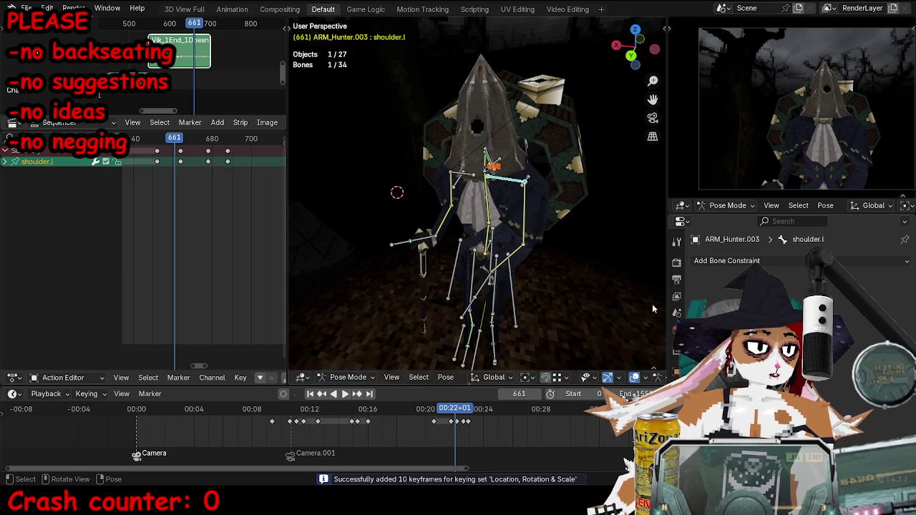
Move the elbow.l pole bone, key it at frame 661, review playback, and save.
scroll(602, 277, "down", 2)
middle_click_drag(606, 276, 565, 165)
scroll(566, 164, "up", 3)
key("g")
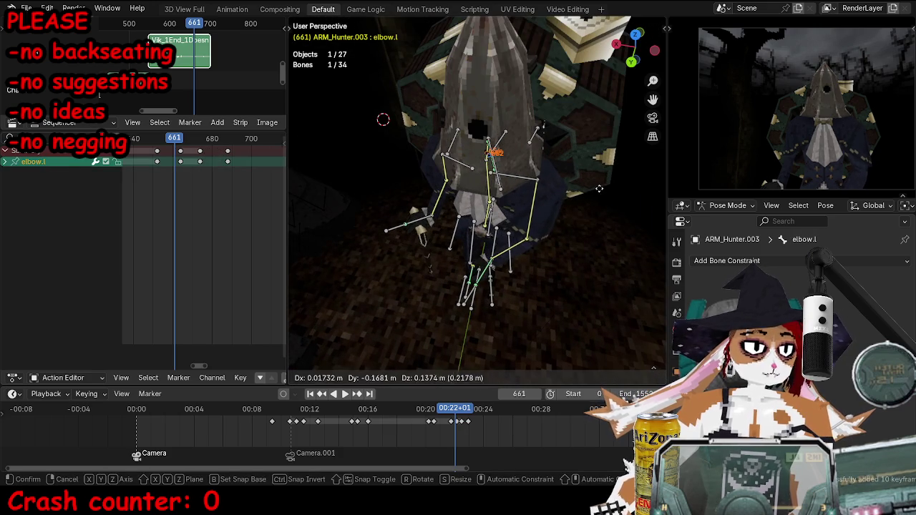
left_click(562, 156)
key("i")
key("space")
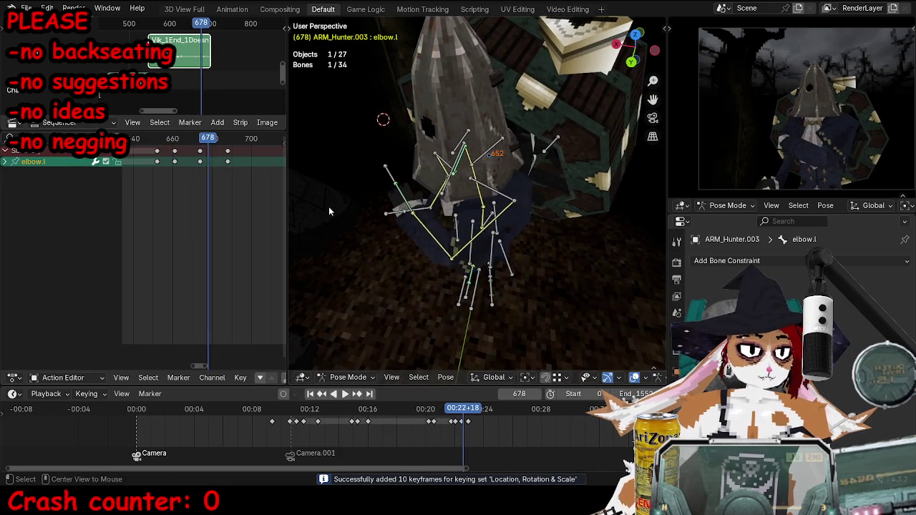
key("space")
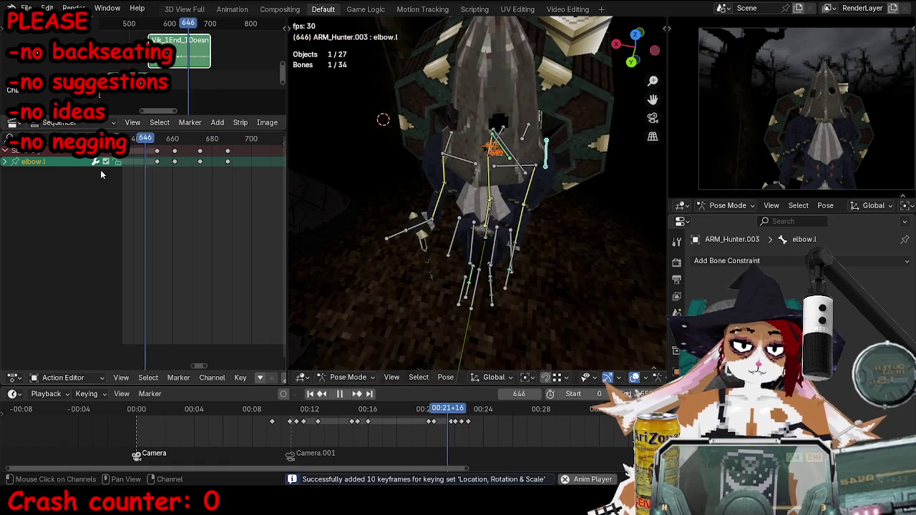
key("space")
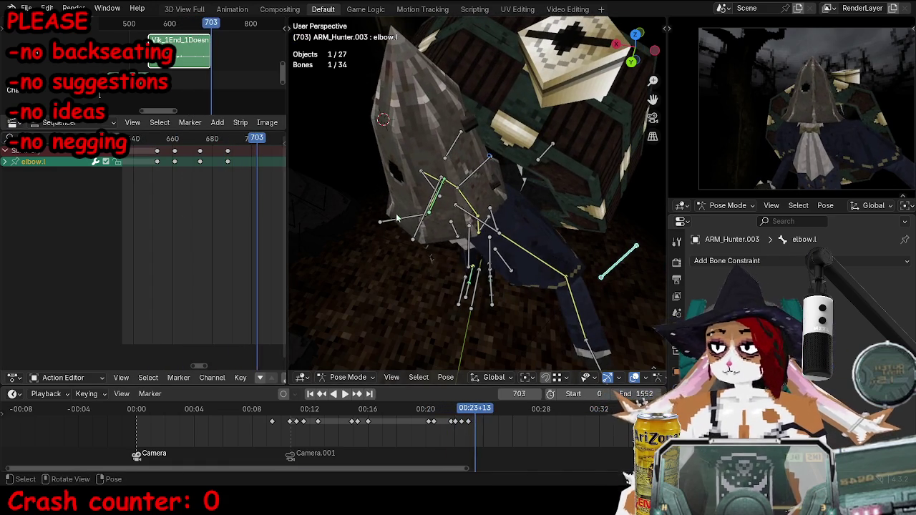
key("ctrl+s")
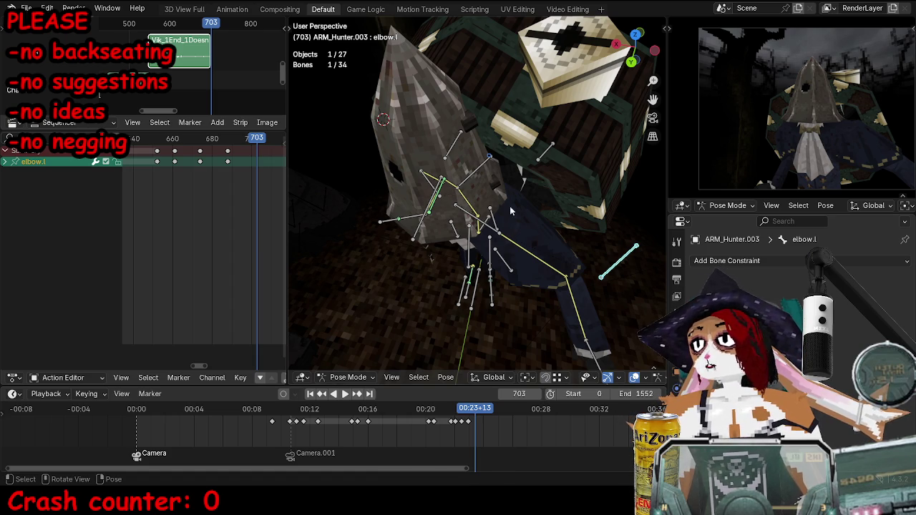
Switch to the scene camera view and play the animation back.
middle_click_drag(524, 222, 459, 248)
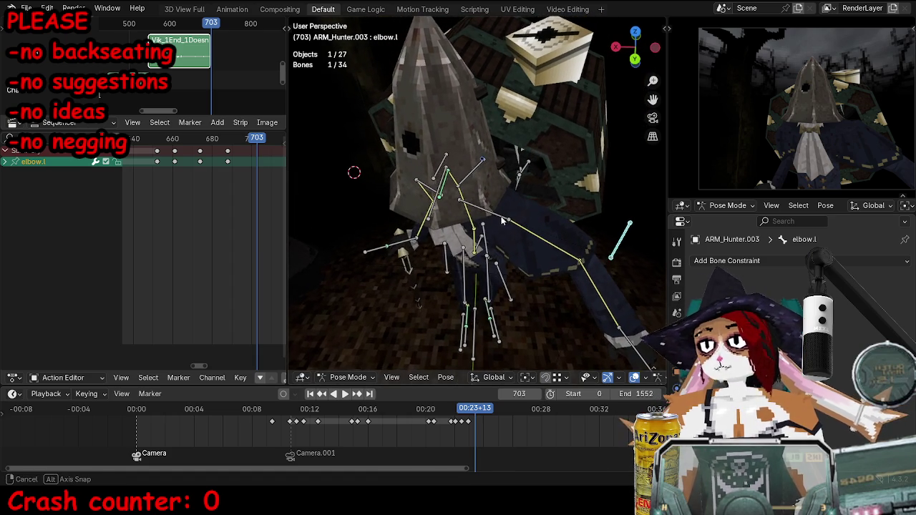
key("KP_0")
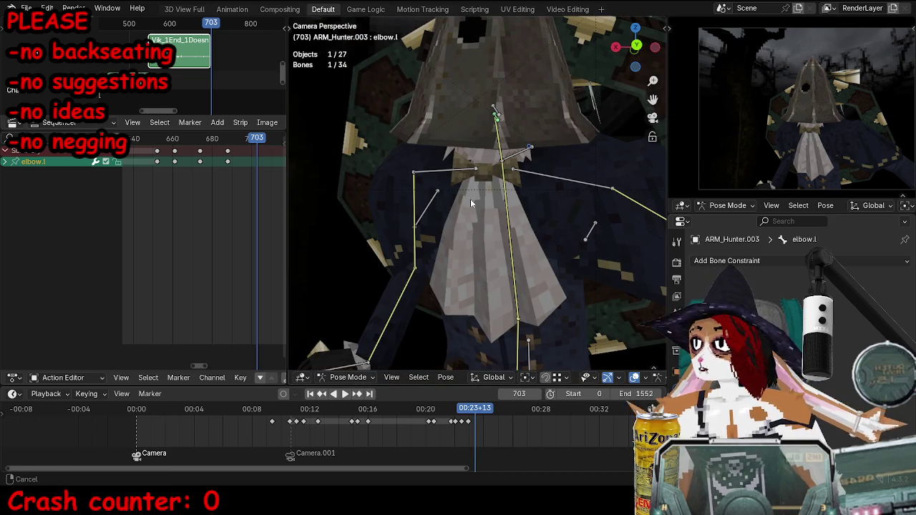
middle_click_drag(460, 219, 479, 218, "shift")
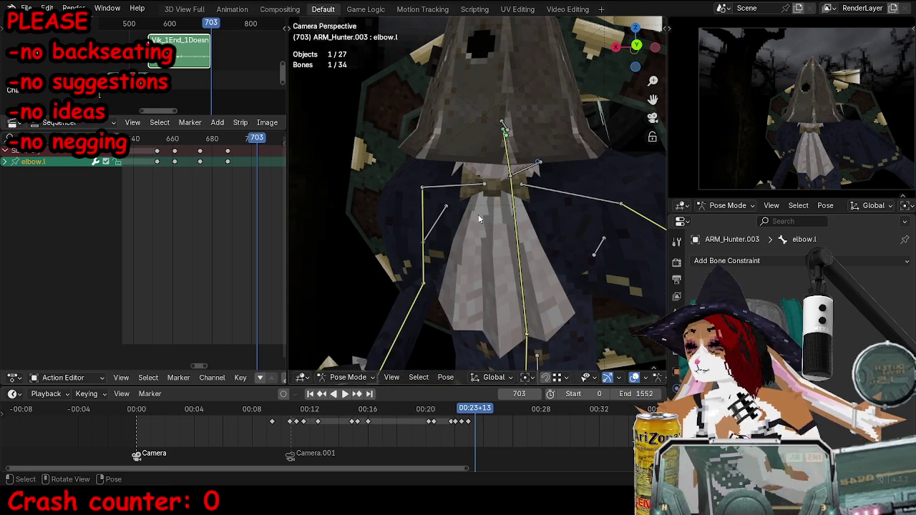
scroll(151, 142, "down", 2)
key("shift+ctrl+space")
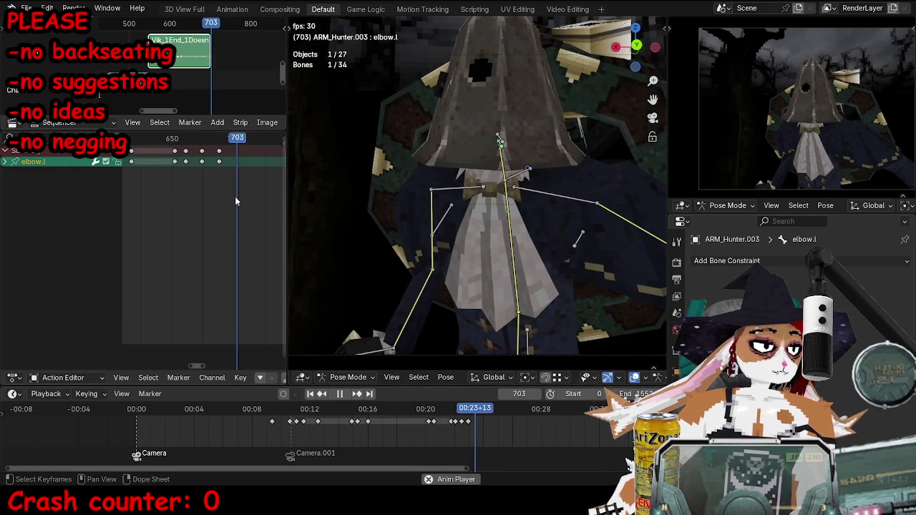
Review the animation in forward and reverse playback, then scrub back to about frame 653.
key("space")
key("shift+ctrl+space")
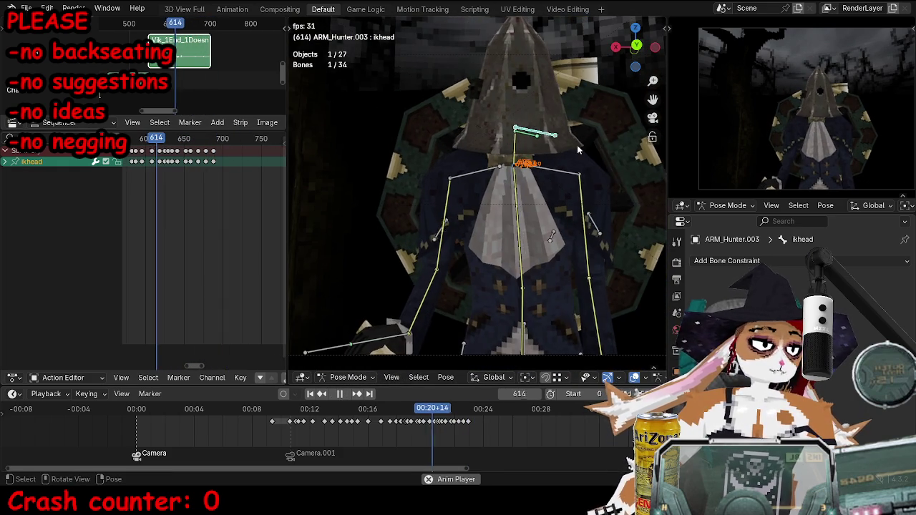
key("space")
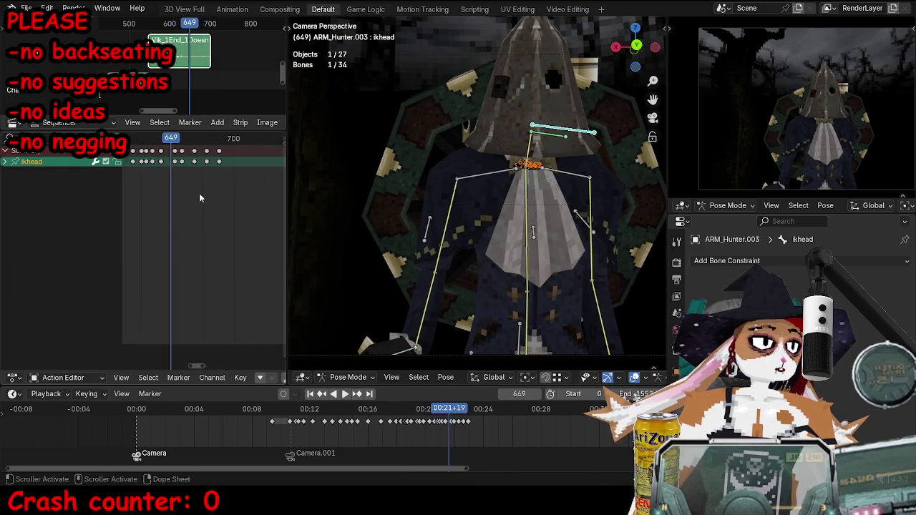
scroll(194, 194, "up", 3)
key("Right")
key("Right")
key("Right")
key("Right")
key("Right")
key("Right")
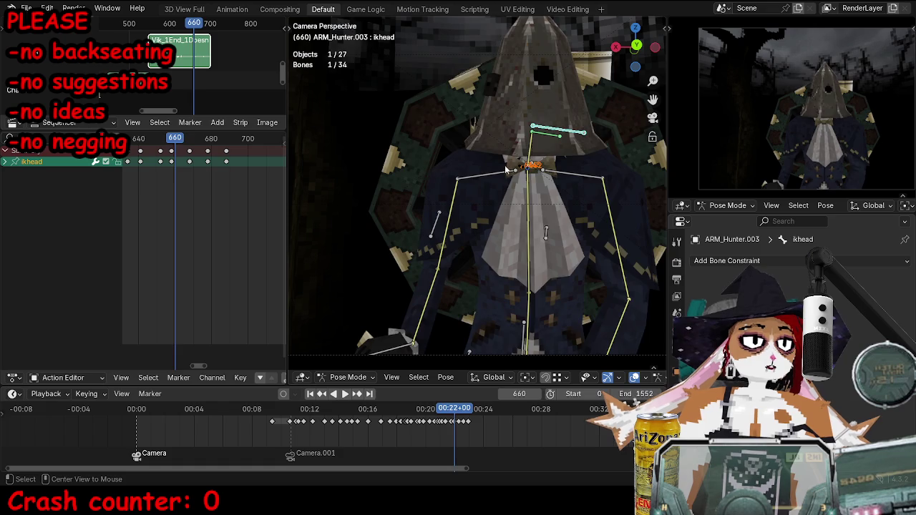
key("Right")
key("Right")
key("Right")
key("Right")
key("Right")
key("Right")
key("space")
left_click_drag(160, 141, 162, 140)
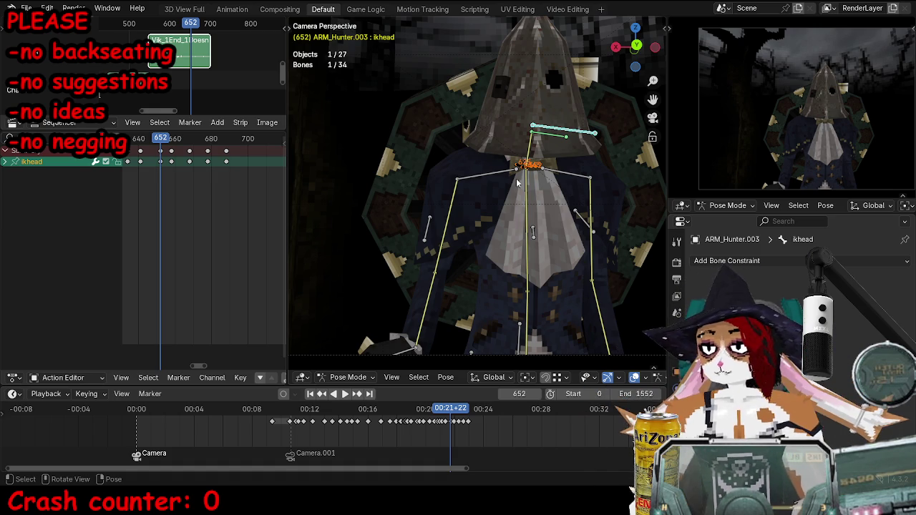
Rotate and key the ikhead bone at frame 659, then preview the playback.
scroll(215, 178, "up", 2)
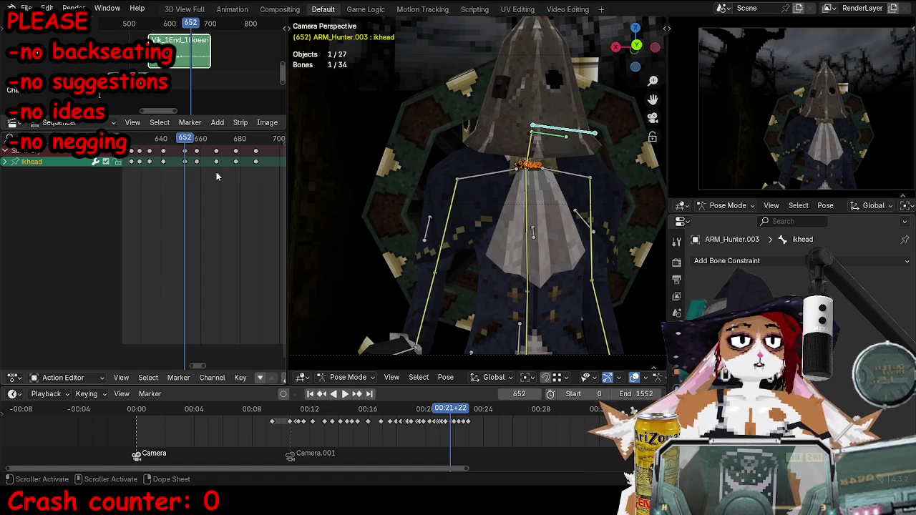
scroll(211, 178, "up", 1)
scroll(204, 181, "up", 1)
left_click(200, 138)
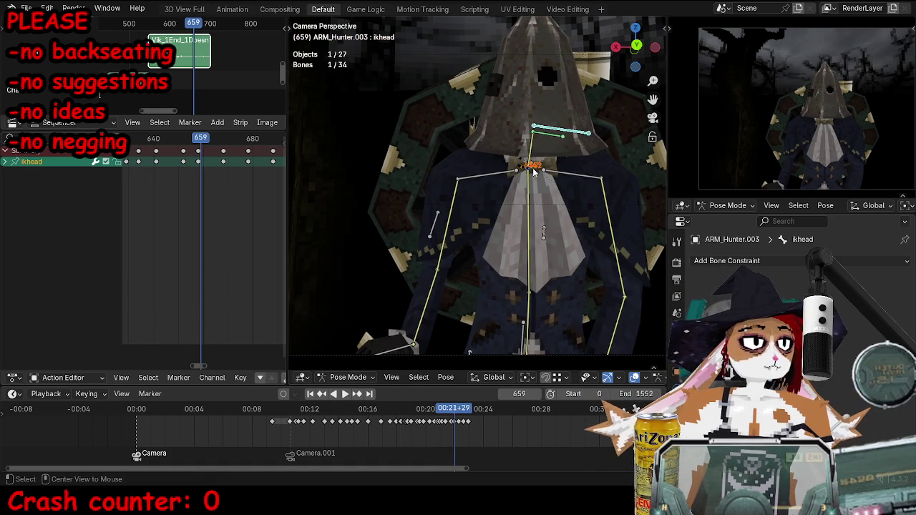
key("r")
key("r")
left_click(539, 160)
key("r")
key("r")
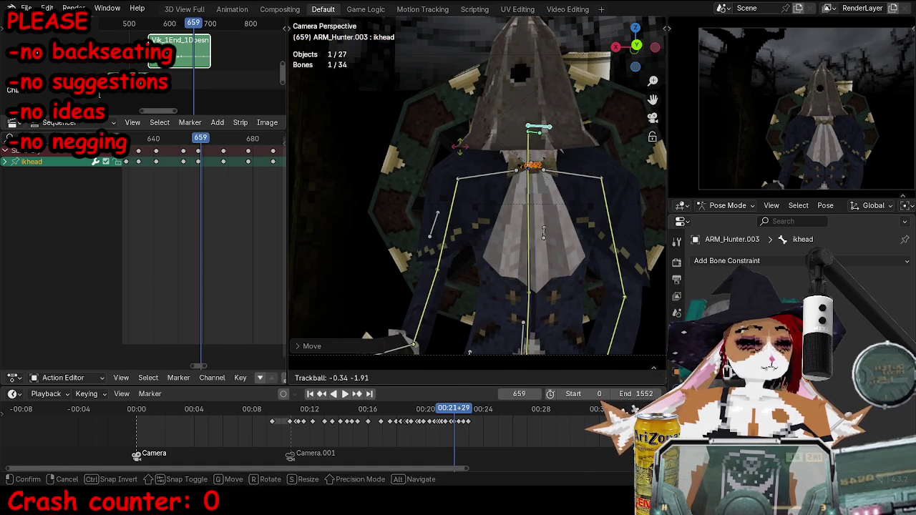
left_click(537, 158)
key("i")
left_click(198, 152)
key("space")
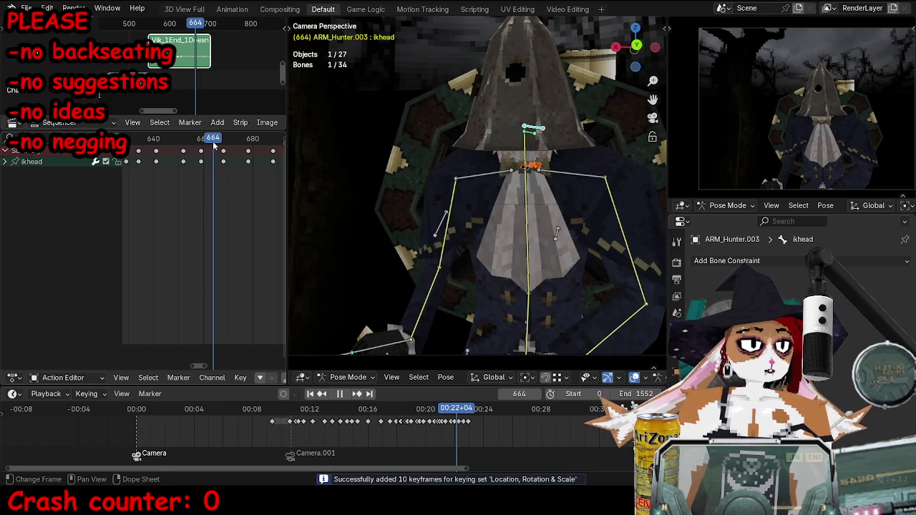
key("Escape")
Re-key the adjusted head pose at frame 659 and key a new head turn at 668.
key("r")
key("r")
left_click(596, 126)
key("i")
key("Up")
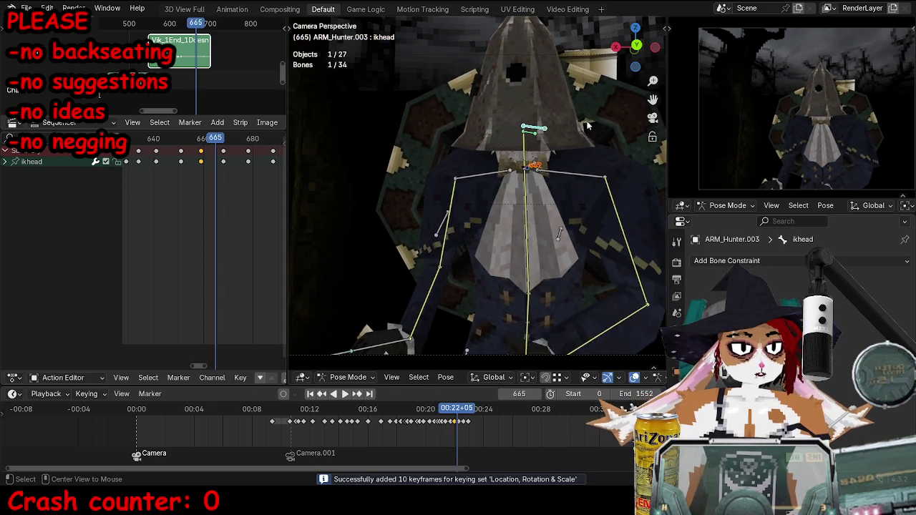
key("r")
Key another ikhead head turn at frame 678 and play back, stopping at frame 661.
key("r")
key("Return")
key("i")
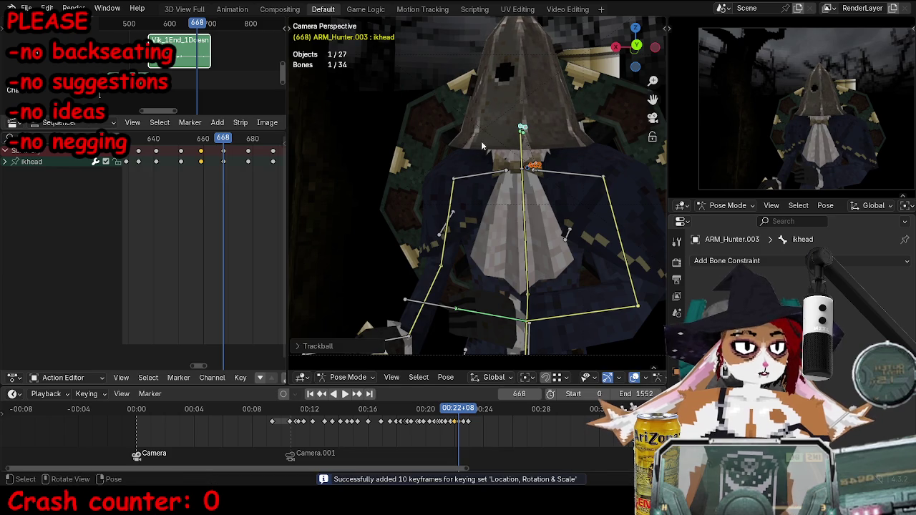
key("Up")
key("Right")
key("r")
key("r")
key("Return")
key("i")
key("space")
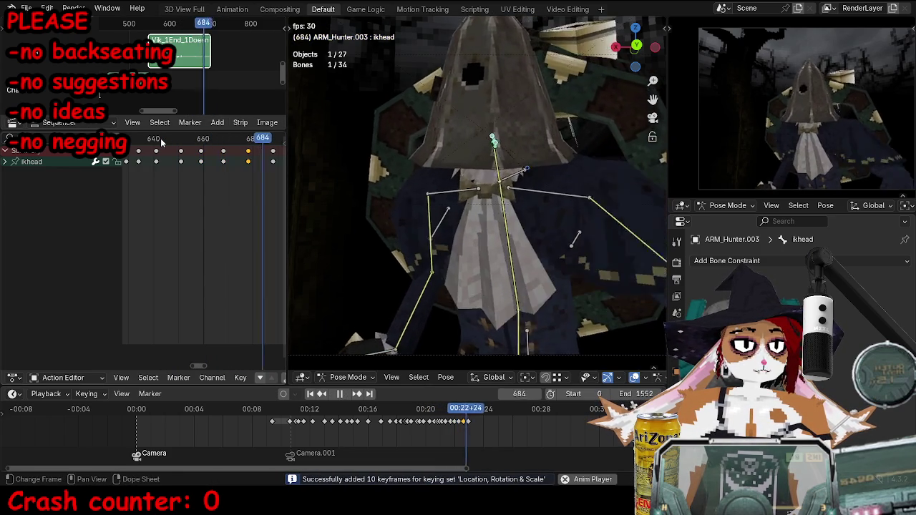
left_click(206, 141)
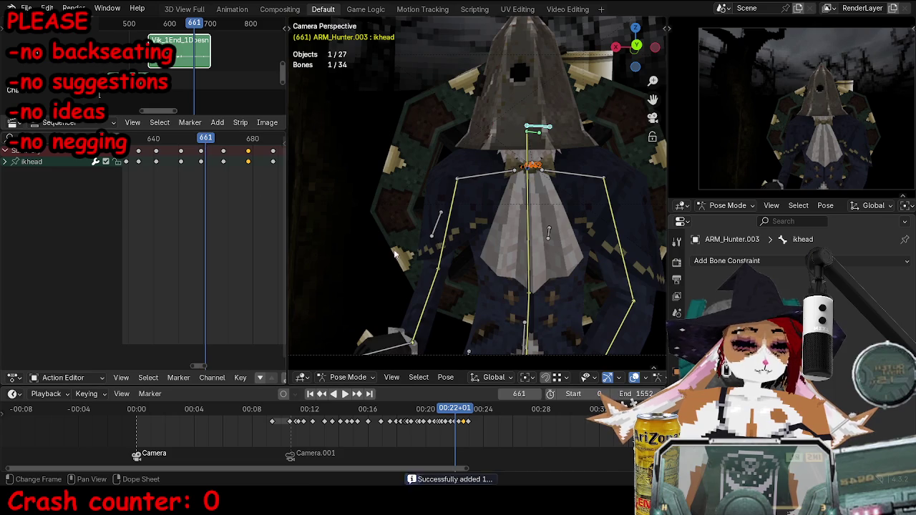
Rotate the spine.1 bone on X and key it at frame 667.
left_click(529, 308)
key("Up")
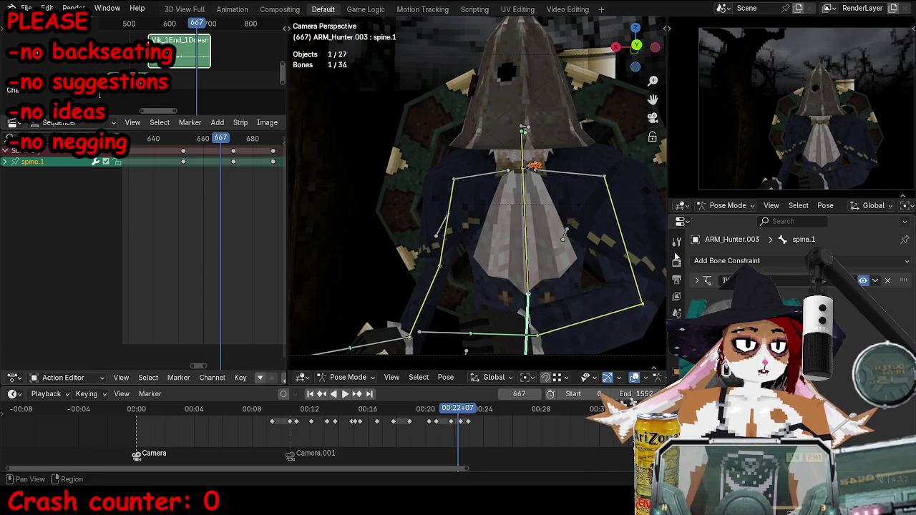
key("r")
key("x")
key("Return")
key("i")
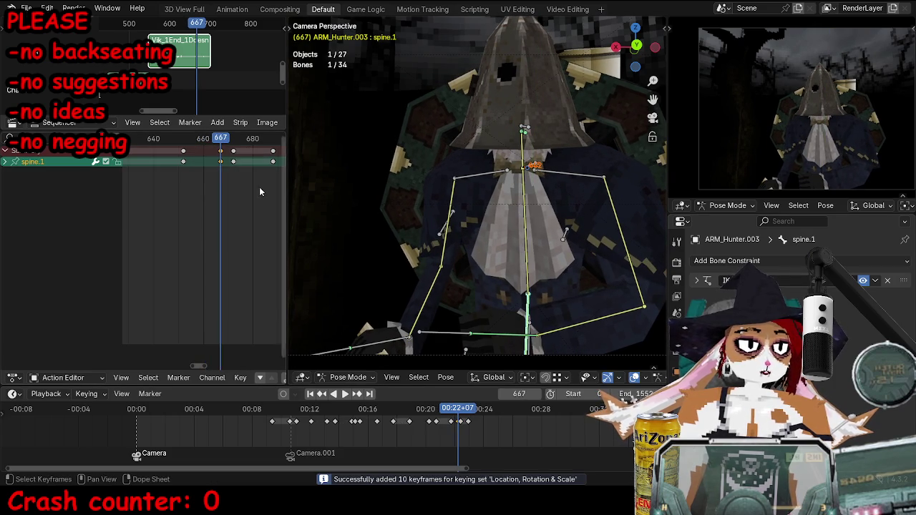
Rotate spine.1 on X at frame 674 and delete an unwanted spine keyframe.
left_click(238, 158)
key("r")
key("x")
left_click(623, 174)
left_click(273, 162)
key("x")
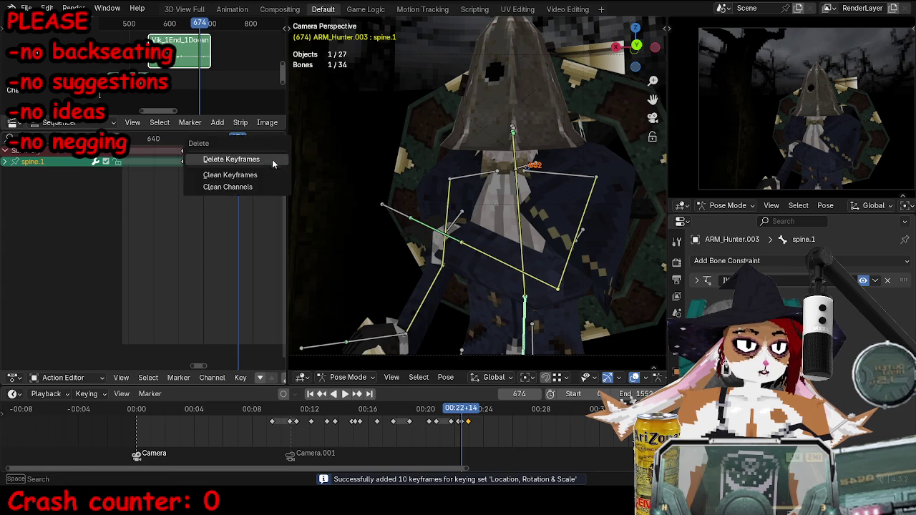
left_click(256, 158)
Key a Y-axis rotation of spine.1 at frame 688.
key("Up")
key("r")
key("y")
key("y")
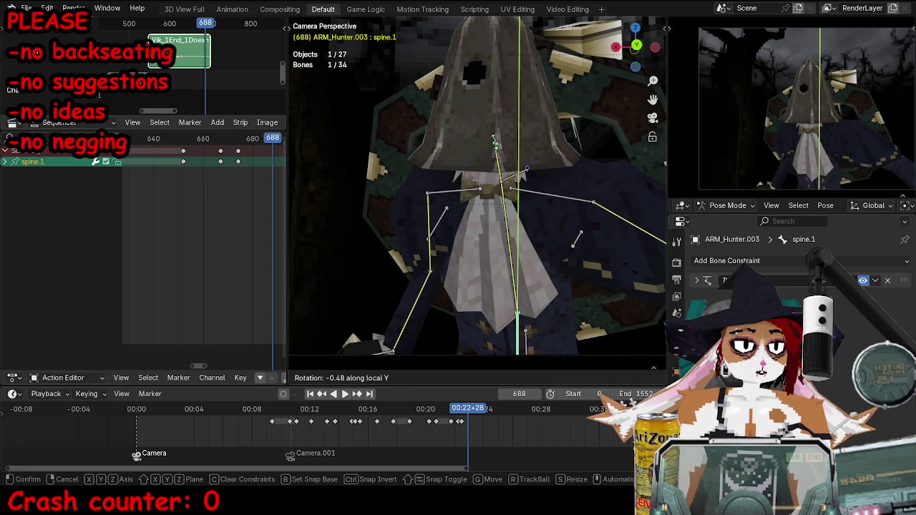
key("Return")
key("r")
key("y")
key("y")
key("Return")
key("i")
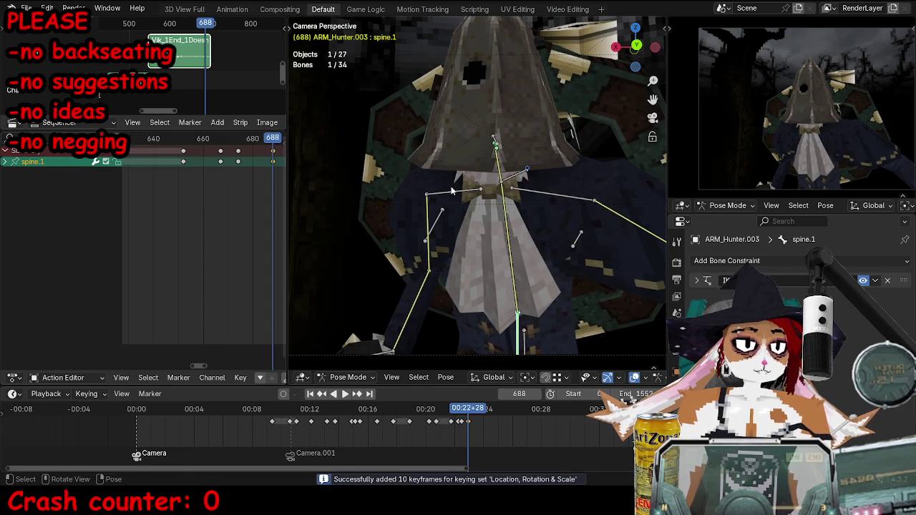
Rotate spine.1 on Y and key it at frame 703.
key("Up")
key("Right")
key("Right")
key("Right")
key("r")
key("y")
key("y")
key("Return")
key("i")
scroll(193, 140, "down", 1, "ctrl")
scroll(498, 162, "up", 20, "alt")
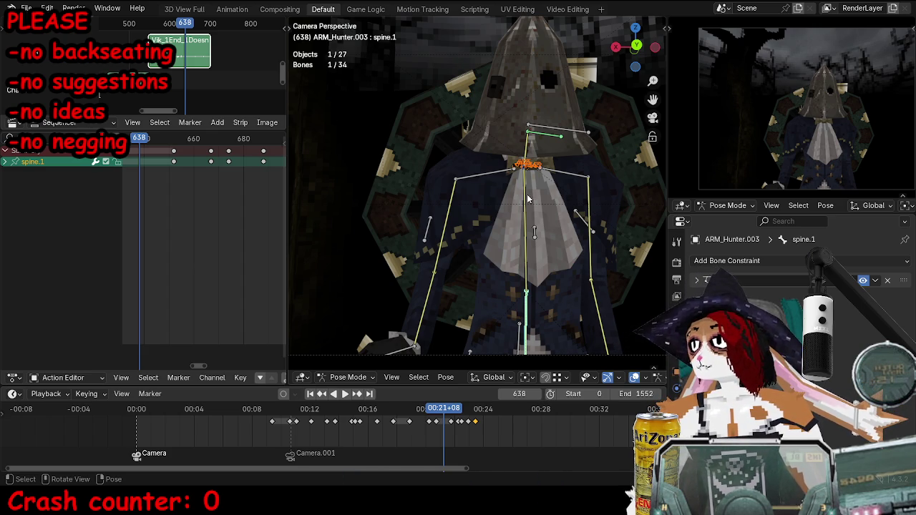
scroll(449, 180, "down", 2)
scroll(449, 185, "down", 1)
scroll(443, 172, "down", 2)
scroll(440, 193, "down", 1)
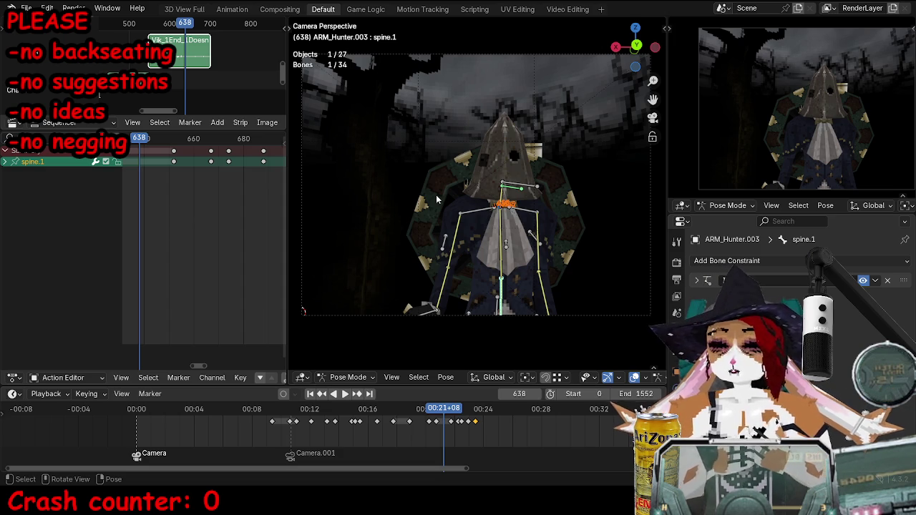
Preview the animation from frames 638 and 649.
key("space")
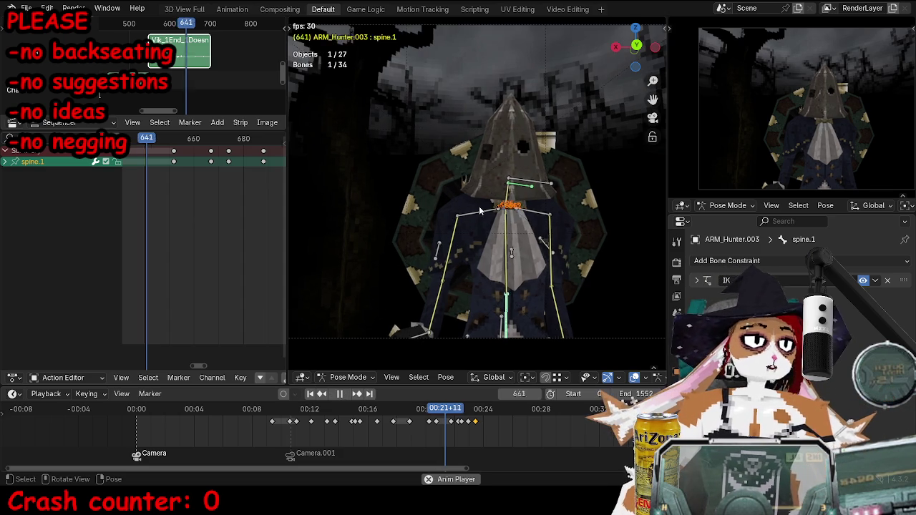
key("space")
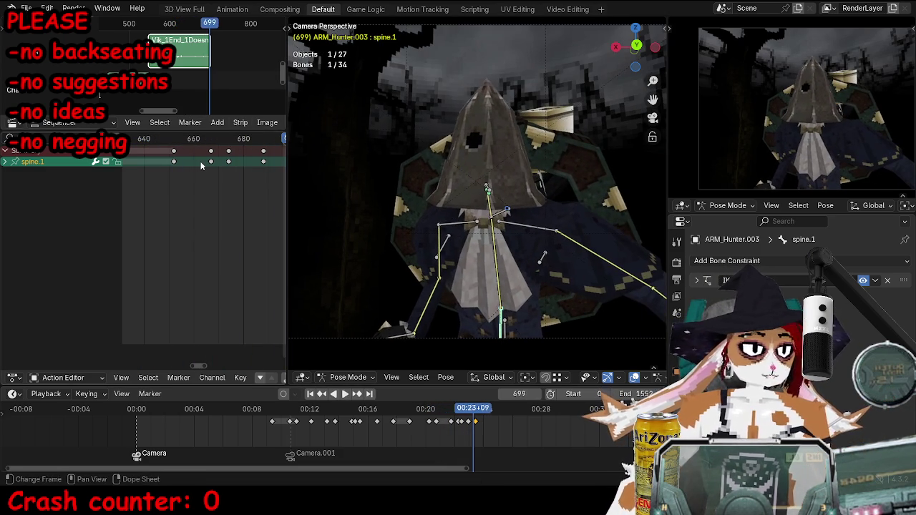
left_click(167, 146)
key("space")
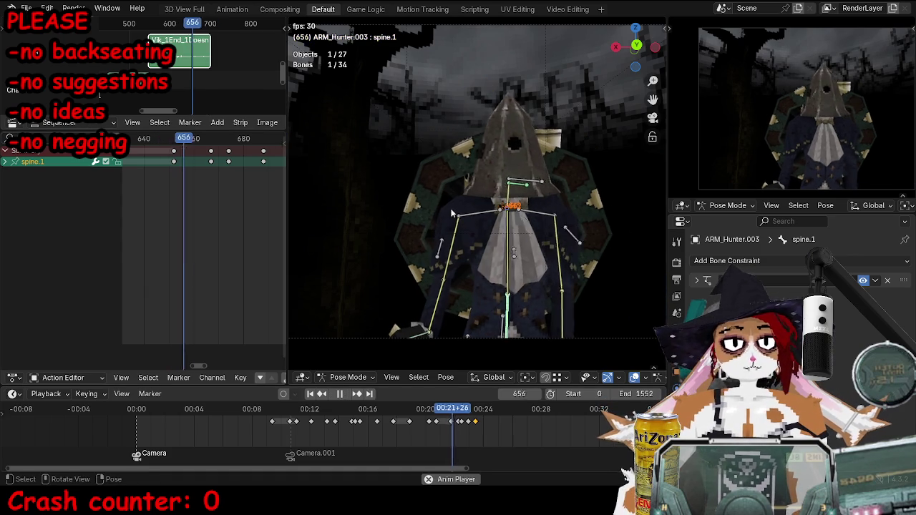
key("space")
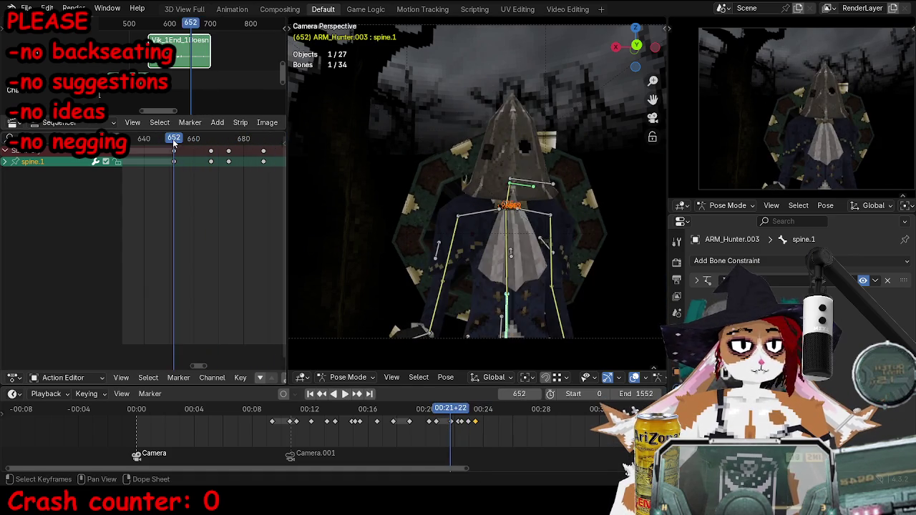
Key the ikhead bone's LocRotScale at about frame 645, preview it, then leave pose mode.
left_click(503, 186)
left_click(505, 183)
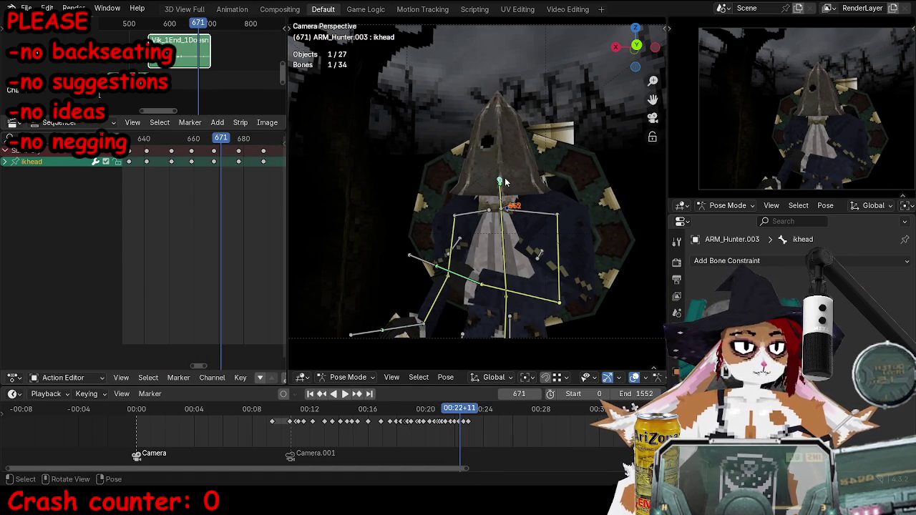
left_click_drag(215, 140, 159, 148)
key("i")
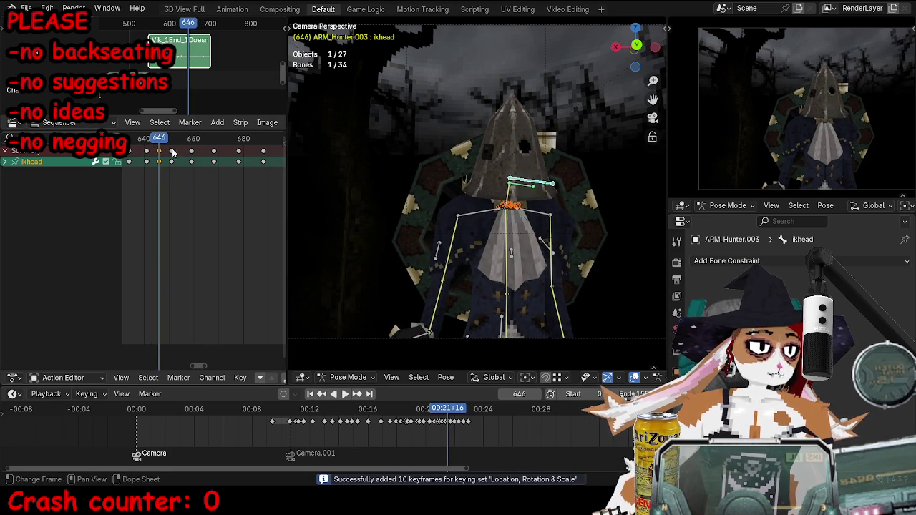
key("space")
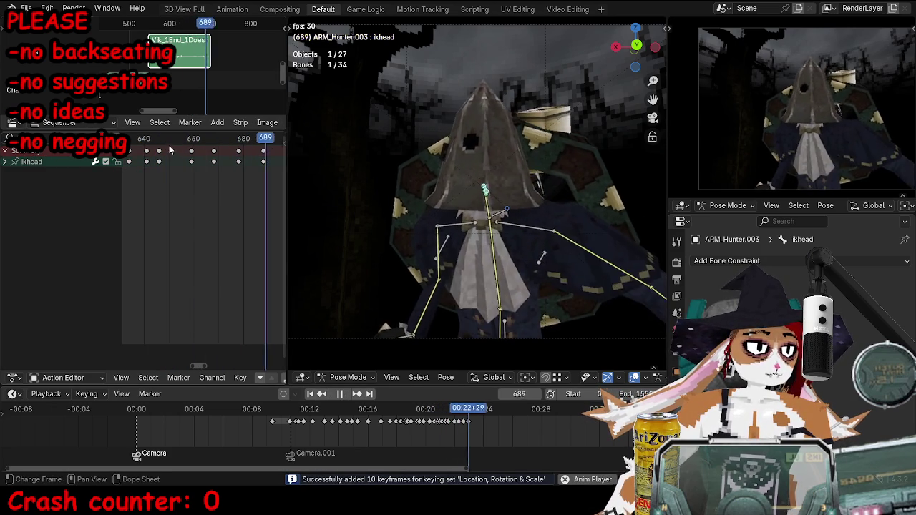
key("Escape")
middle_click_drag(430, 215, 375, 262)
scroll(520, 287, "up", 2)
key("ctrl+Tab")
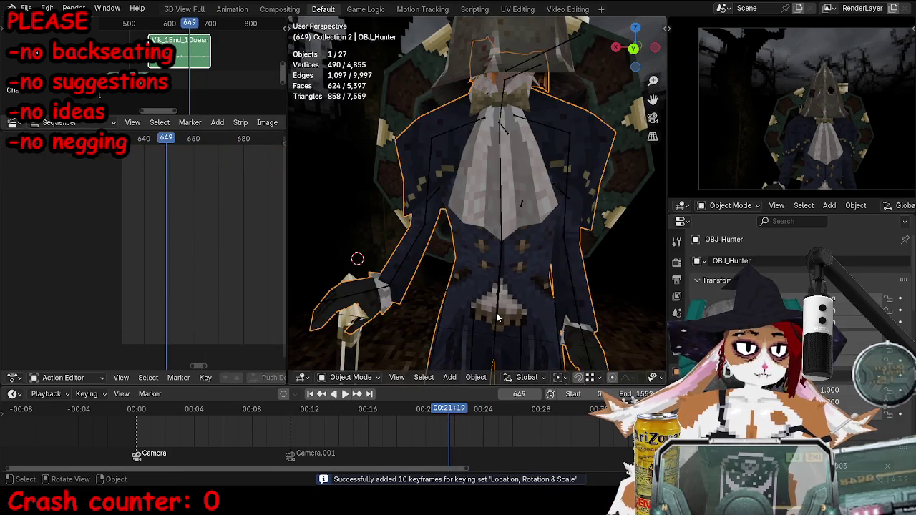
Back in pose mode, slide the torso keys later to frame 656 and play to check.
key("ctrl+Tab")
left_click(495, 307)
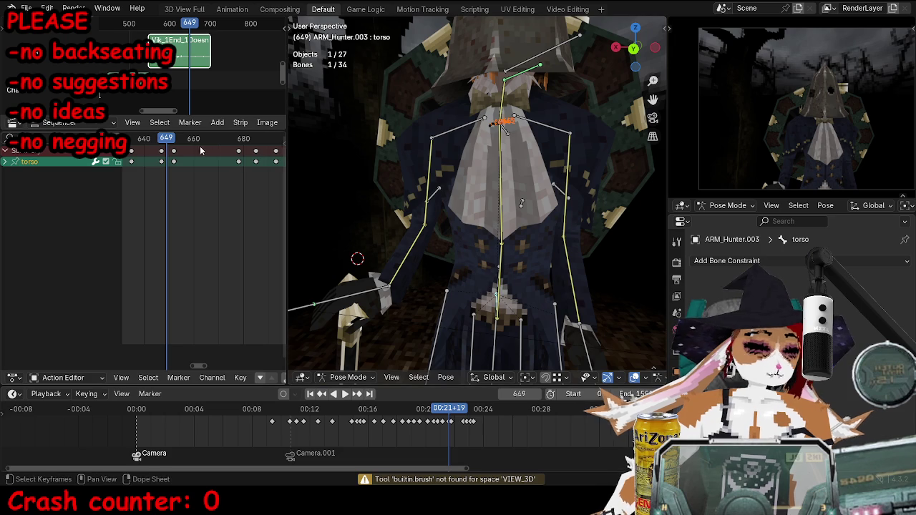
scroll(175, 183, "up", 2)
left_click_drag(177, 157, 202, 159)
key("space")
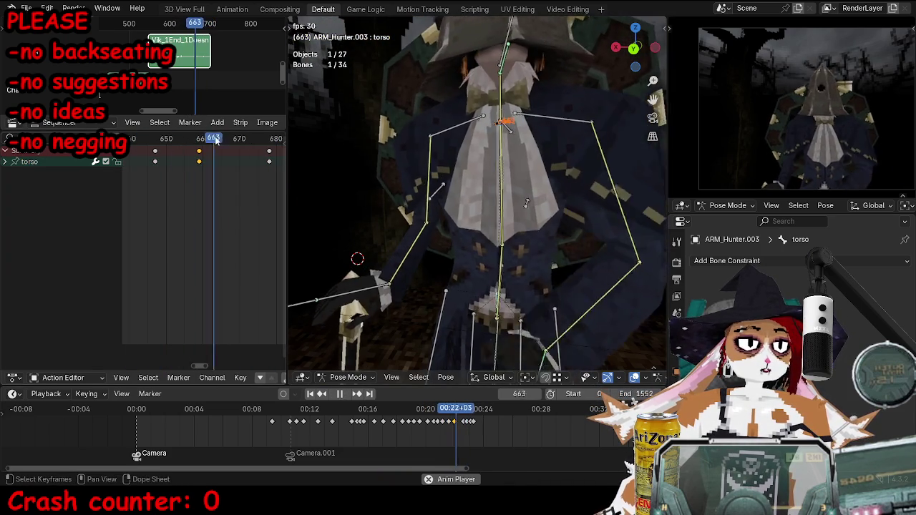
key("space")
key("space")
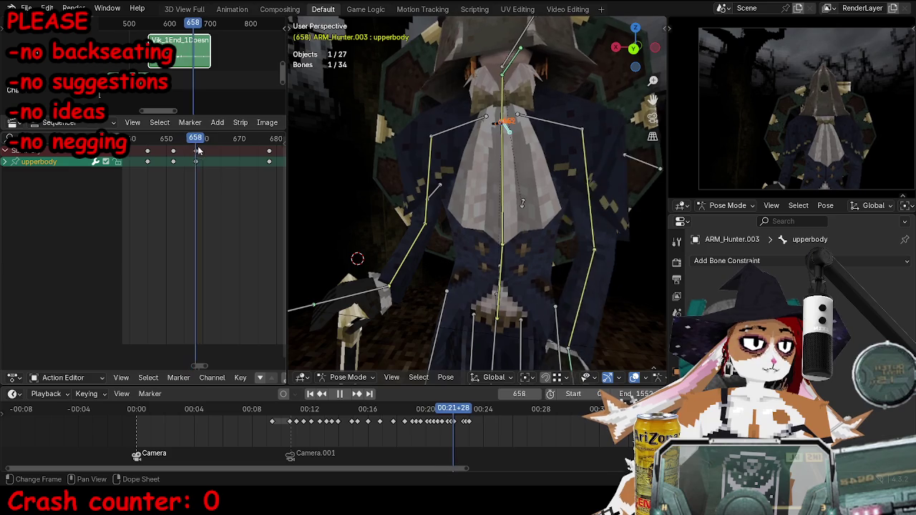
Shift the upperbody keys a few frames later and replay from the camera view.
left_click_drag(196, 159, 209, 159)
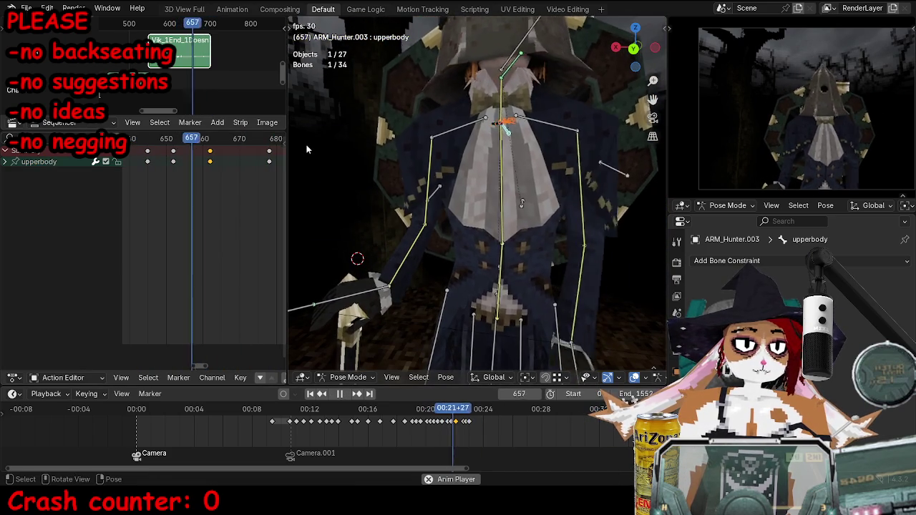
key("space")
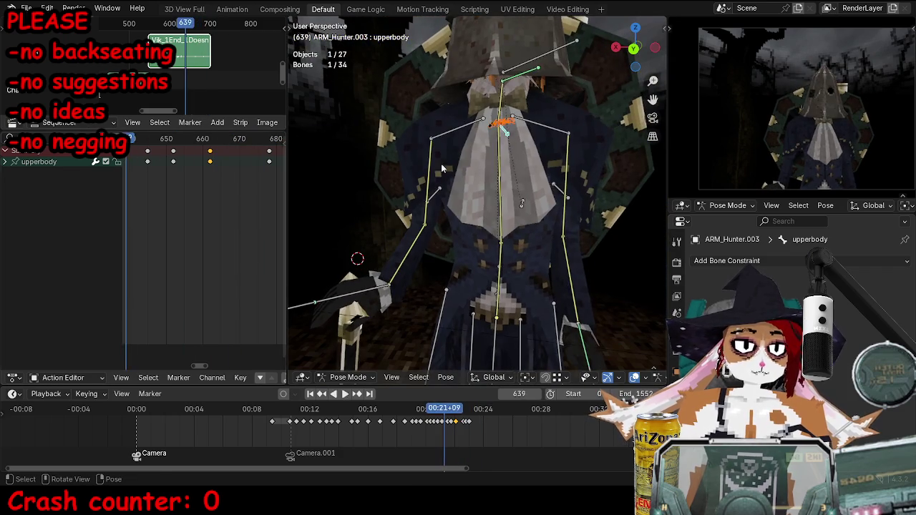
key("space")
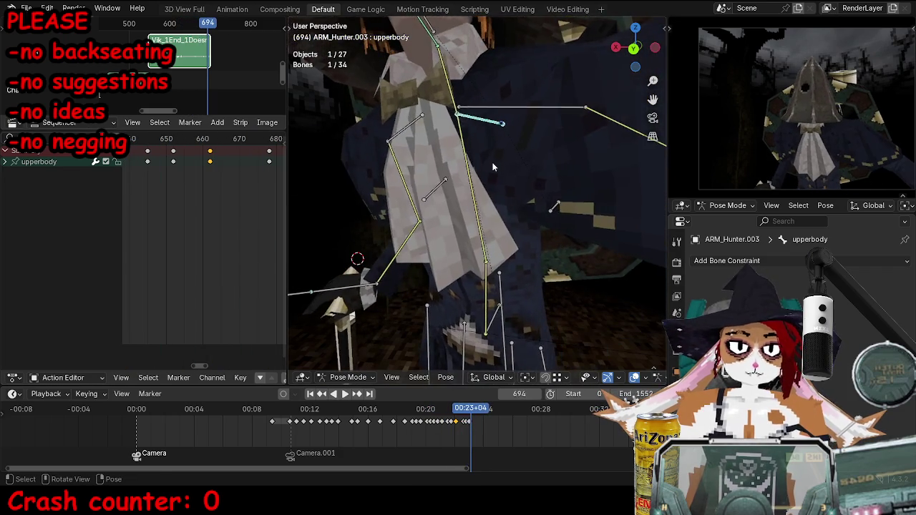
key("space")
key("KP_0")
Key an ikhead head turn at frame 659 and review the playback.
left_click(487, 184)
key("space")
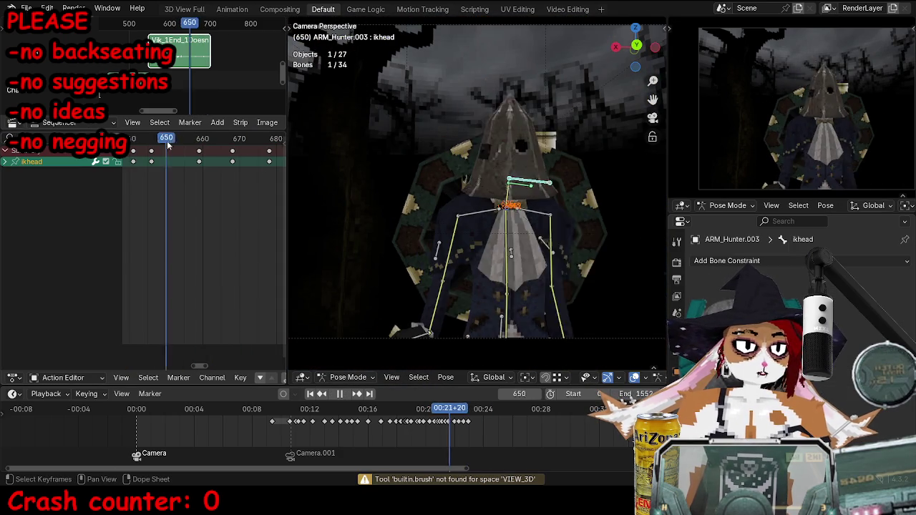
key("space")
key("r")
key("Return")
key("i")
key("space")
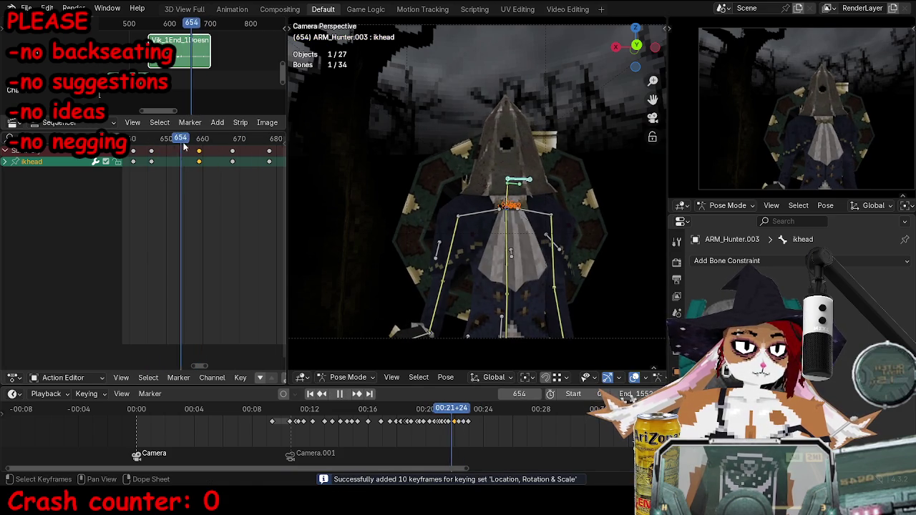
key("space")
Key new ikhead head turns at frames 655 and 666, then review them.
key("r")
key("r")
key("Return")
key("i")
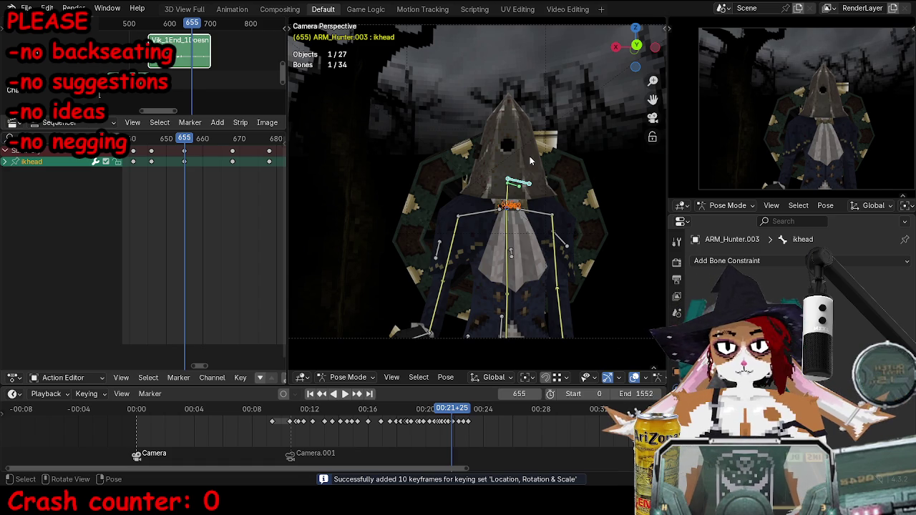
key("space")
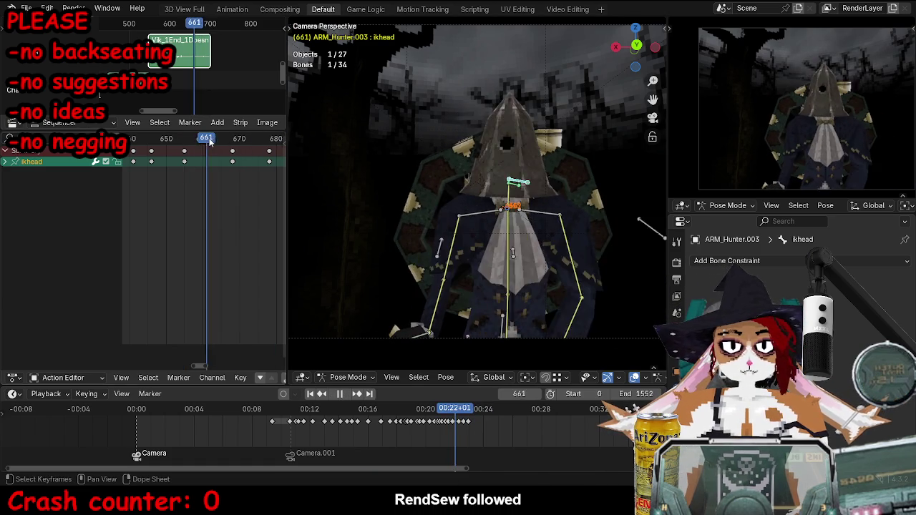
key("space")
key("r")
key("r")
key("Return")
key("i")
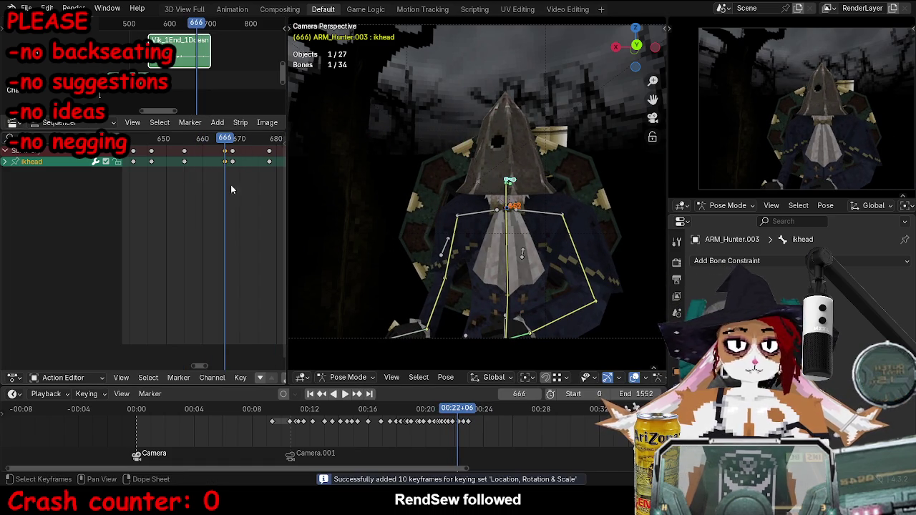
key("Escape")
key("space")
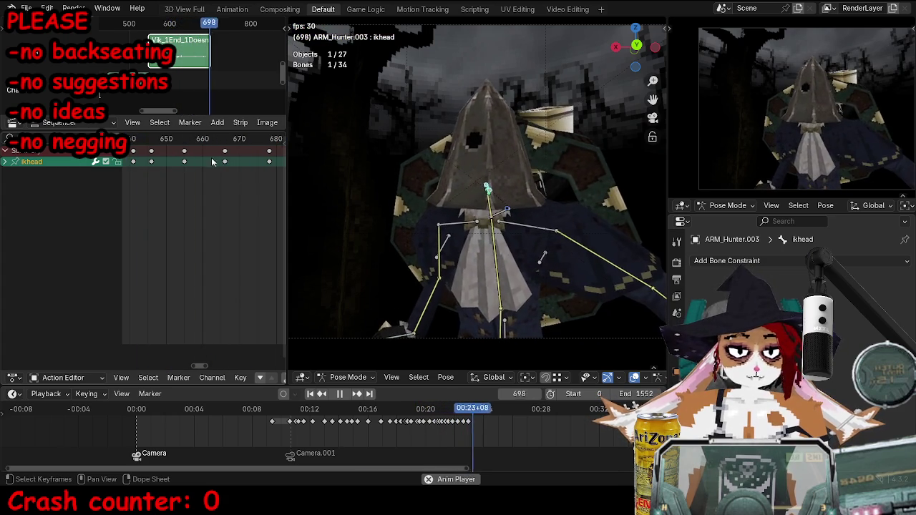
key("space")
Move the two head keys near frame 650 later and replay the animation from 650.
left_click(167, 143)
left_click_drag(191, 173, 192, 175)
key("g")
left_click(240, 180)
key("space")
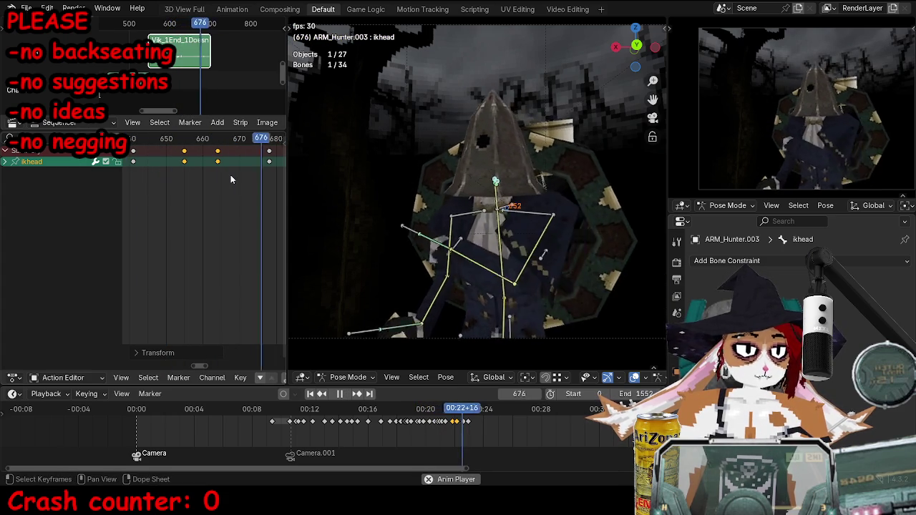
key("space")
key("g")
left_click(223, 177)
left_click(210, 139)
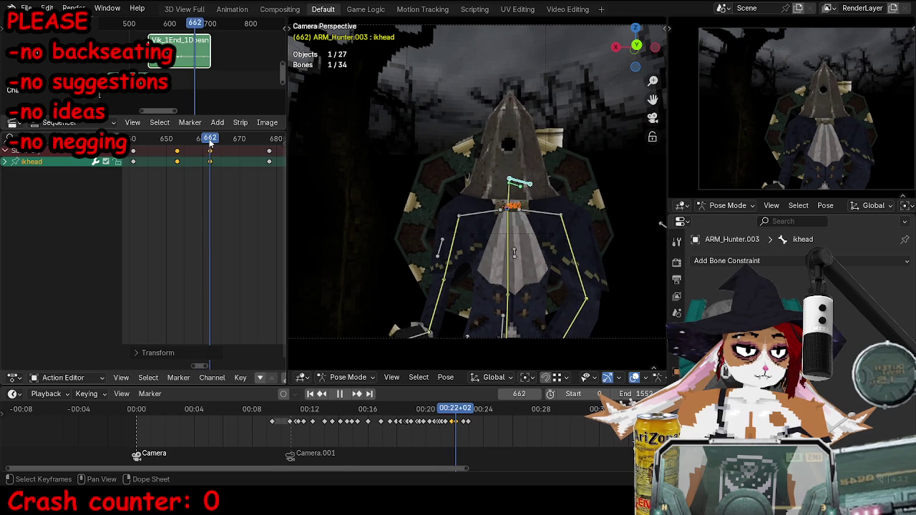
key("g")
left_click(173, 140)
key("space")
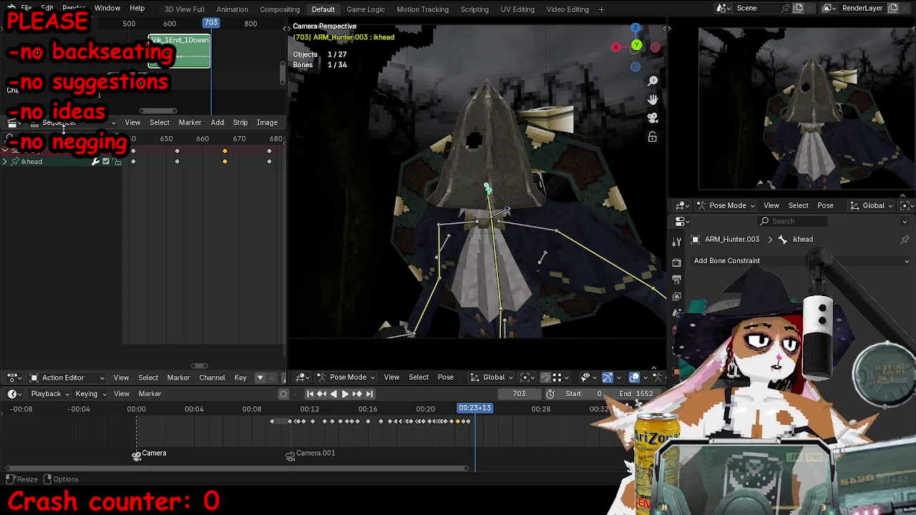
left_click_drag(159, 126, 159, 123)
Preview in reverse from frame 650, return to object mode, and save TOKTutorialEnd.blend.
left_click(167, 135)
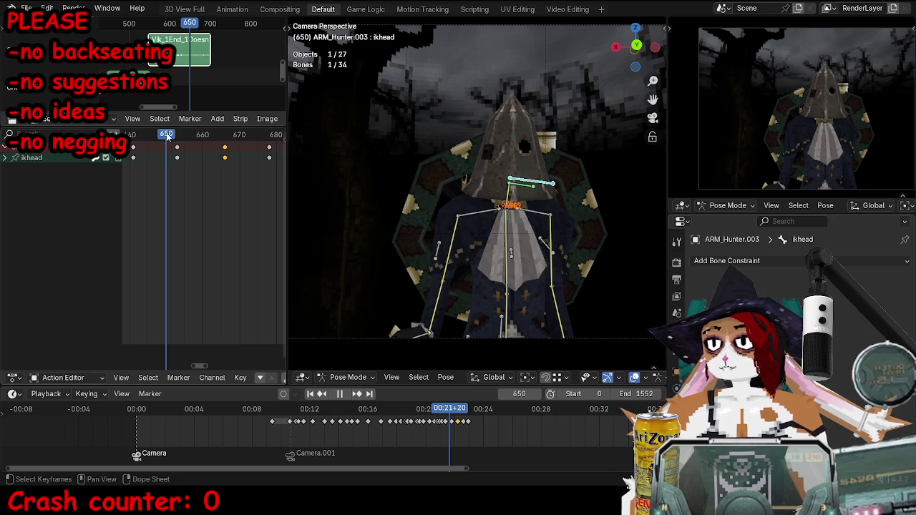
key("ctrl+shift+space")
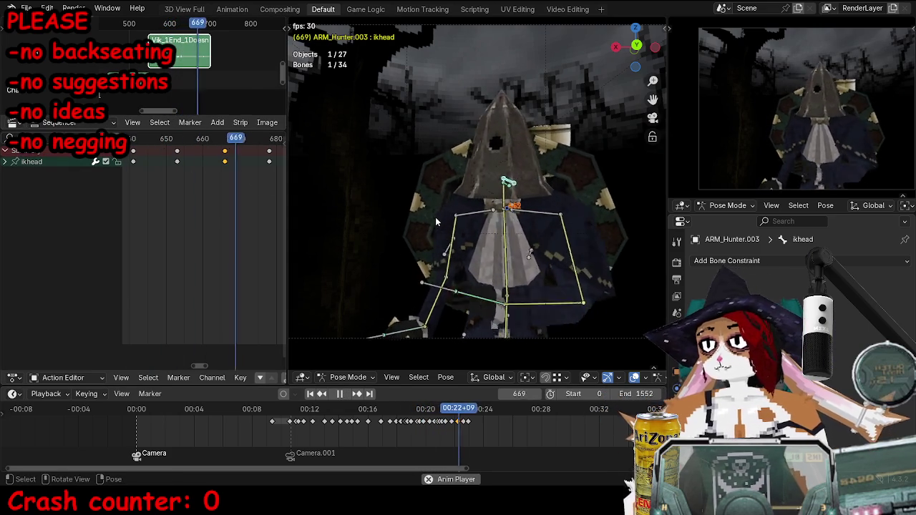
key("space")
key("ctrl+Tab")
middle_click_drag(379, 221, 425, 221)
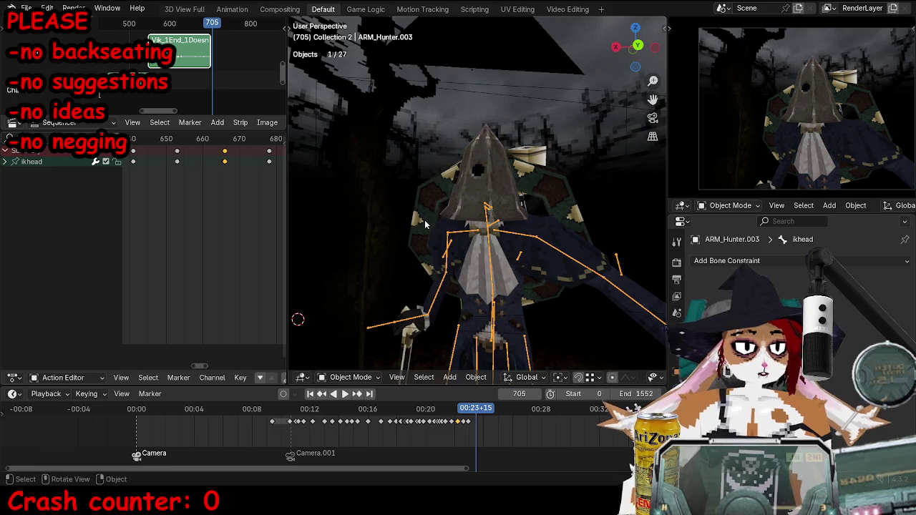
scroll(425, 221, "down", 3)
key("ctrl+s")
Play the animation full-screen through the camera, then restore the layout at frame 461.
key("KP_0")
key("space")
left_click(300, 414)
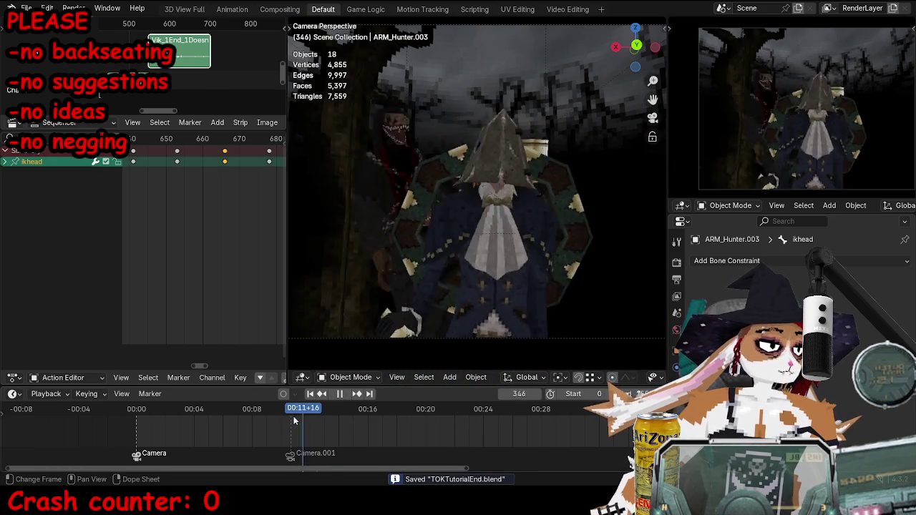
left_click(290, 416)
key("ctrl+alt+space")
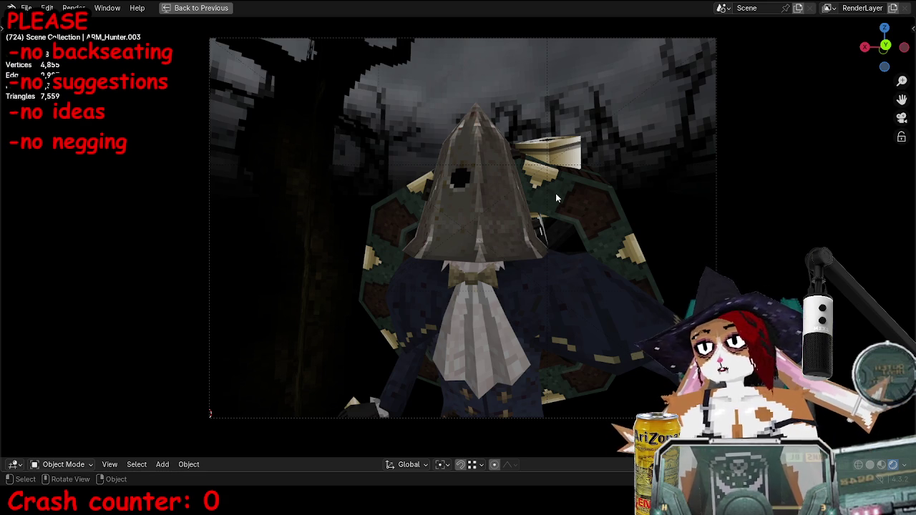
middle_click_drag(555, 193, 557, 204, "shift")
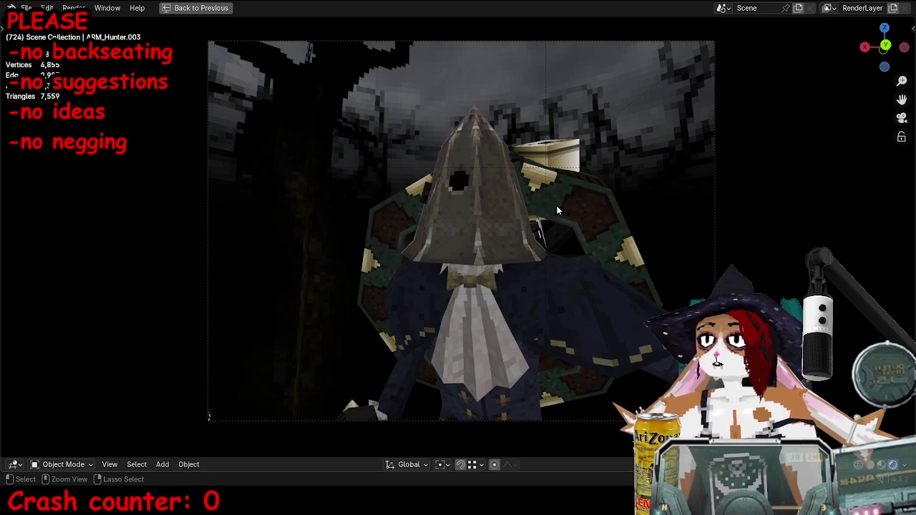
key("ctrl+space")
left_click(359, 427)
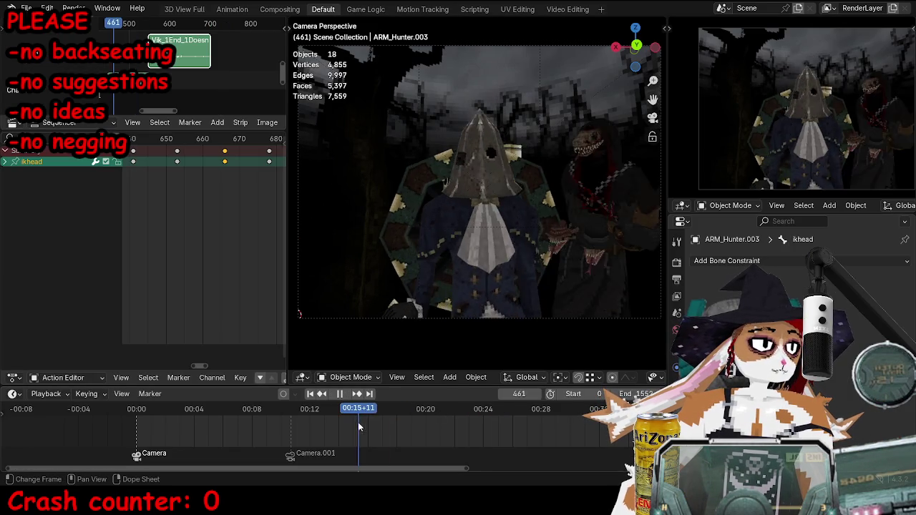
Stop playback and put the armature in Pose Mode, cancelling a trial hand move.
key("space")
left_click(448, 322)
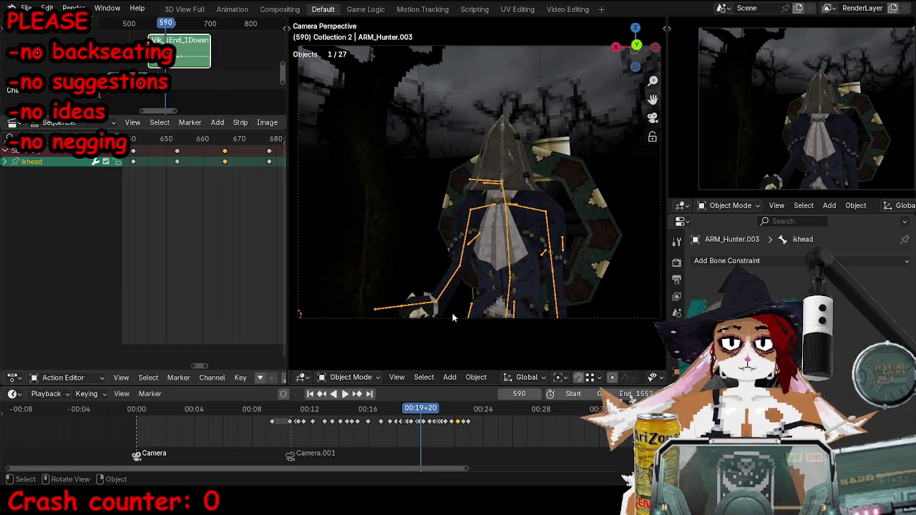
key("ctrl+Tab")
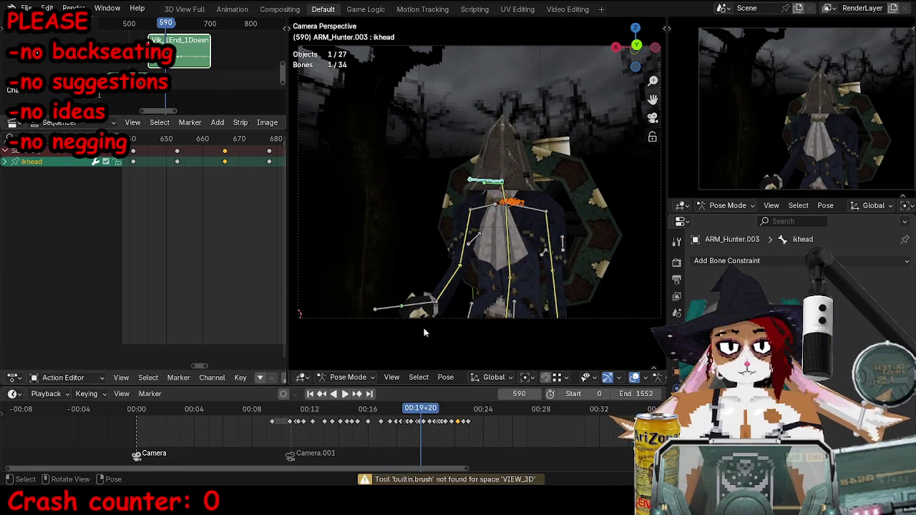
mouse_move(430, 254)
left_mouse_down()
mouse_move(449, 149)
mouse_move(373, 124)
left_mouse_up()
key("Left")
key("Left")
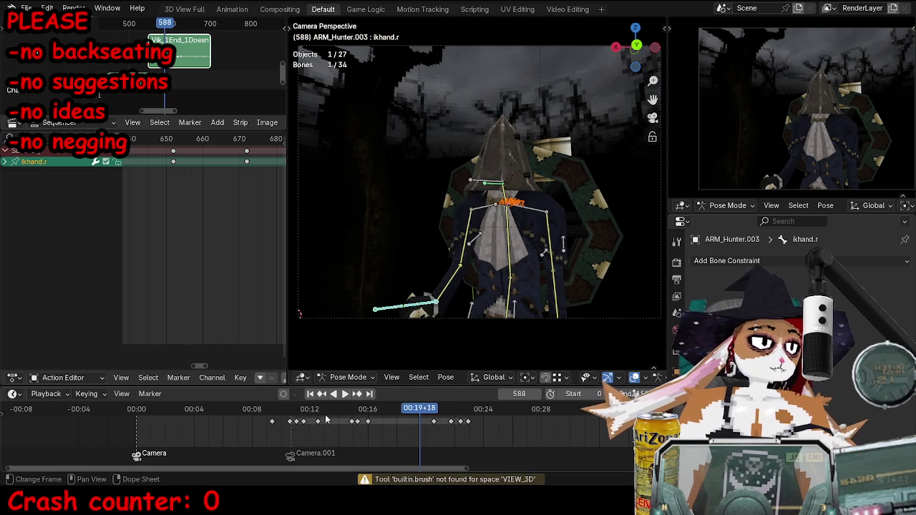
Play the animation back full-screen, then restore the multi-editor layout.
key("space")
key("ctrl+space")
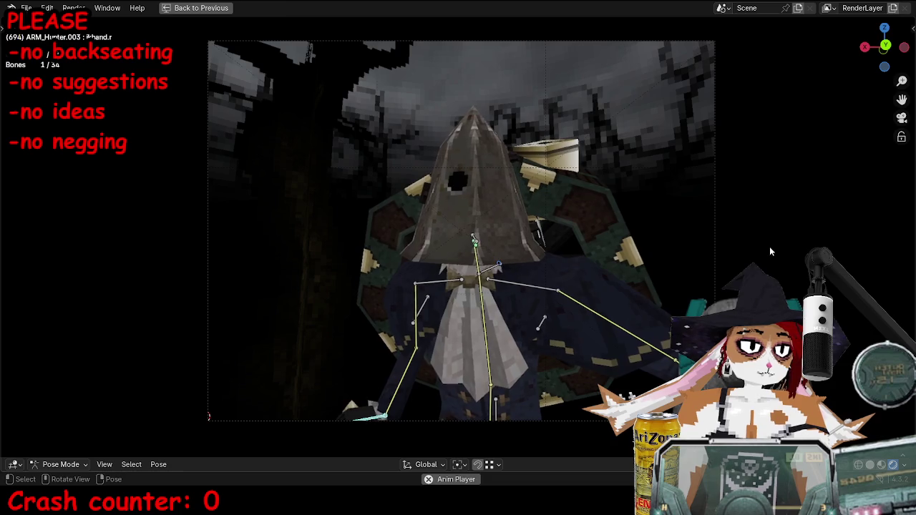
key("ctrl+space")
scroll(301, 430, "up", 3)
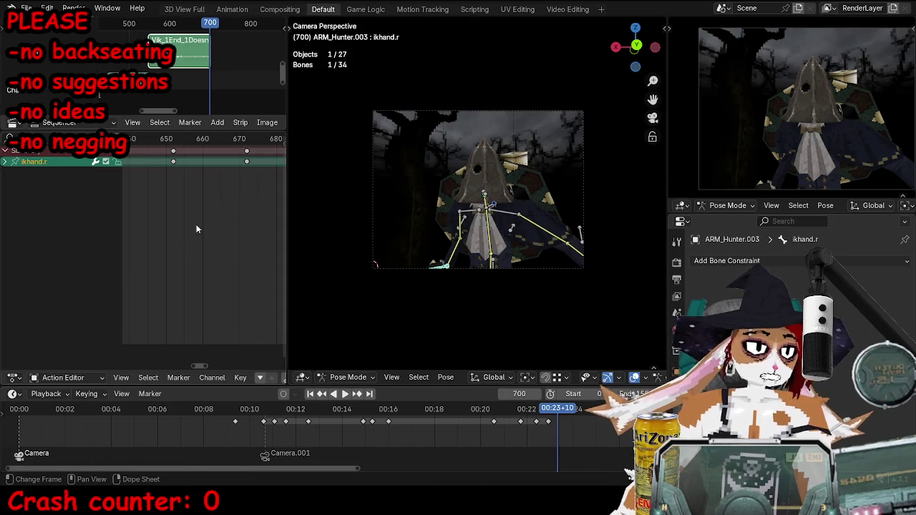
scroll(215, 232, "down", 2)
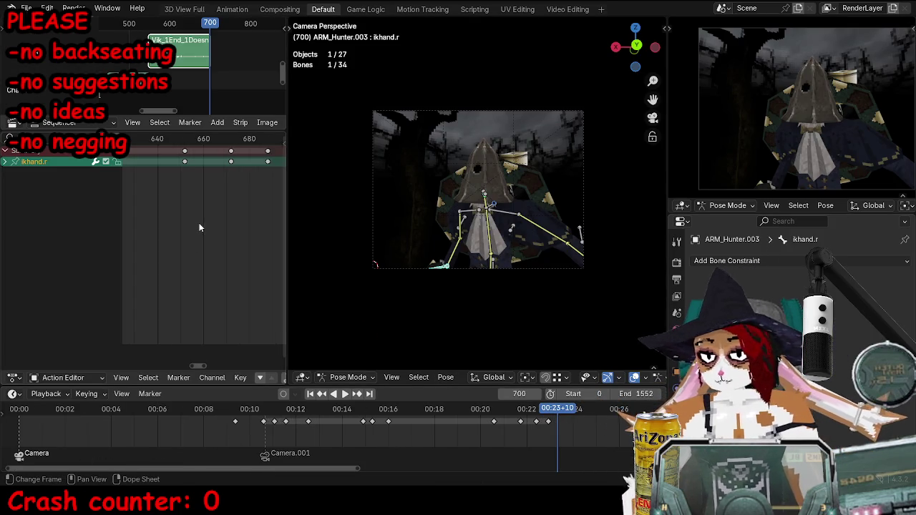
Reposition the right-hand IK bone and key its pose at frame 349.
left_click(263, 414)
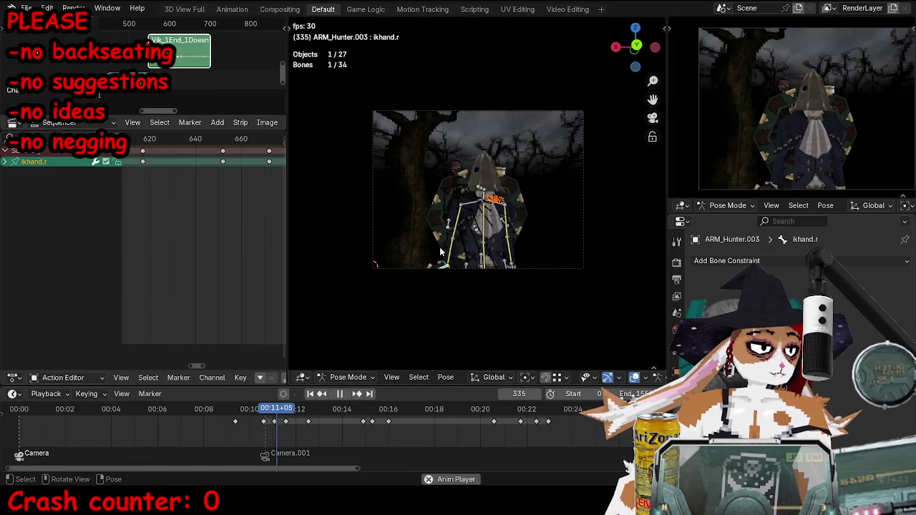
key("space")
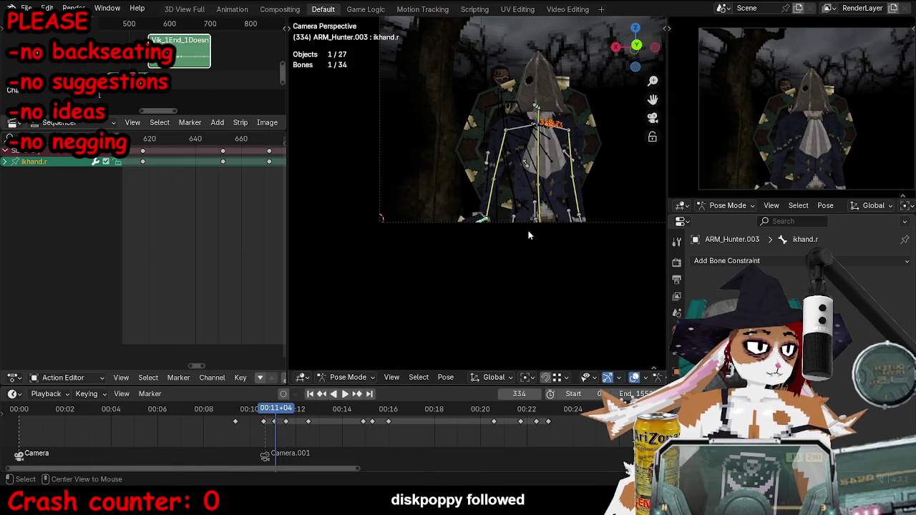
key("space")
key("r")
key("r")
key("g")
left_click(606, 263)
key("i")
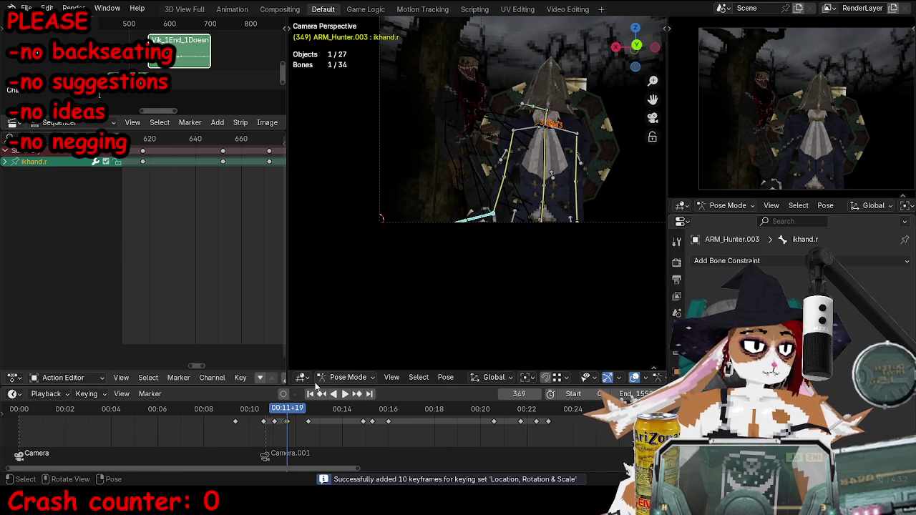
Play on to frame 373 and delete the selected keyframes.
scroll(281, 424, "up", 3)
key("space")
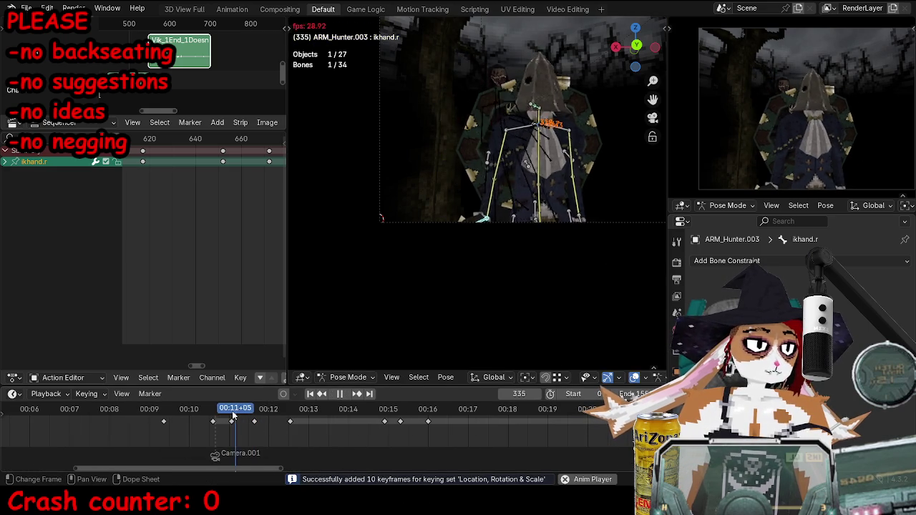
key("space")
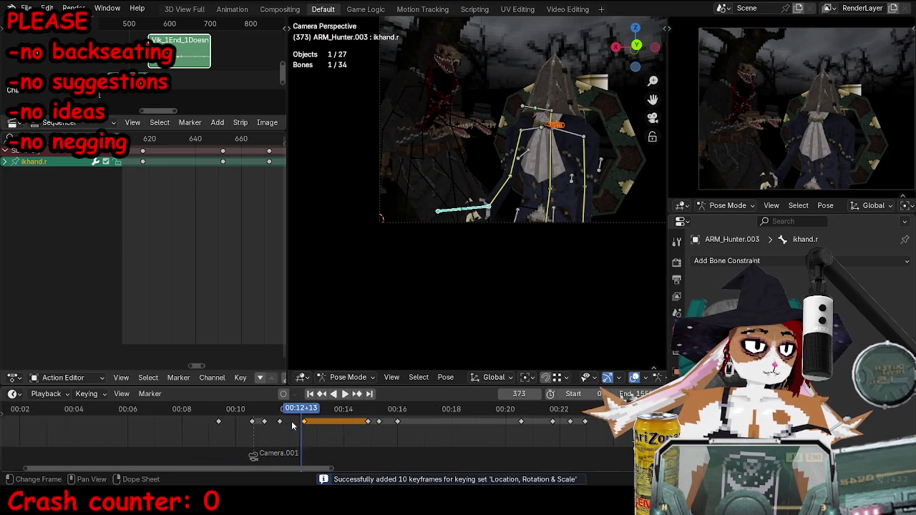
scroll(291, 423, "down", 3)
key("x")
left_click(501, 427)
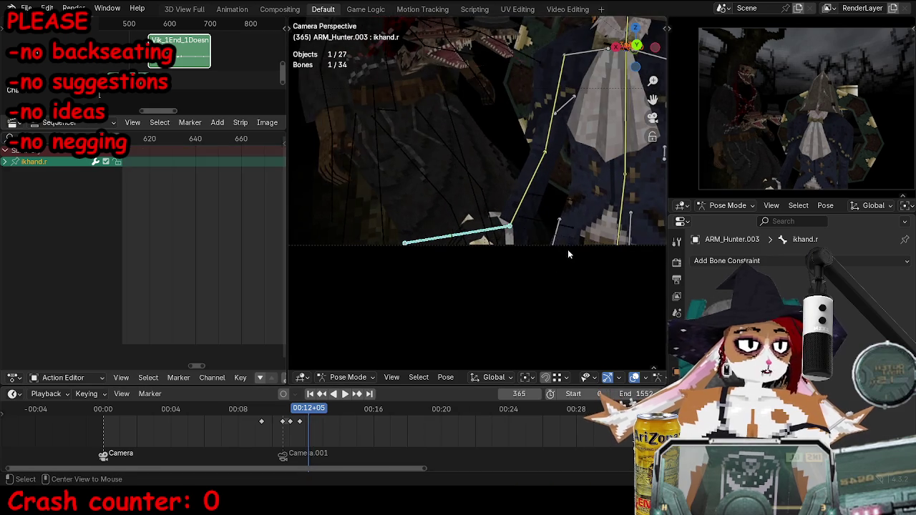
Move and key the hand bone at frame 372, then reposition it at frame 397.
key("Left")
key("Left")
key("Left")
key("Left")
key("Left")
key("Left")
key("Left")
key("Left")
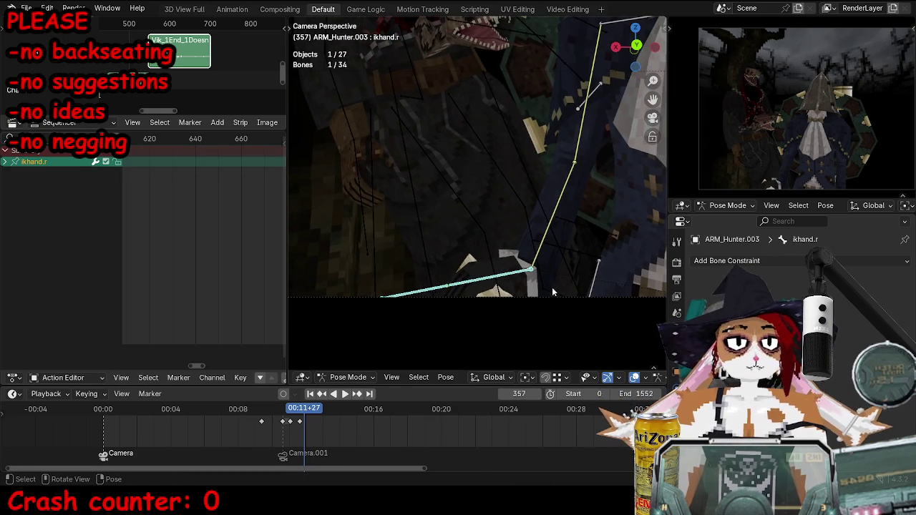
key("Right")
key("Right")
key("Right")
key("g")
left_click(577, 250)
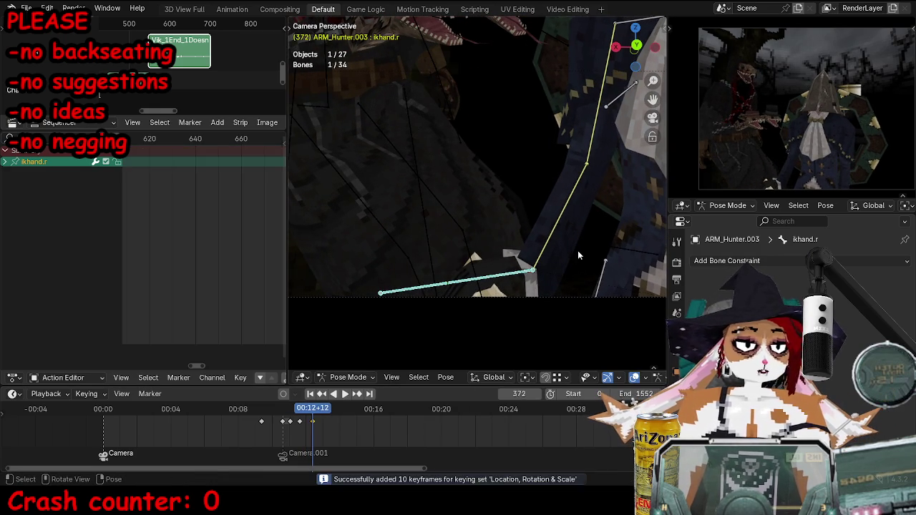
key("i")
key("Right")
key("Right")
key("Right")
key("g")
left_click(585, 234)
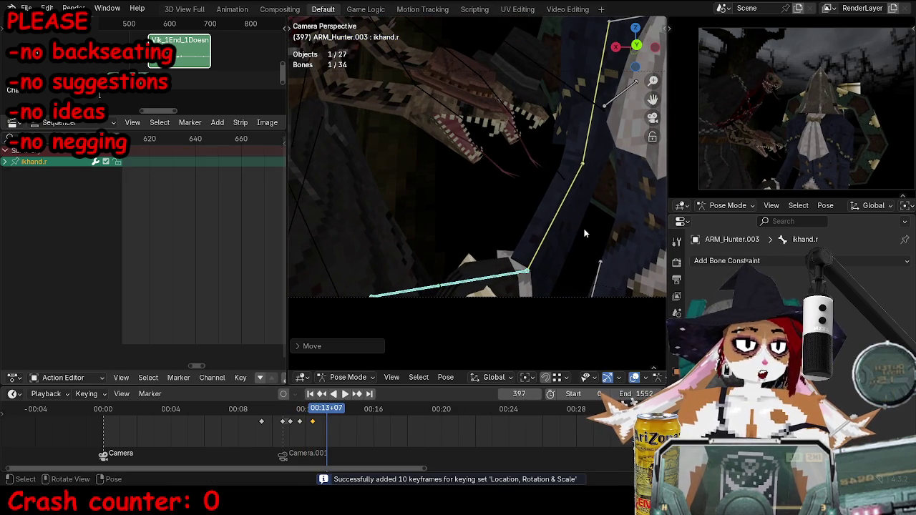
Move the hand bone and key its pose at frame 419.
key("Right")
key("Right")
key("Right")
key("g")
left_click(613, 181)
key("i")
Reposition and key the hand bone at frames 440 and 457.
key("i")
key("Right")
key("Right")
key("Right")
key("Right")
key("Right")
key("Right")
key("Right")
key("Right")
key("Right")
key("g")
left_click(601, 207)
key("i")
key("Right")
key("Right")
key("Right")
key("Right")
key("Right")
key("Right")
key("g")
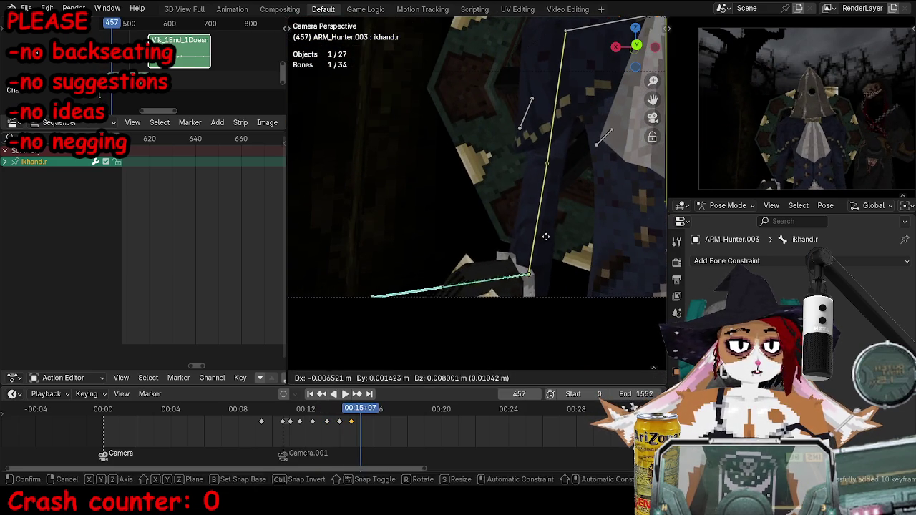
left_click(542, 240)
key("i")
Move the hand bone, check the arm from another angle, and key it at frame 471.
key("space")
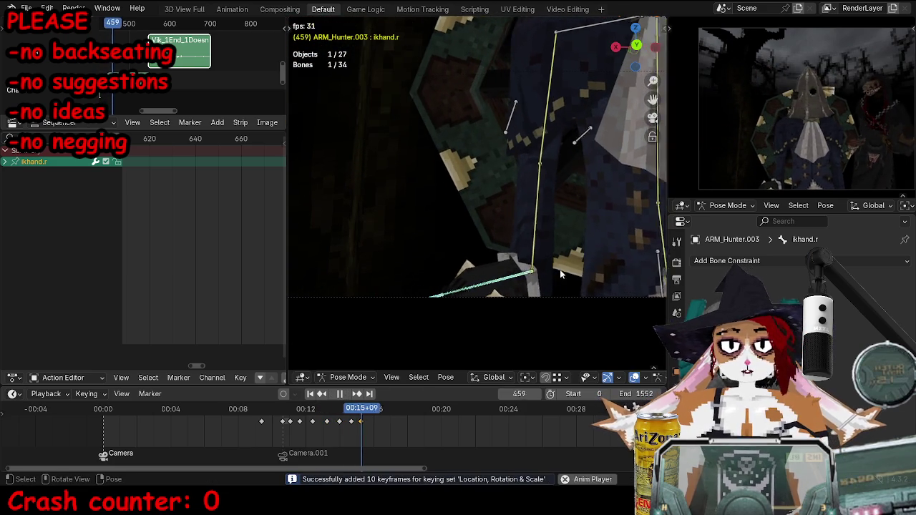
key("space")
key("r")
key("g")
left_click(598, 240)
mouse_move(597, 240)
middle_mouse_down()
mouse_move(505, 232)
mouse_move(552, 192)
middle_mouse_up()
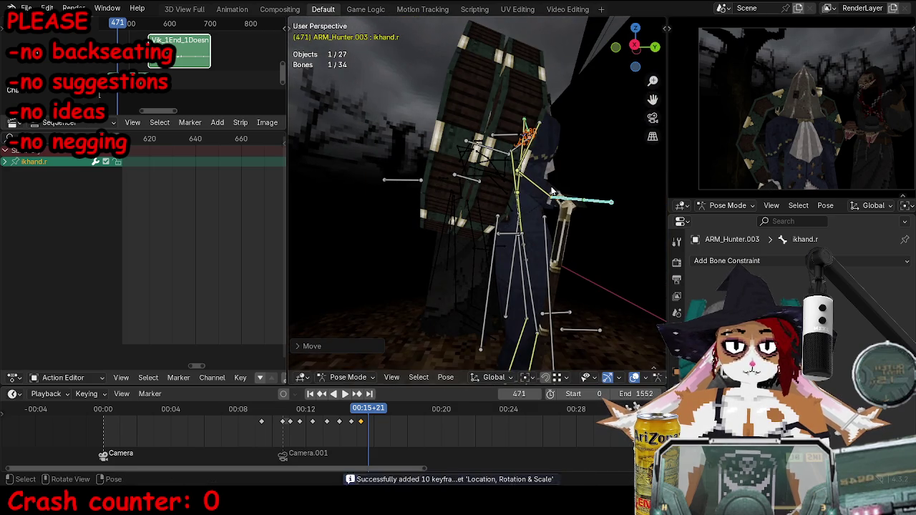
key("KP_0")
key("i")
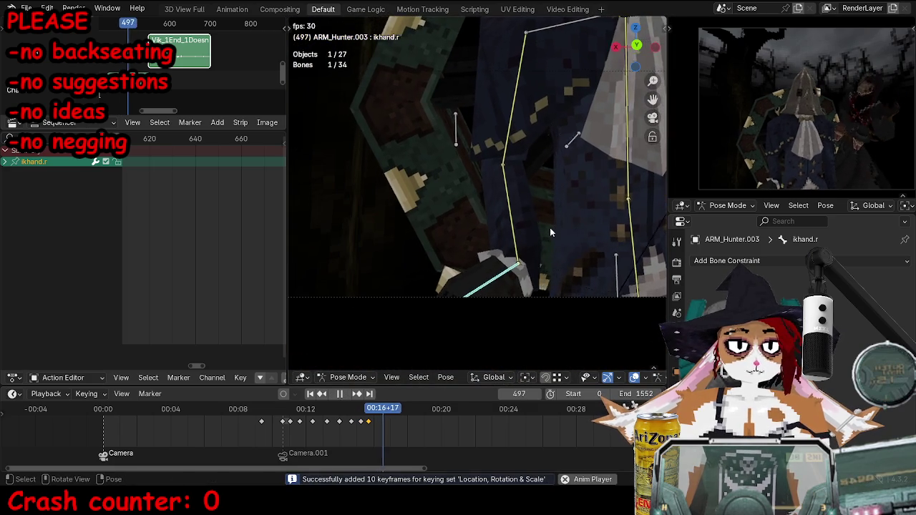
Key the hand pose around frame 529, then try and undo a rotation at frame 542.
key("space")
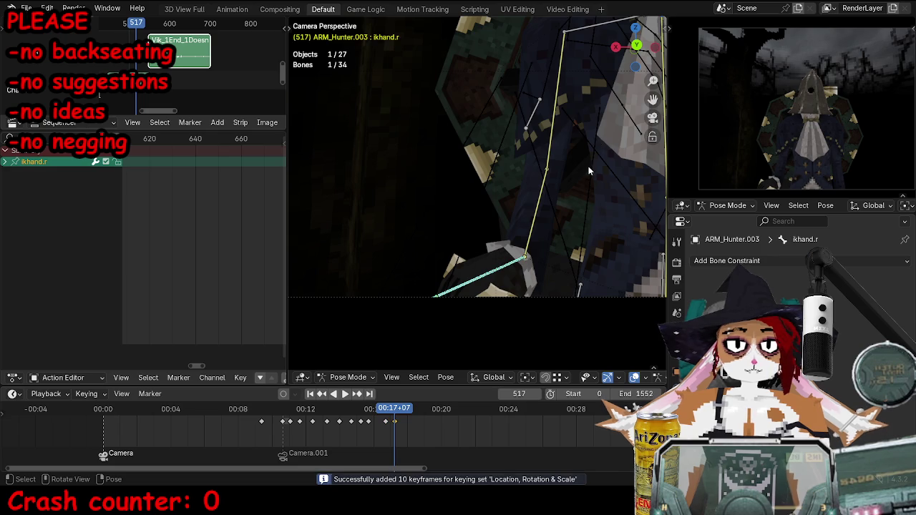
key("space")
key("space")
key("i")
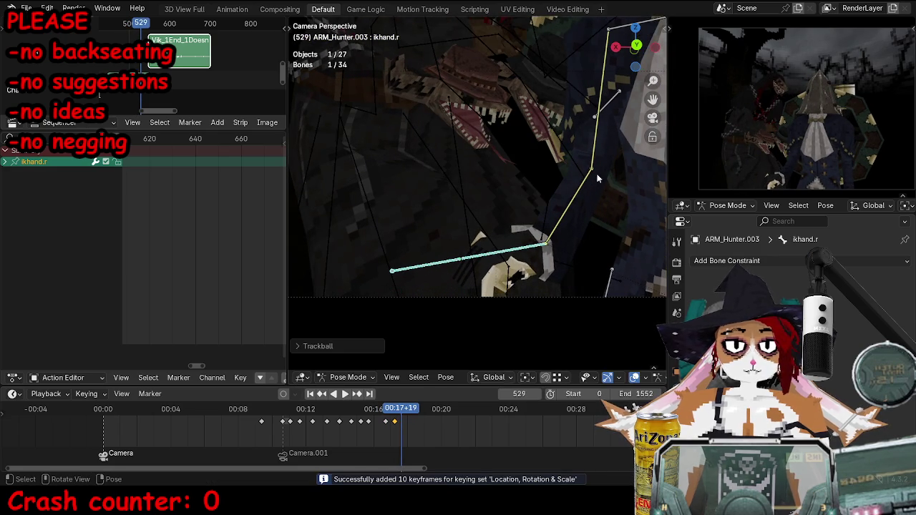
key("space")
key("space")
key("r")
key("r")
left_click(621, 189)
key("ctrl+z")
middle_click_drag(570, 175, 540, 222)
key("KP_0")
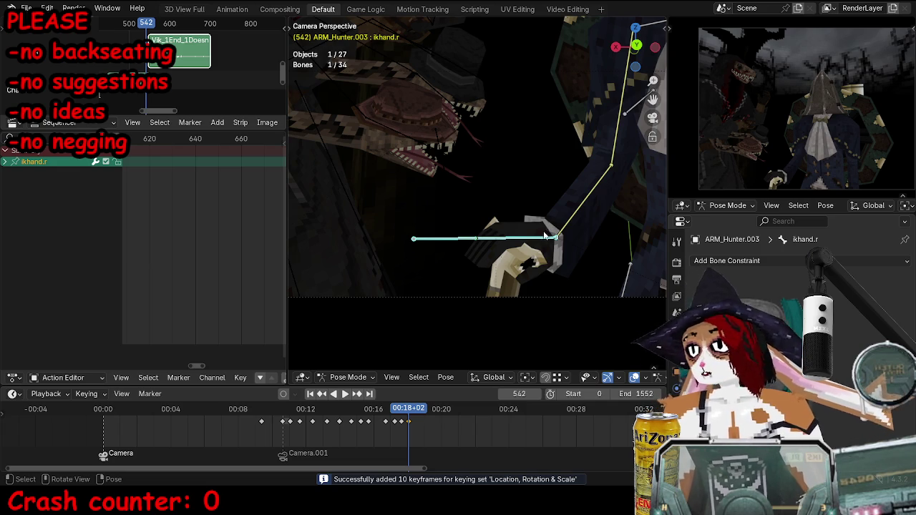
Rotate the hand bone and key its pose at frame 587.
key("space")
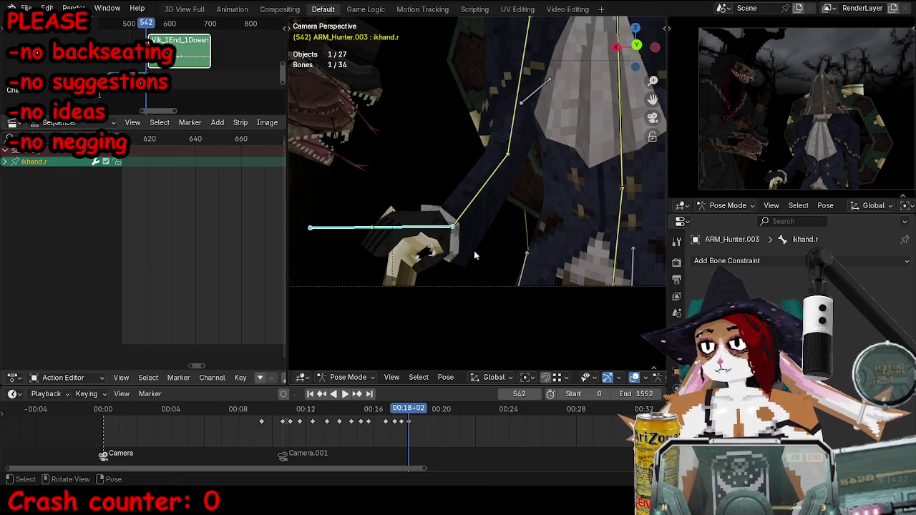
key("space")
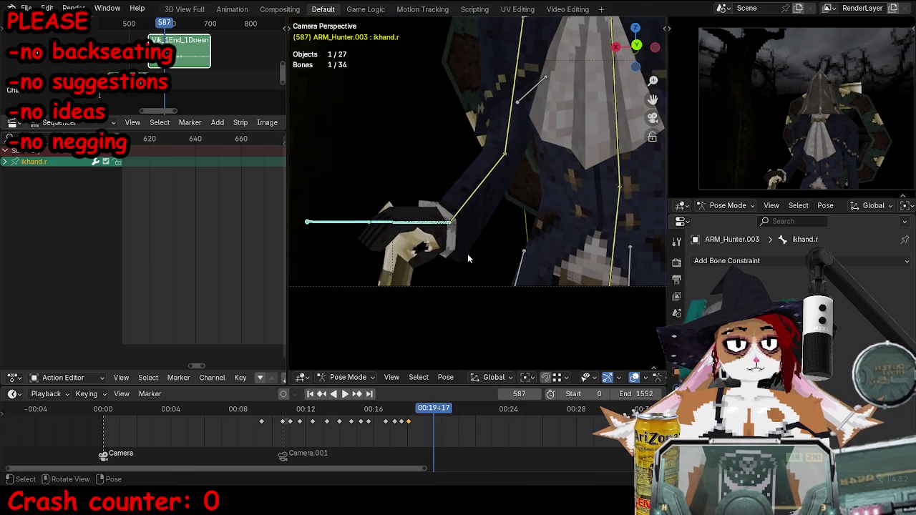
key("r")
left_click(542, 266)
key("i")
Rotate the hand bone about the global Z axis and key it at frame 625.
key("space")
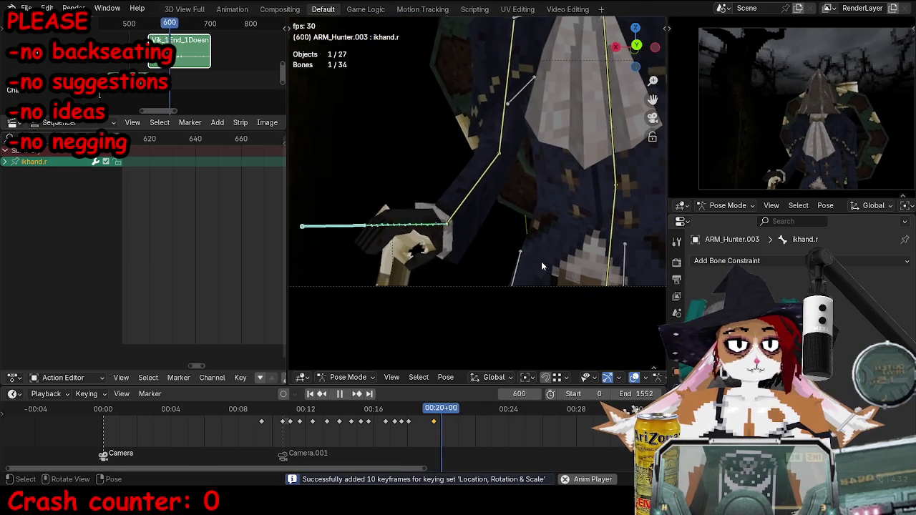
key("space")
key("r")
key("z")
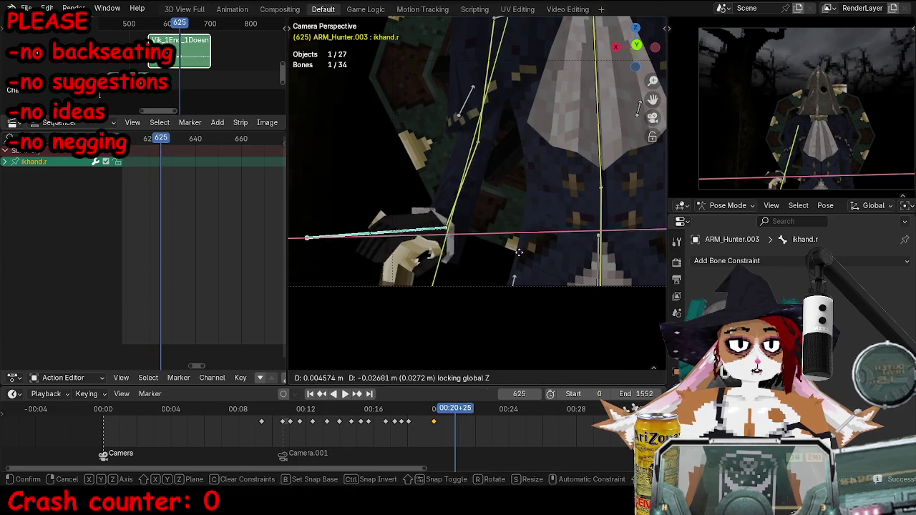
left_click(533, 252)
key("i")
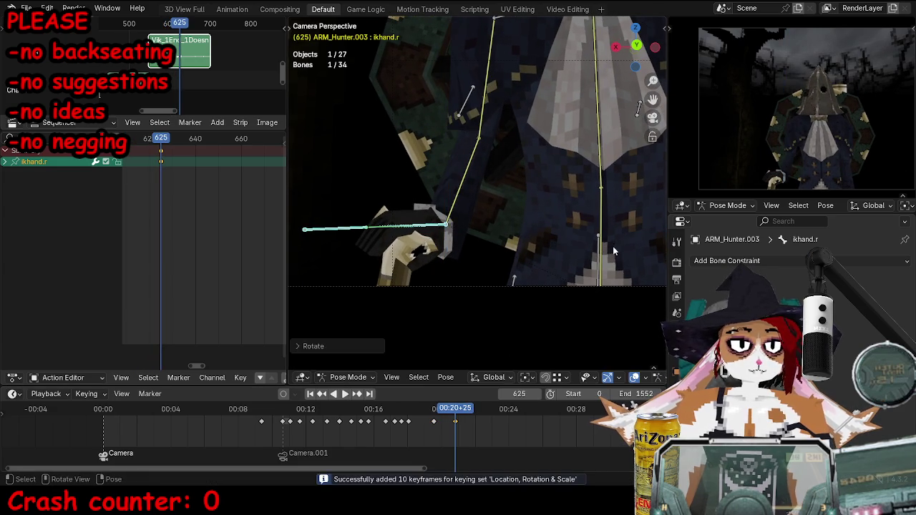
Review the motion from frame 591 and key the adjusted hand pose at frame 637.
key("space")
key("space")
left_click_drag(468, 415, 478, 413)
key("space")
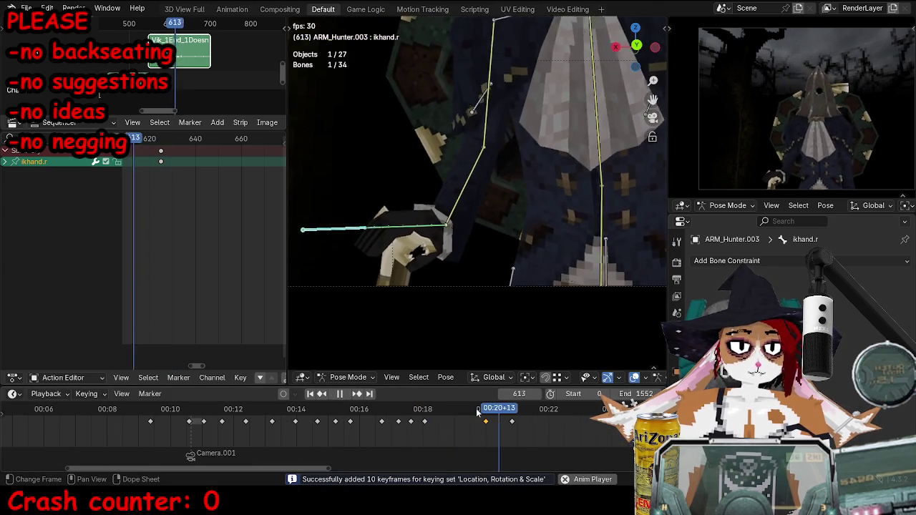
key("space")
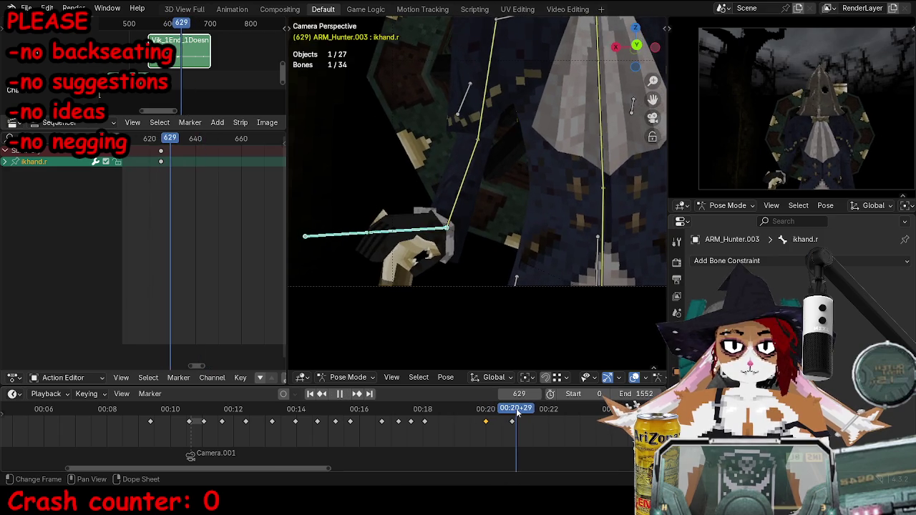
key("g")
left_click(527, 345)
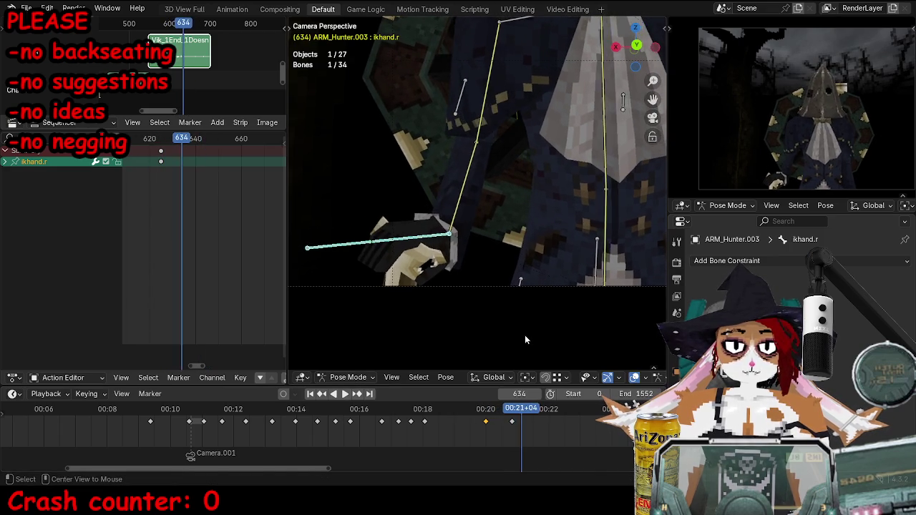
left_click(485, 244)
key("ctrl+z")
key("r")
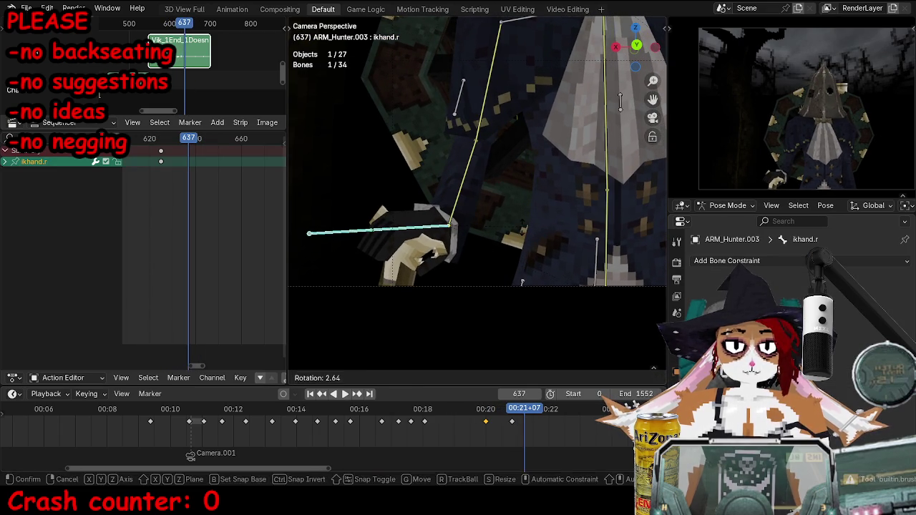
key("Escape")
key("i")
Rotate ikhand.r into a new pose at frame 660 and key it.
key("space")
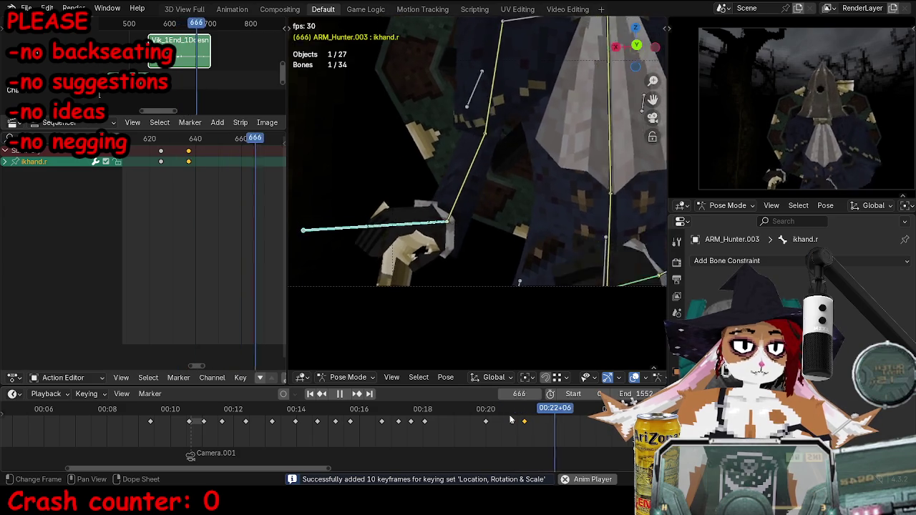
left_click(549, 409)
key("space")
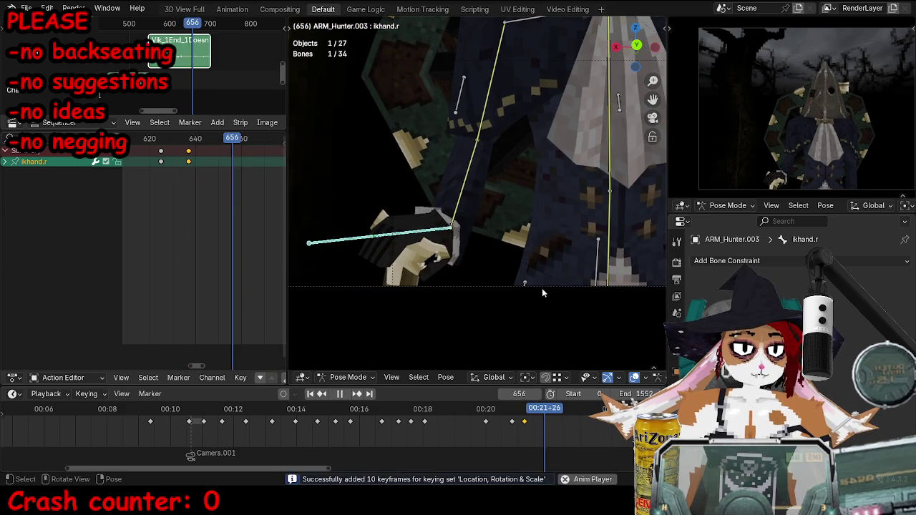
key("r")
left_click(563, 259)
key("i")
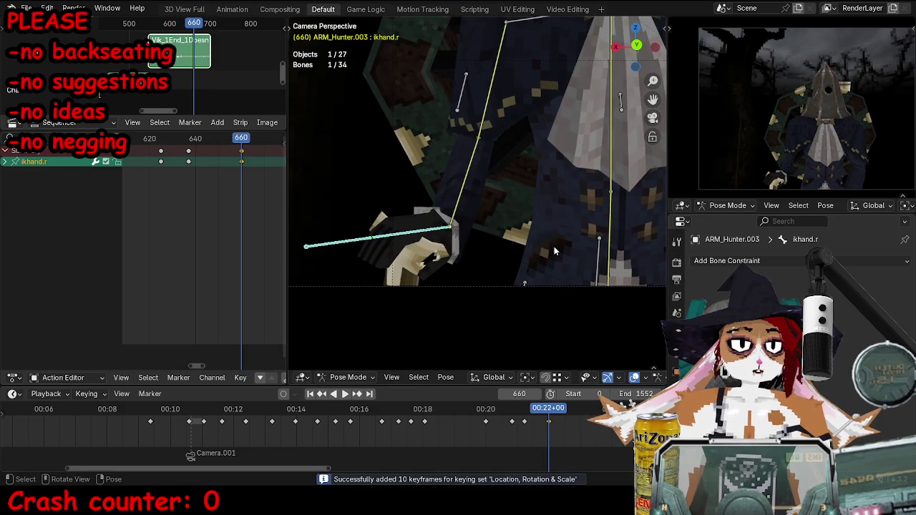
scroll(527, 219, "down", 16, "alt")
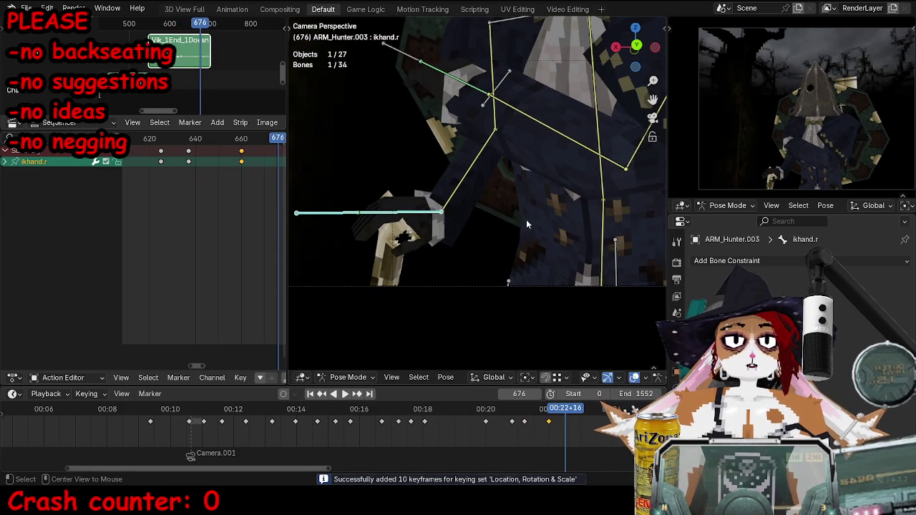
Move the ikhand.r bone to a new position and key it at frame 676.
mouse_move(474, 249)
middle_mouse_down()
mouse_move(444, 248)
mouse_move(486, 229)
middle_mouse_up()
key("g")
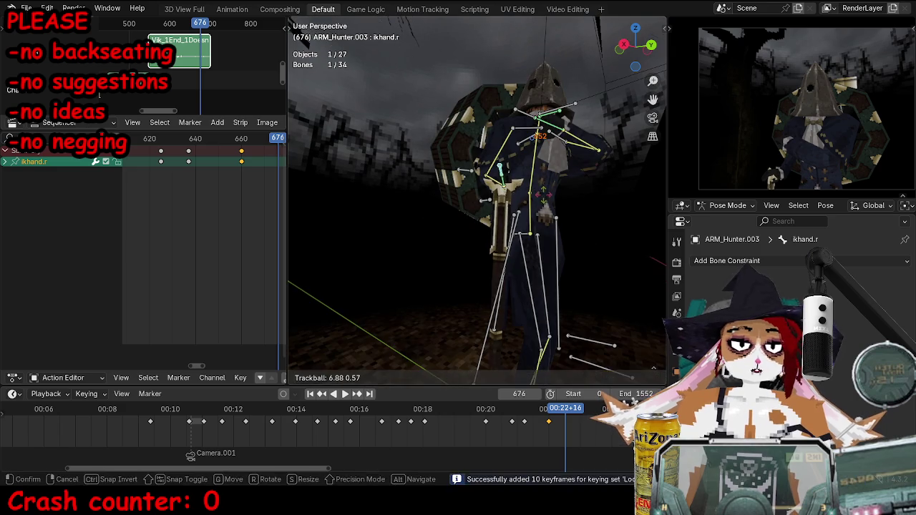
left_click(525, 202)
key("i")
Go back to frame 668, reposition the right-hand IK bone and key it.
middle_click_drag(592, 436, 466, 436)
scroll(466, 435, "up", 2)
scroll(466, 435, "up", 1)
scroll(466, 436, "up", 1)
left_click(426, 410)
middle_click_drag(444, 237, 487, 143)
key("g")
left_click(484, 54)
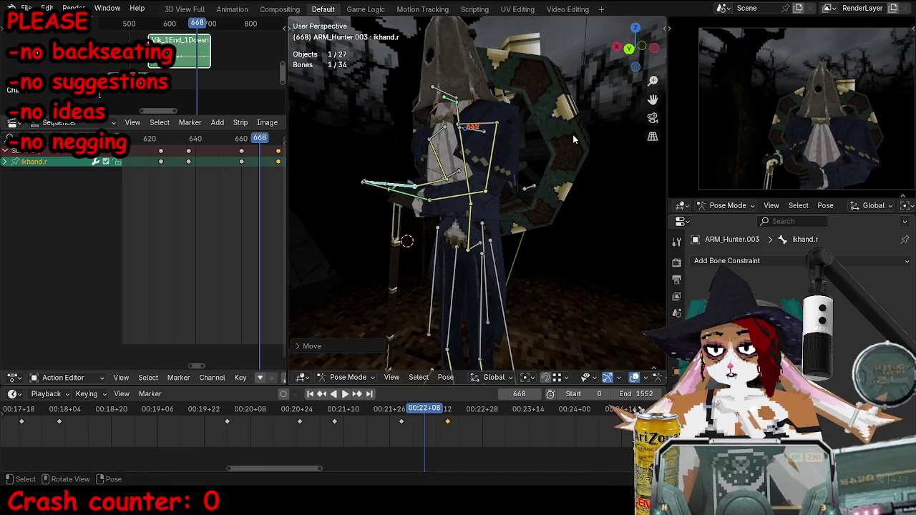
scroll(551, 137, "up", 1)
scroll(523, 146, "up", 2)
key("i")
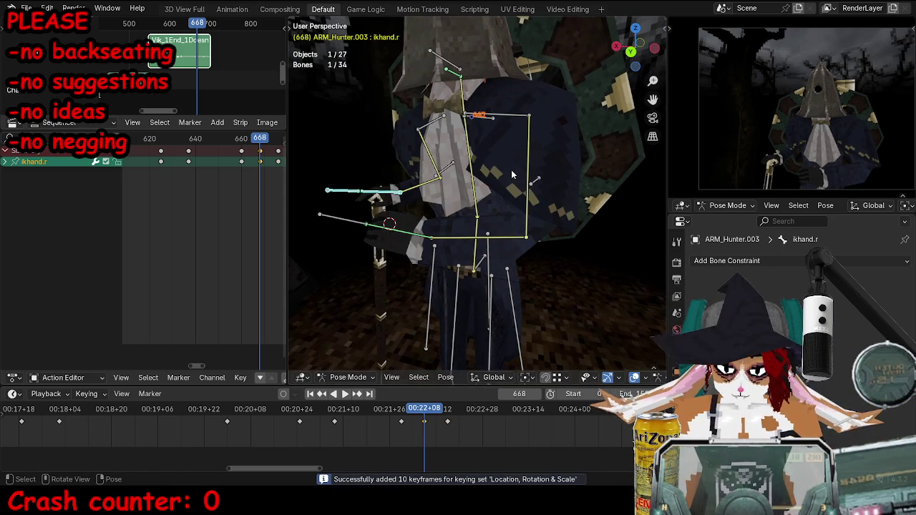
Play from about frame 661 through the camera, then re-pose and rekey the hand at 668.
key("KP_0")
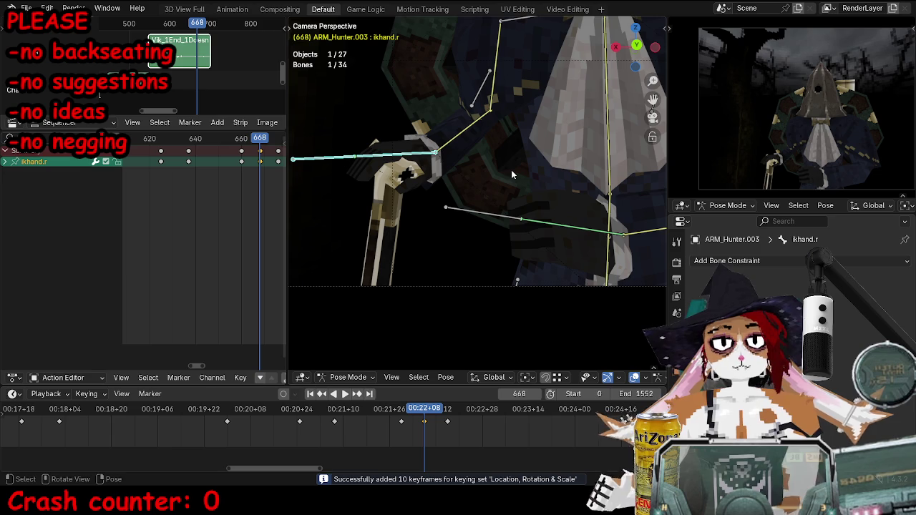
scroll(186, 214, "up", 4)
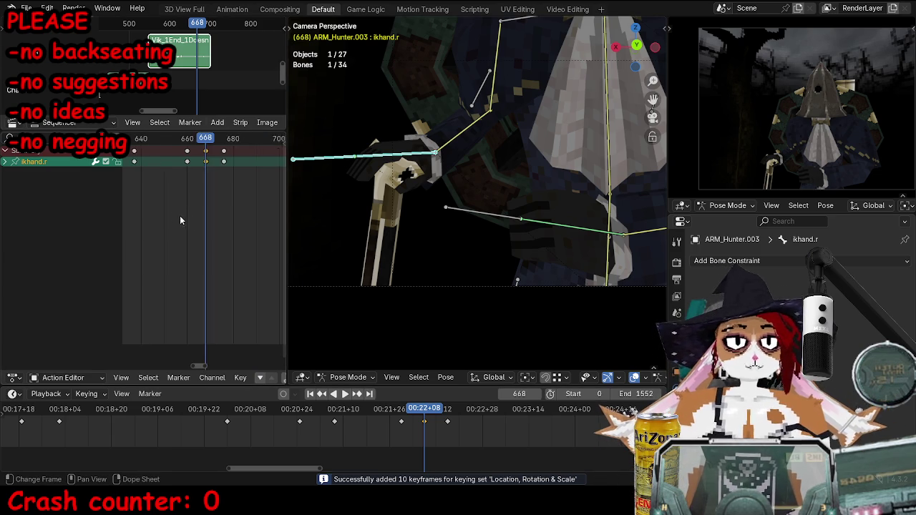
left_click(173, 138)
key("space")
left_click_drag(174, 141, 208, 152)
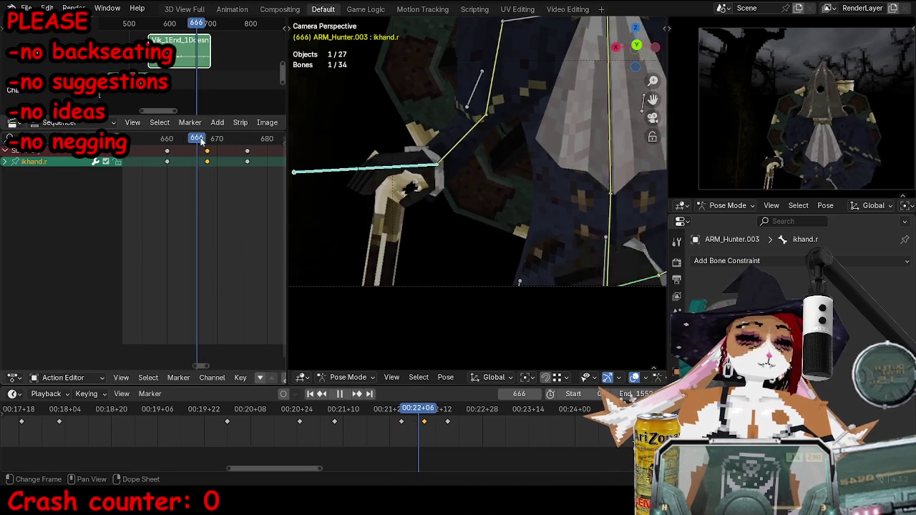
key("space")
key("g")
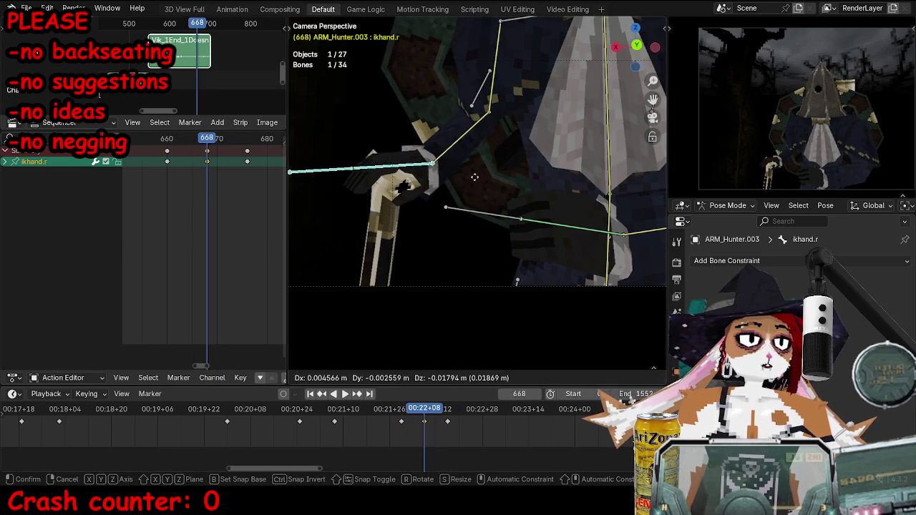
left_click(613, 208)
key("i")
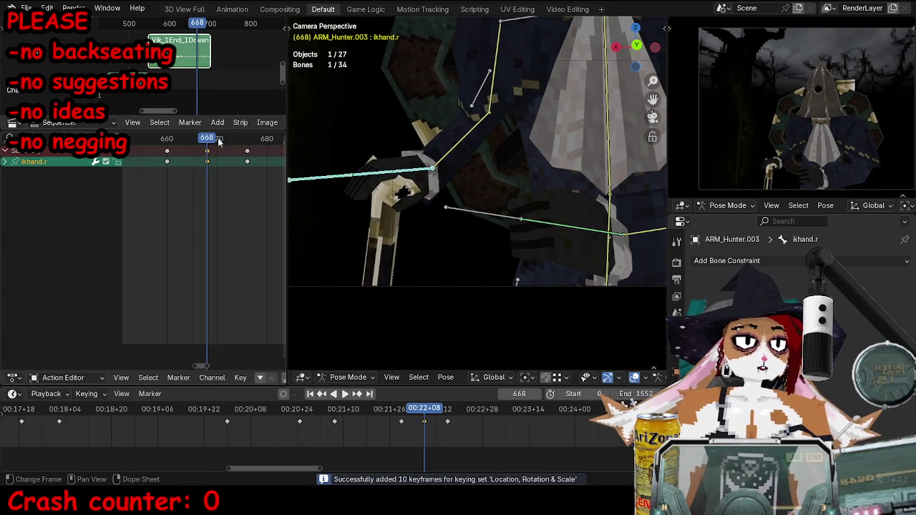
Play back to check the motion, then return to frame 668 and rotate the hand bone.
key("space")
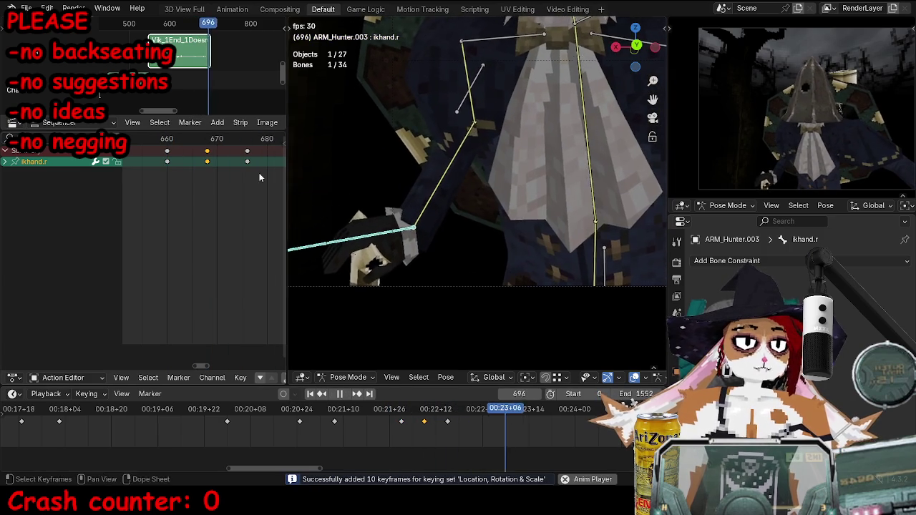
key("space")
left_click_drag(134, 120, 133, 133)
left_click(207, 142)
key("r")
left_click(610, 189)
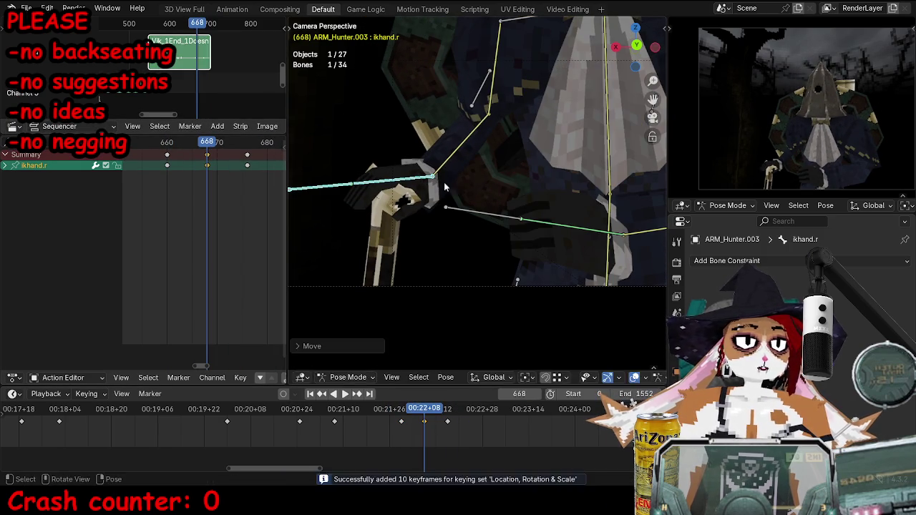
Key new moved hand poses at frames 670 and 672.
key("Right")
key("Right")
key("g")
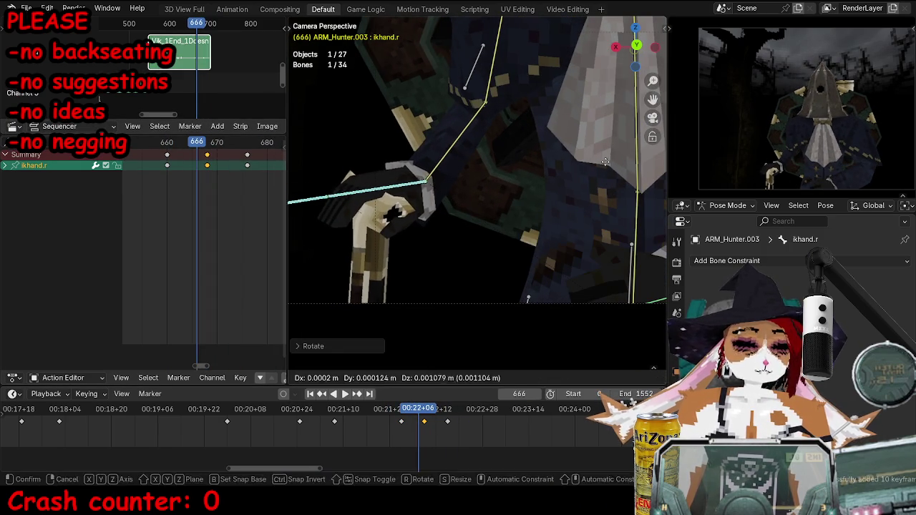
left_click(584, 190)
key("i")
key("Right")
key("Right")
key("g")
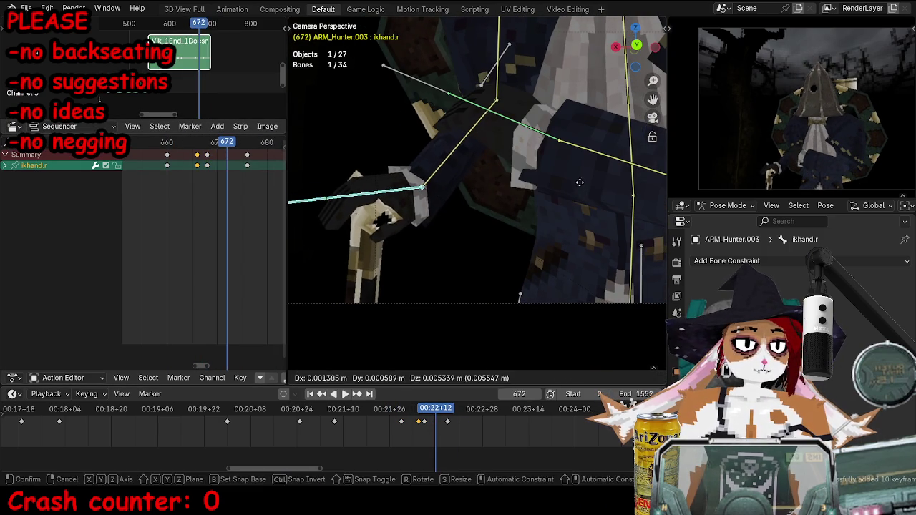
left_click(581, 192)
left_click(212, 159)
key("i")
left_click(223, 161)
Move the hand bone and key its pose at frame 681.
key("Right")
key("Right")
Rotate and move the hand bone further ahead, keying the pose at frame 698.
key("Right")
key("Right")
key("Right")
key("Right")
key("Right")
key("Right")
key("Right")
key("g")
left_click(514, 251)
key("i")
mouse_move(360, 182)
middle_mouse_down()
mouse_move(494, 184)
mouse_move(499, 156)
mouse_move(530, 172)
middle_mouse_up()
key("Right")
key("Right")
key("Right")
key("r")
left_click(539, 165)
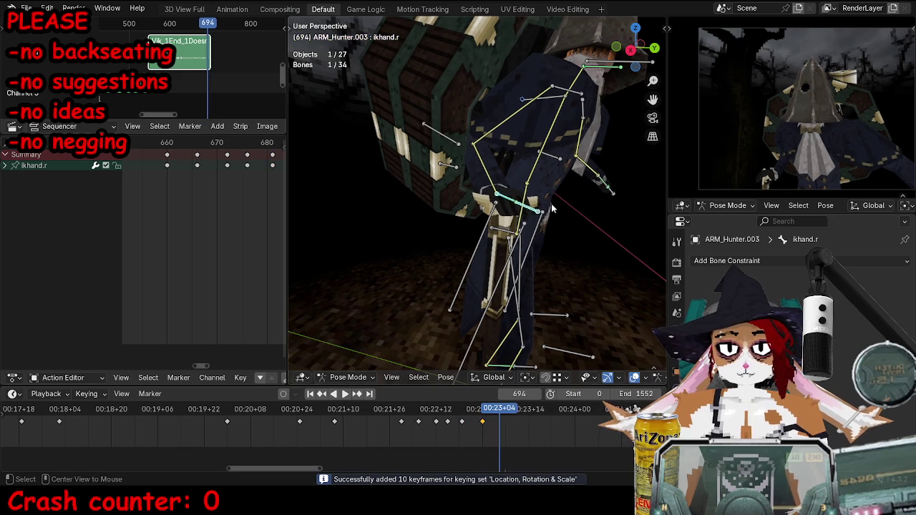
key("Right")
key("Right")
key("Right")
key("g")
left_click(548, 201)
key("i")
Play the new hand motion through the camera, then switch the Hunter armature to Object Mode.
key("space")
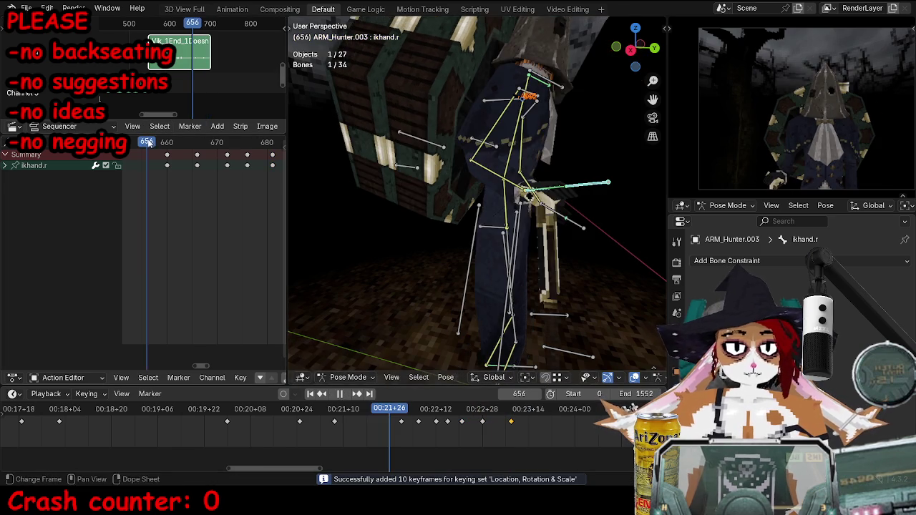
key("KP_0")
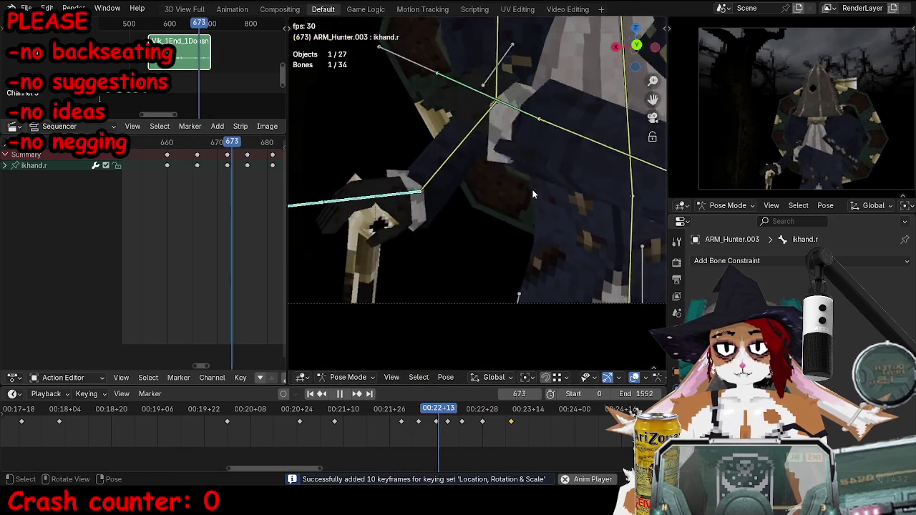
key("Escape")
key("ctrl+Tab")
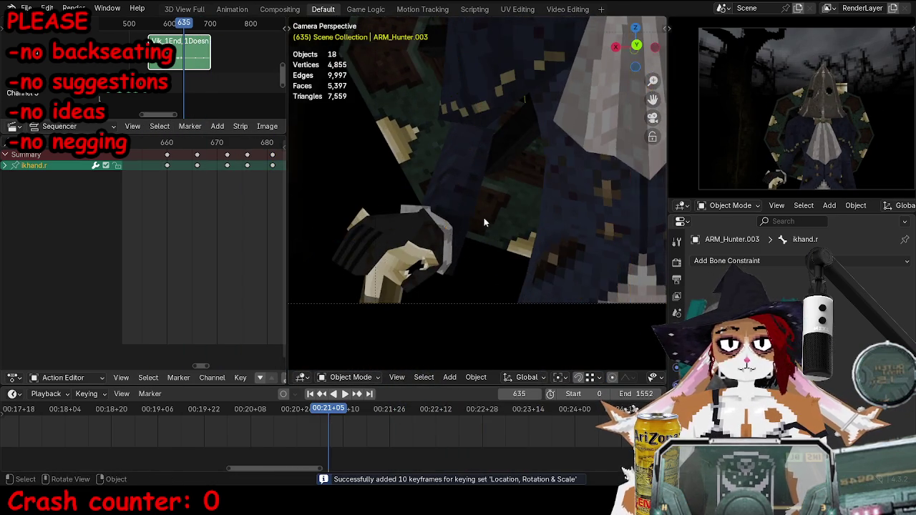
Play the Hunter animation from an earlier frame with the camera view maximized, watching to frame 774.
scroll(497, 219, "down", 3)
key("space")
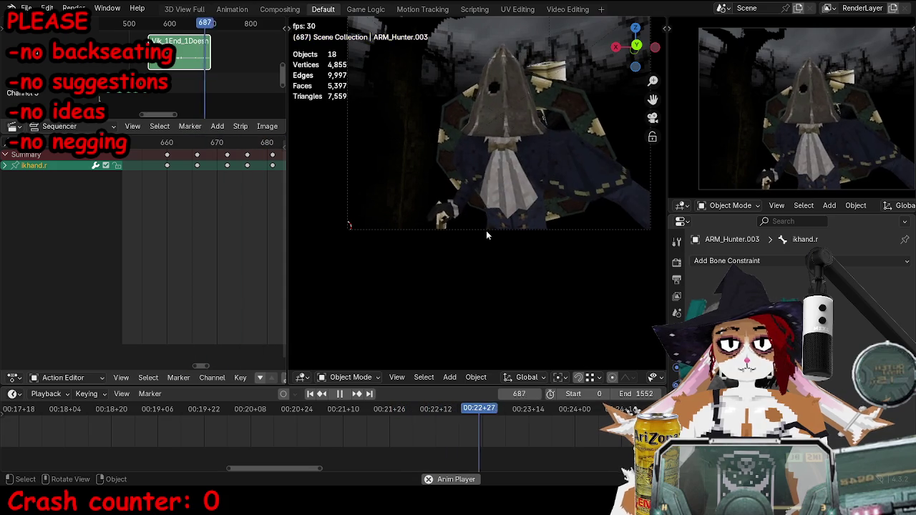
key("space")
scroll(179, 408, "down", 4)
key("Down")
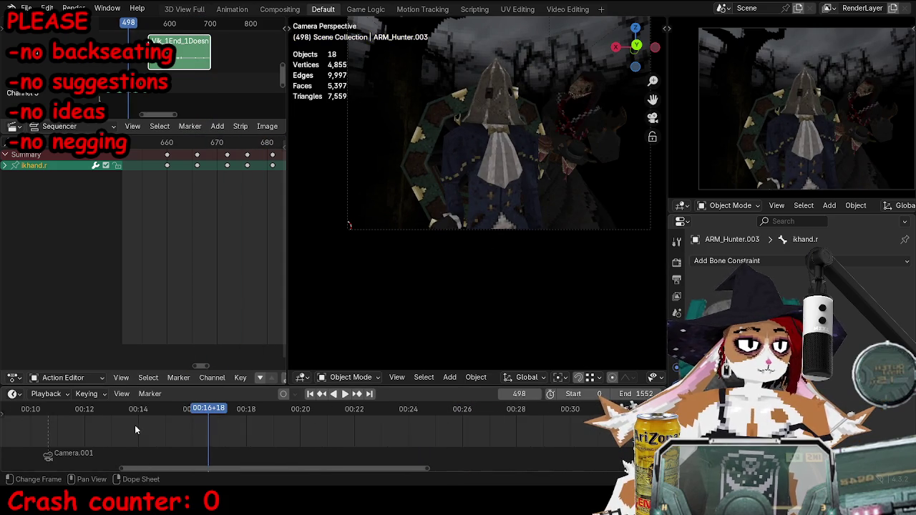
key("shift+ctrl+space")
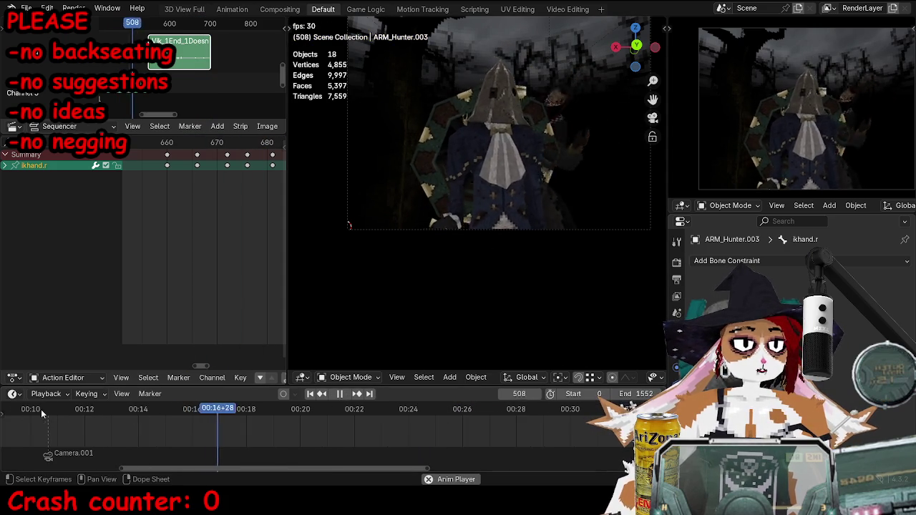
key("ctrl+space")
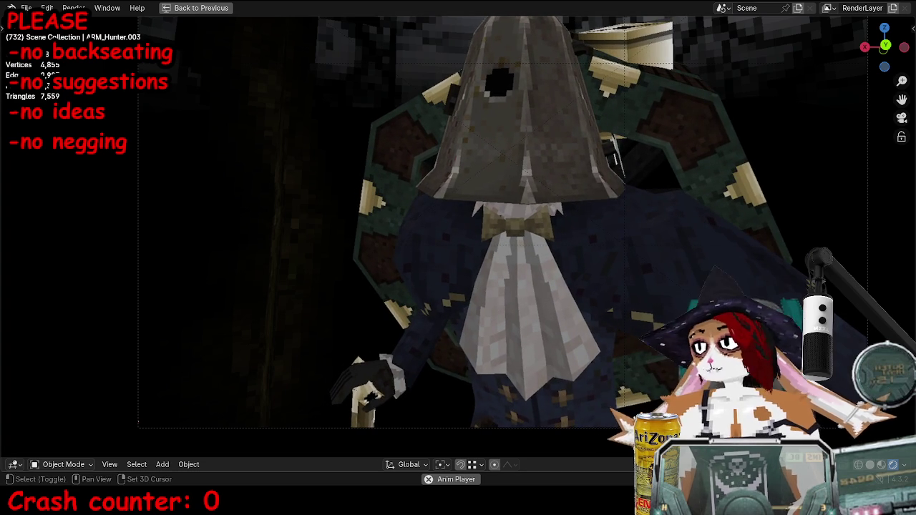
key("space")
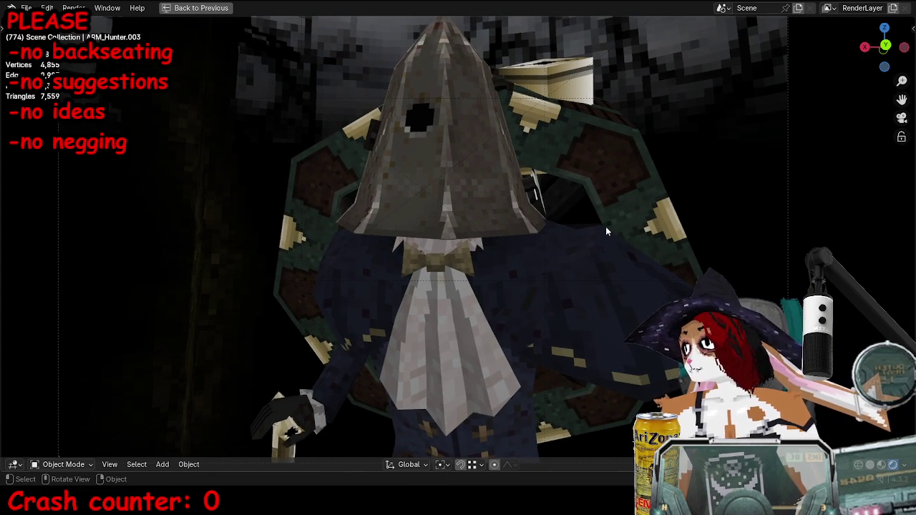
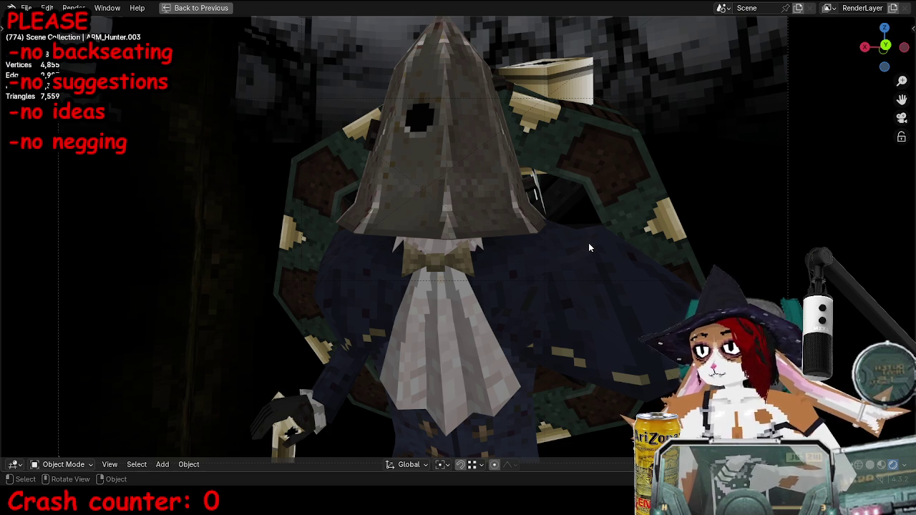
View the hooded hunter through the scene camera, then restore the multi-panel layout.
key("KP_0")
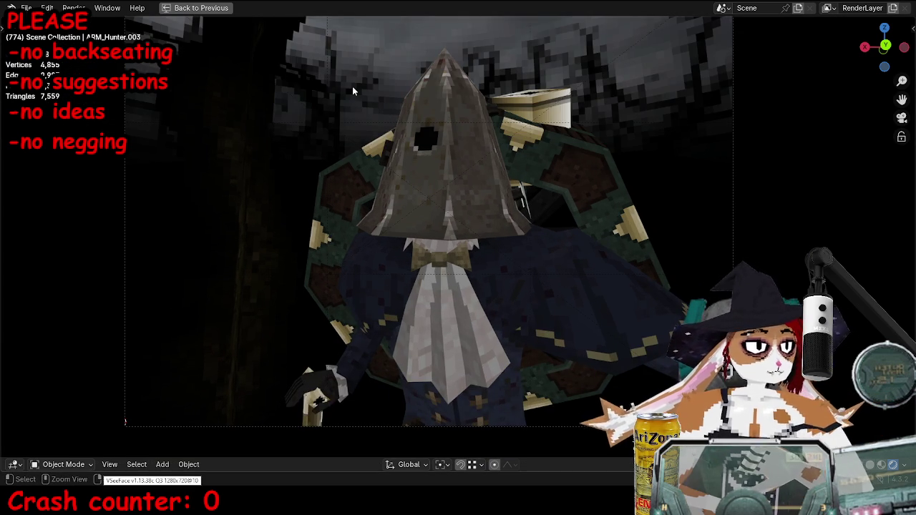
key("ctrl+space")
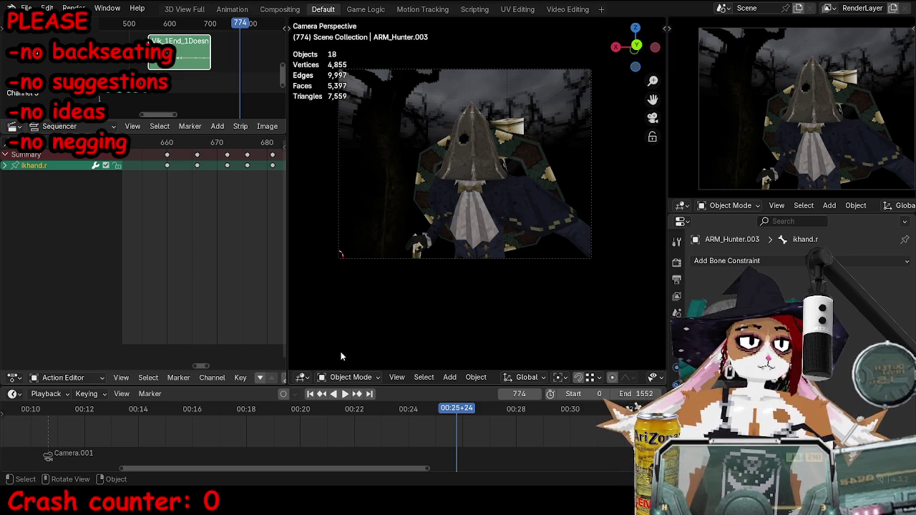
Zoom out and pan over the Mat_1End voice strips, then maximize the Sequencer.
scroll(344, 412, "down", 4)
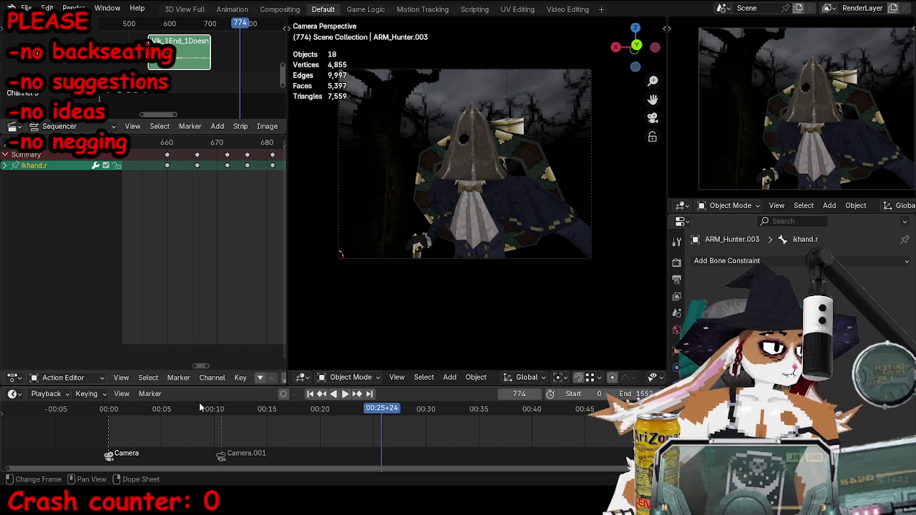
scroll(202, 89, "down", 3)
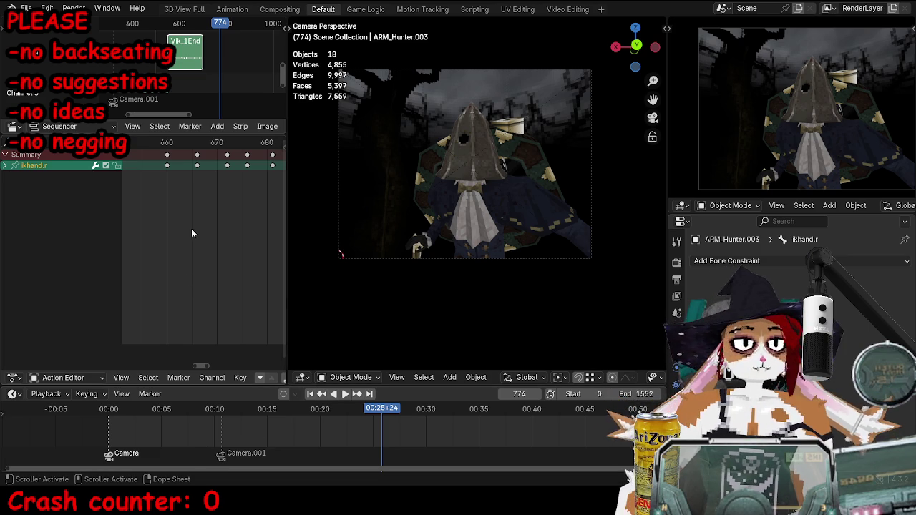
middle_click_drag(214, 72, 211, 52)
middle_click_drag(147, 95, 159, 95)
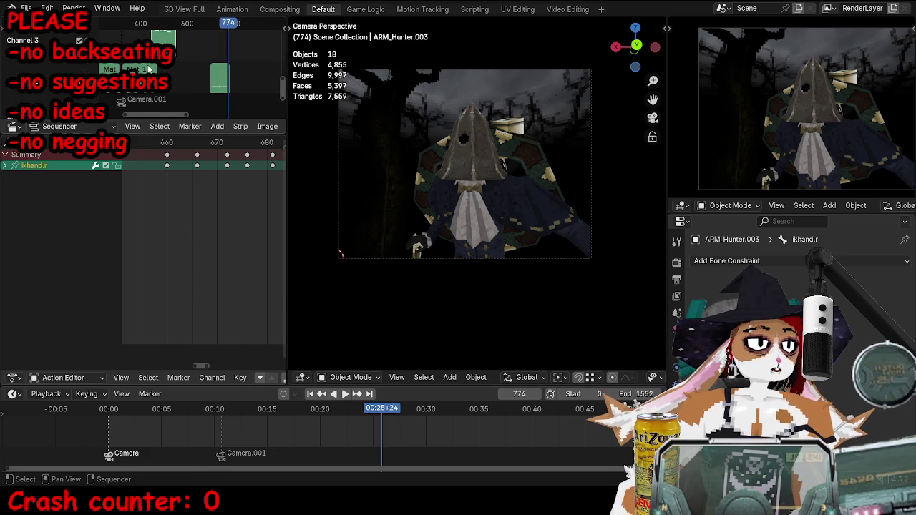
key("ctrl+space")
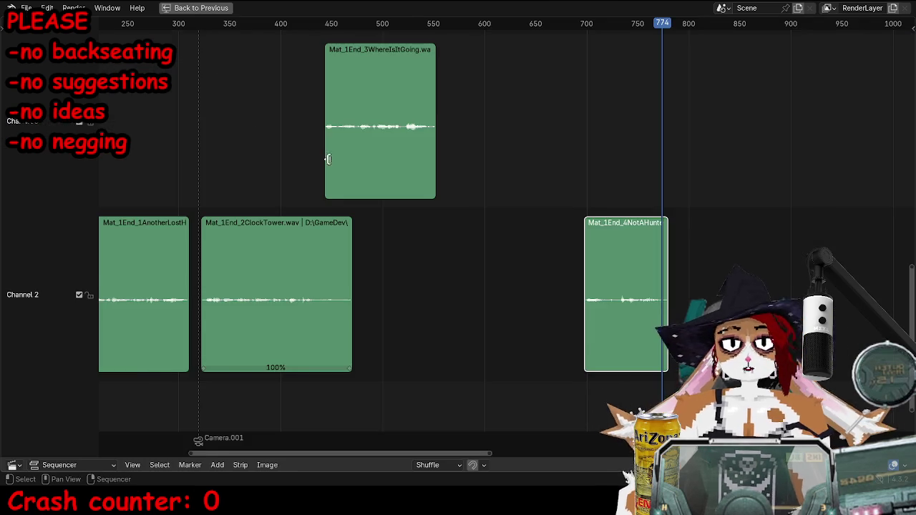
Reset the active voice clip's volume to 1.000 in the strip sidebar.
scroll(408, 165, "down", 2, "ctrl")
key("n")
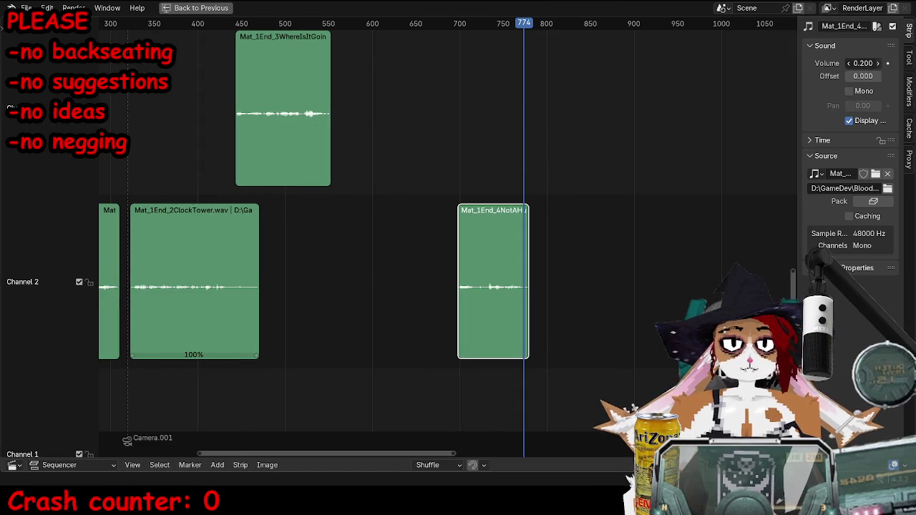
key("BackSpace")
scroll(586, 207, "down", 1)
scroll(609, 206, "down", 2)
scroll(573, 204, "down", 3)
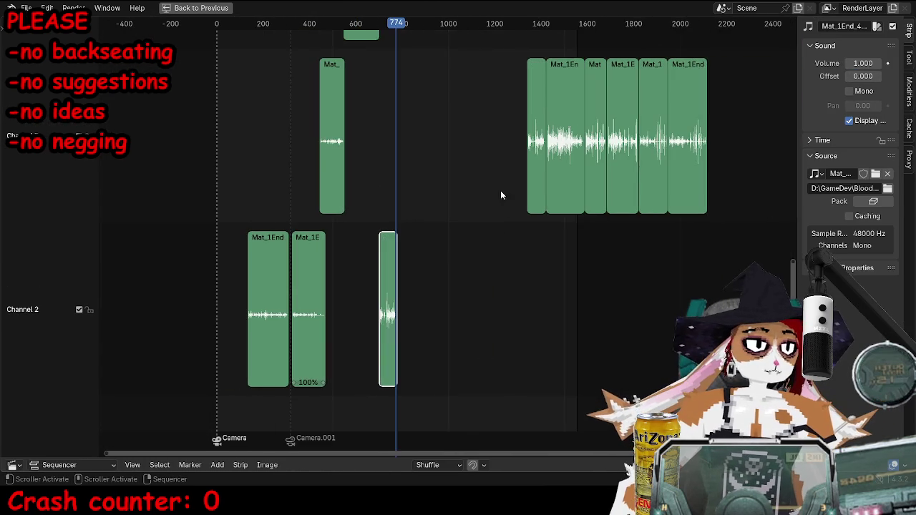
scroll(528, 157, "up", 2)
scroll(572, 156, "up", 1)
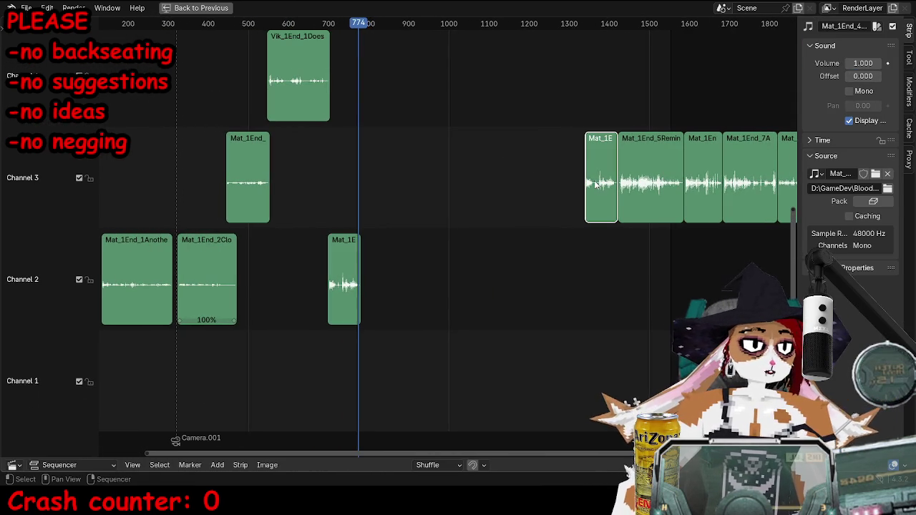
Remove the short stray clip from channel 3.
left_click_drag(618, 181, 419, 268)
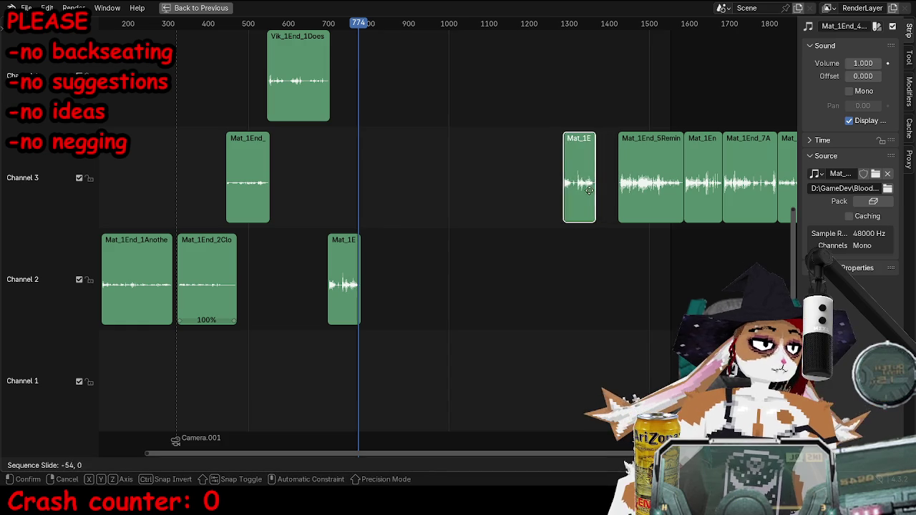
key("Delete")
left_click(646, 168)
Move the later channel 3 clips, including 8B and 9NoEas, into channel 2 after the fourth line.
left_click(744, 167, "shift")
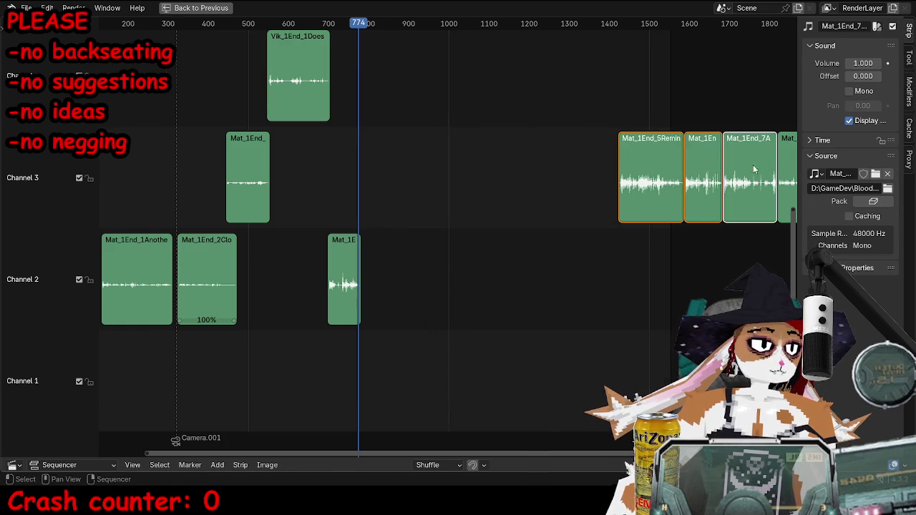
middle_click_drag(765, 165, 694, 175)
left_click(730, 178, "shift")
middle_click_drag(769, 180, 671, 200)
left_click(693, 193, "shift")
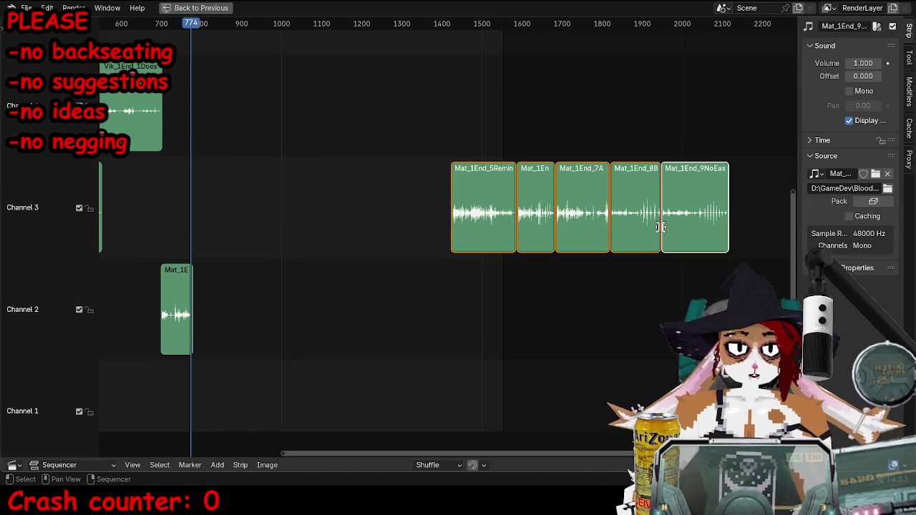
key("g")
left_click(407, 328)
Raise the Vik clip's volume and the quiet Mat clip's to 1.000, then play the dialogue.
middle_click_drag(143, 144, 274, 162)
left_click(274, 163)
left_click_drag(863, 63, 888, 63)
left_click(264, 215)
left_click(186, 24)
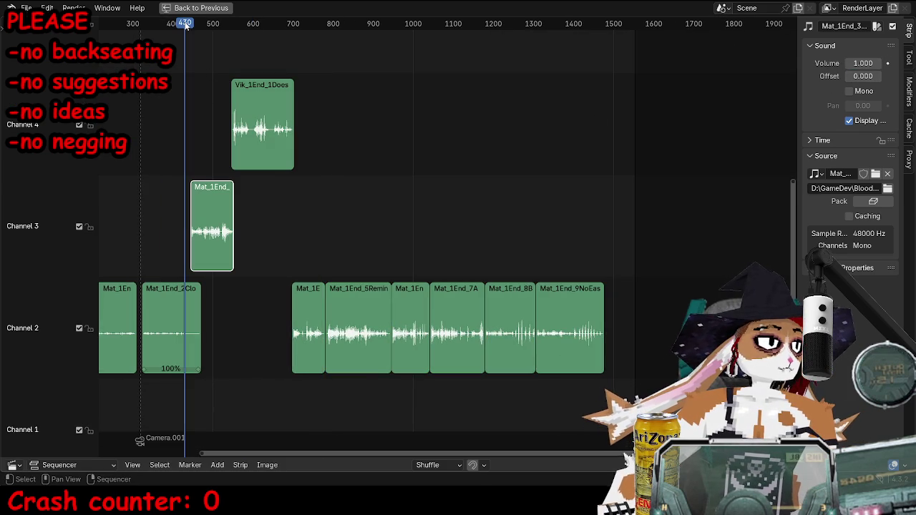
key("space")
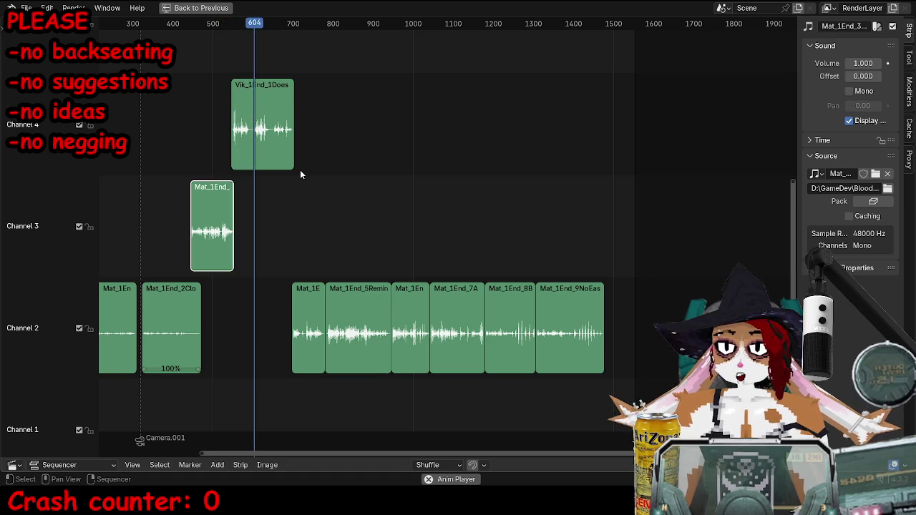
left_click_drag(623, 387, 280, 266)
Slide the selected channel 2 clips later in time and confirm their position.
key("g")
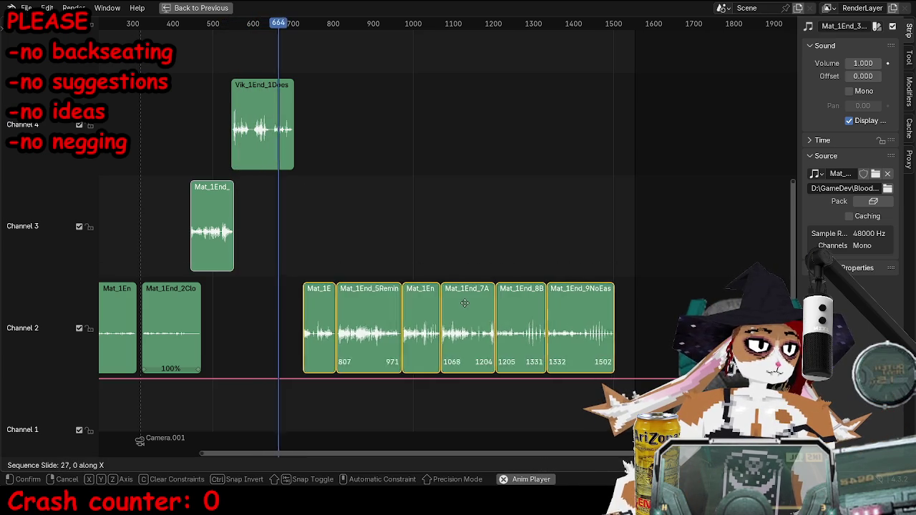
left_click(464, 304)
left_click(434, 225)
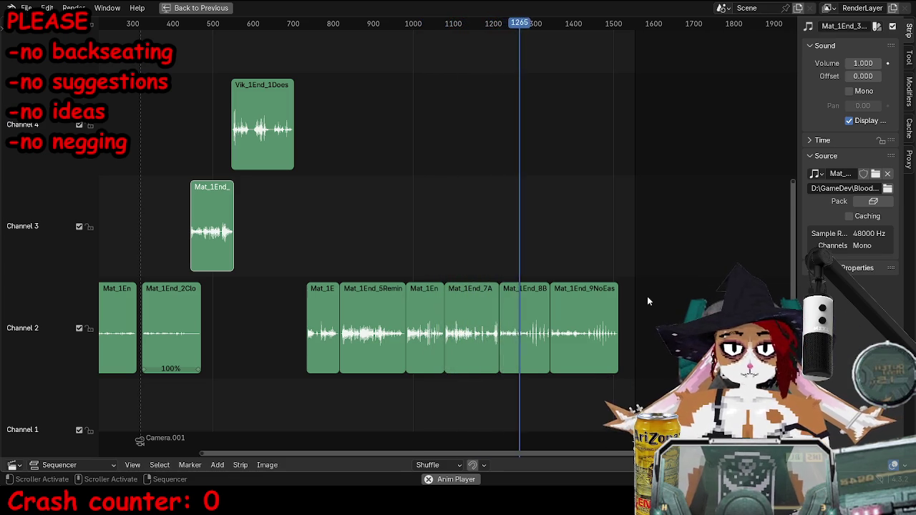
Inspect clips 8B and 9NoEas and zoom in on the channel 2 clips.
left_click(515, 300)
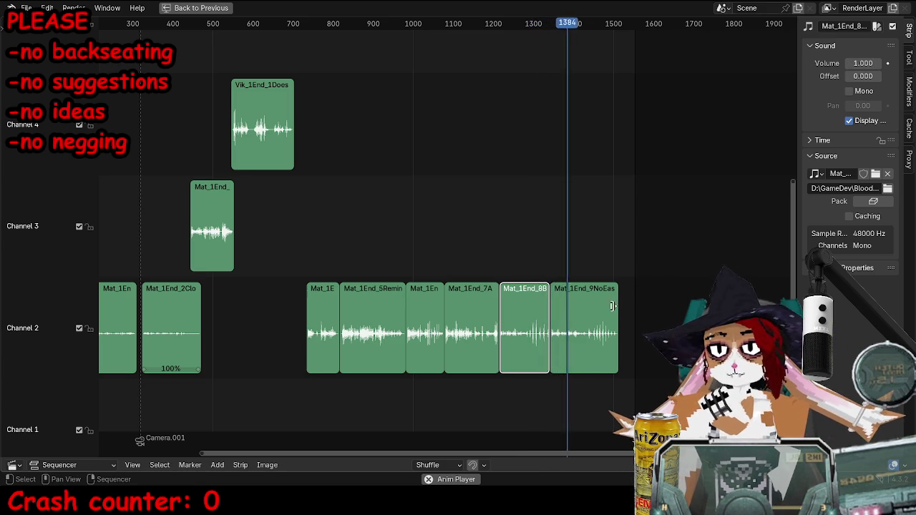
left_click(590, 314)
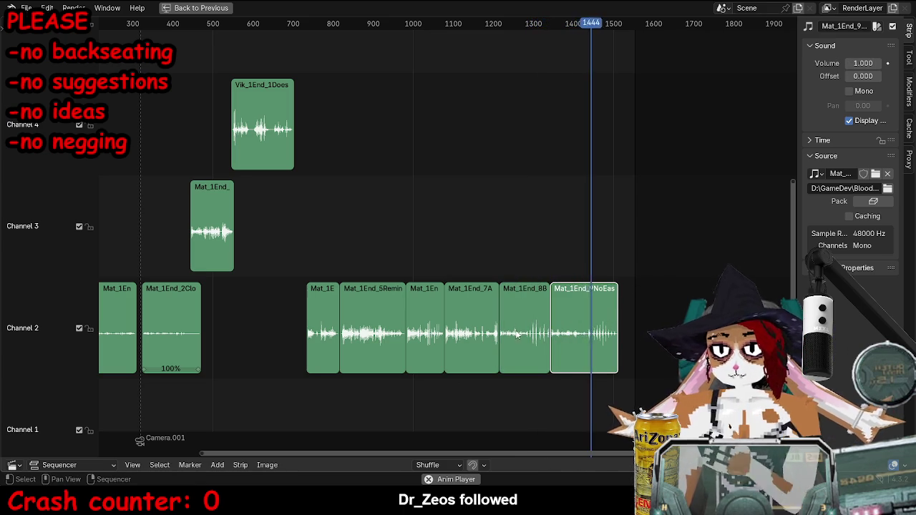
scroll(567, 348, "up", 1)
scroll(567, 348, "up", 1)
mouse_move(558, 354)
middle_mouse_down("ctrl")
mouse_move(422, 125)
mouse_move(420, 229)
middle_mouse_up("ctrl")
Move all voice clips up two channels and save the project.
key("a")
key("g")
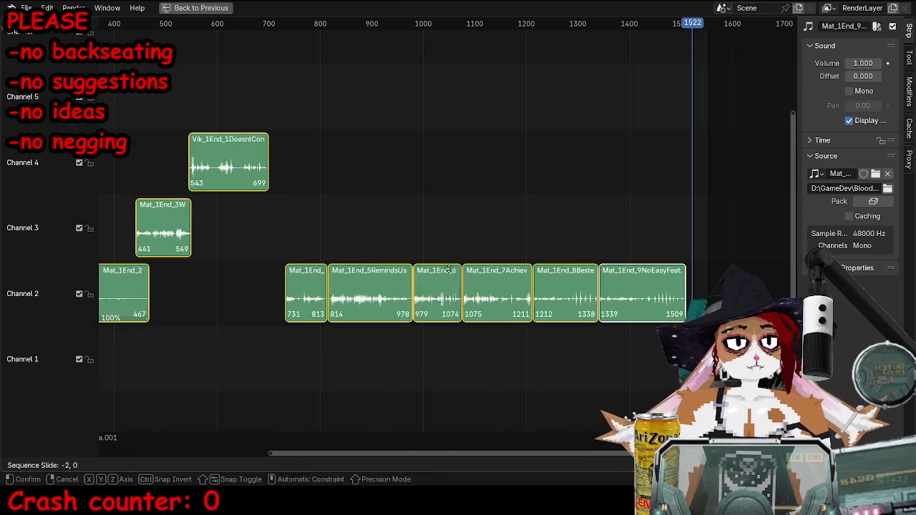
left_click(423, 184)
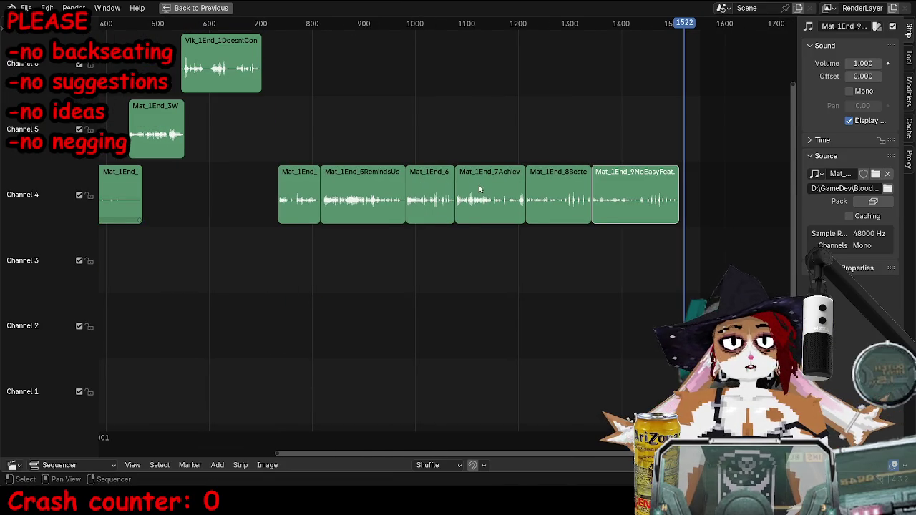
middle_click_drag(478, 183, 632, 148, "ctrl")
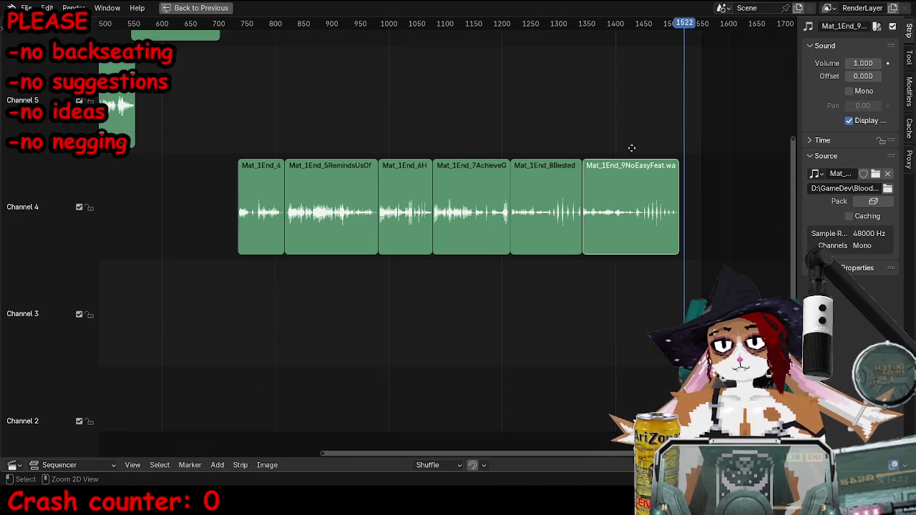
key("ctrl+s")
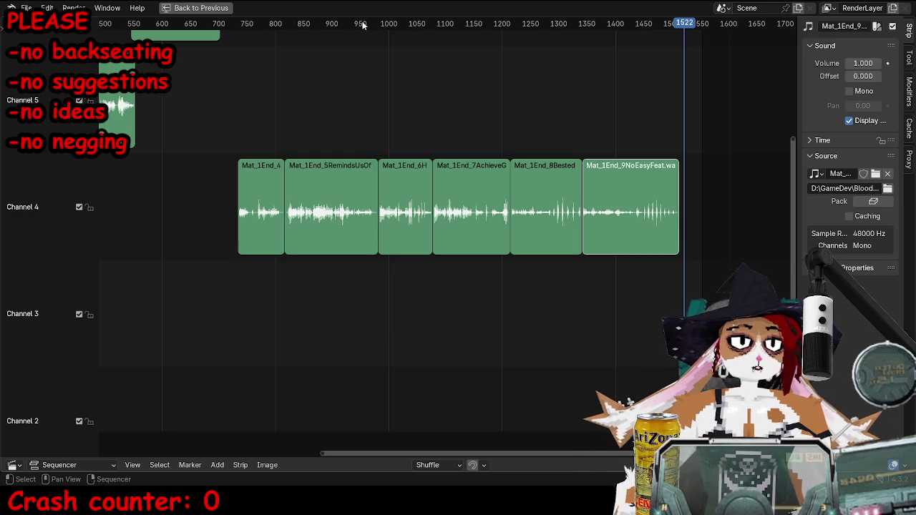
Delete the final clip, Mat_1End_9NoEasyFeat, from channel 4.
left_click_drag(259, 98, 615, 232)
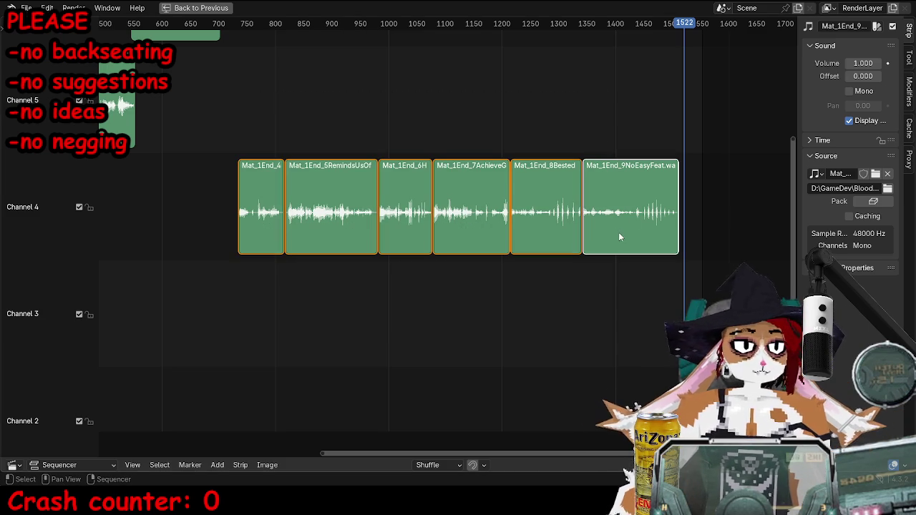
left_click(635, 206)
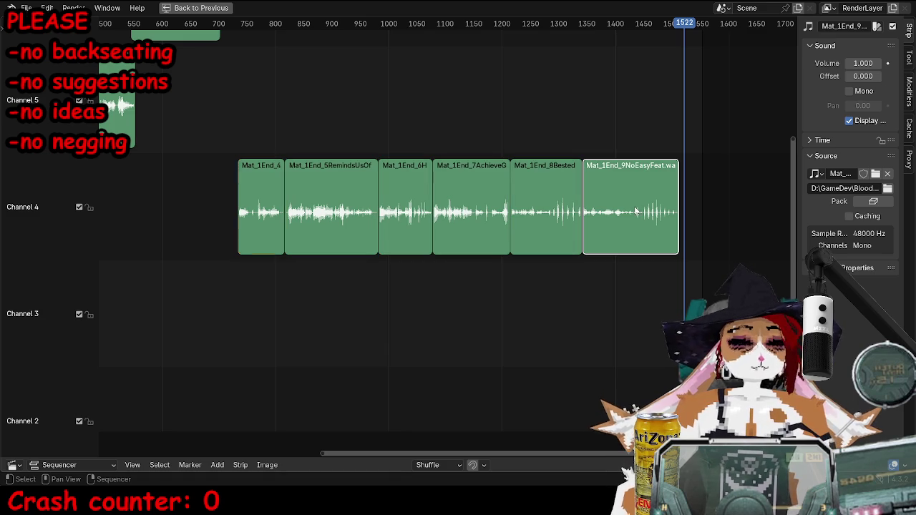
key("Delete")
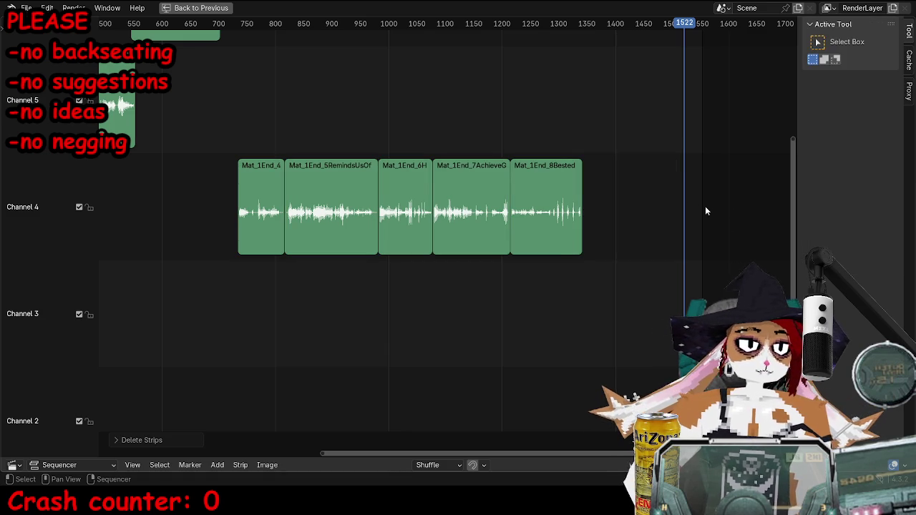
Set the playhead to frame 1354 and check the volumes of the 8Bested and fifth ending clips.
scroll(558, 172, "left", 2, "ctrl")
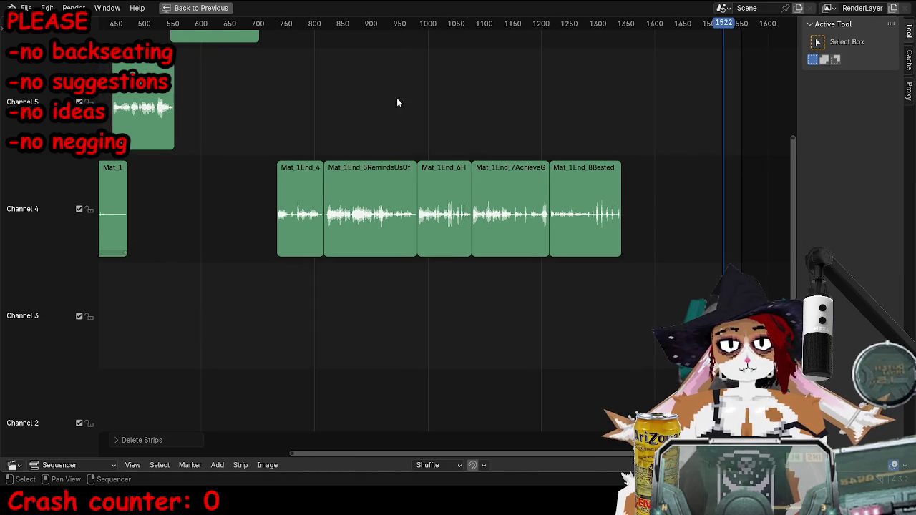
left_click_drag(290, 26, 628, 65)
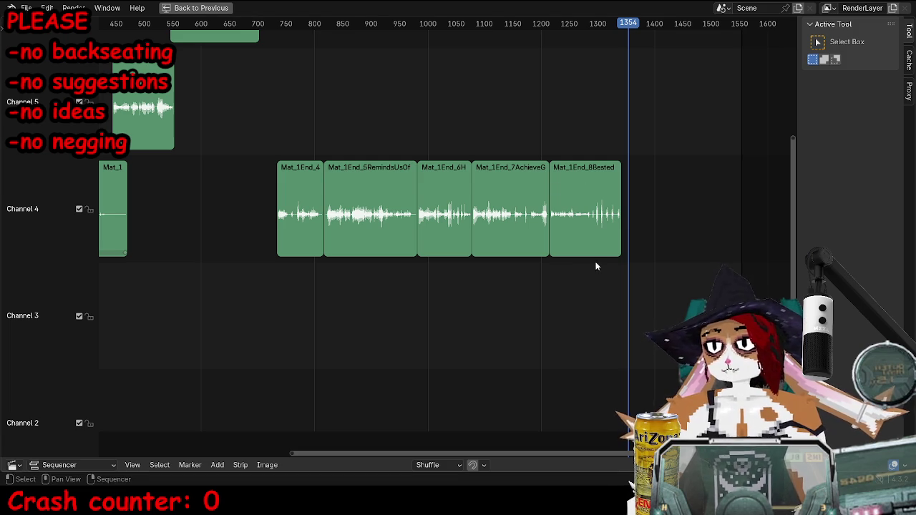
scroll(539, 291, "left", 1)
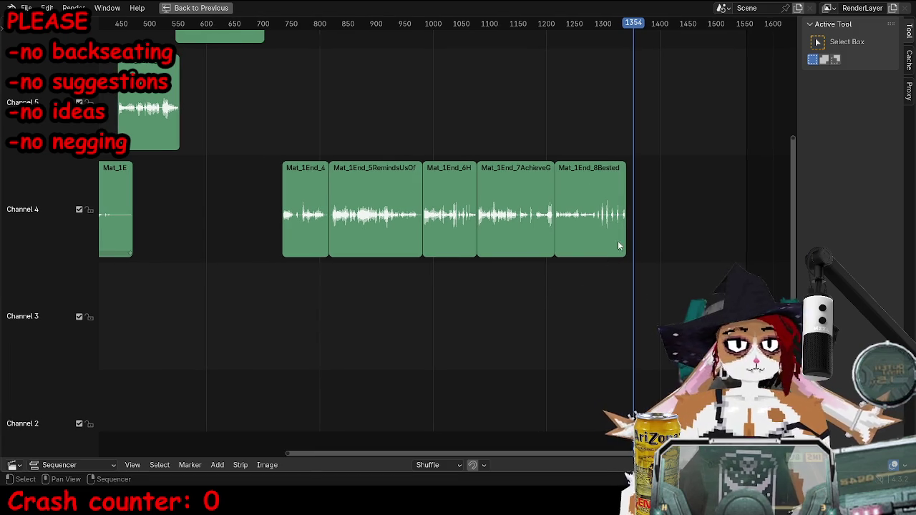
middle_click_drag(514, 233, 532, 231)
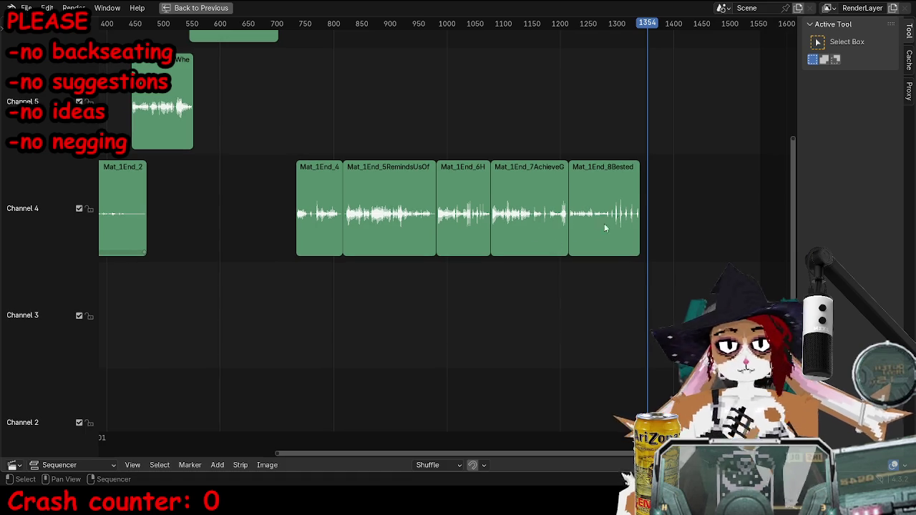
left_click(593, 230)
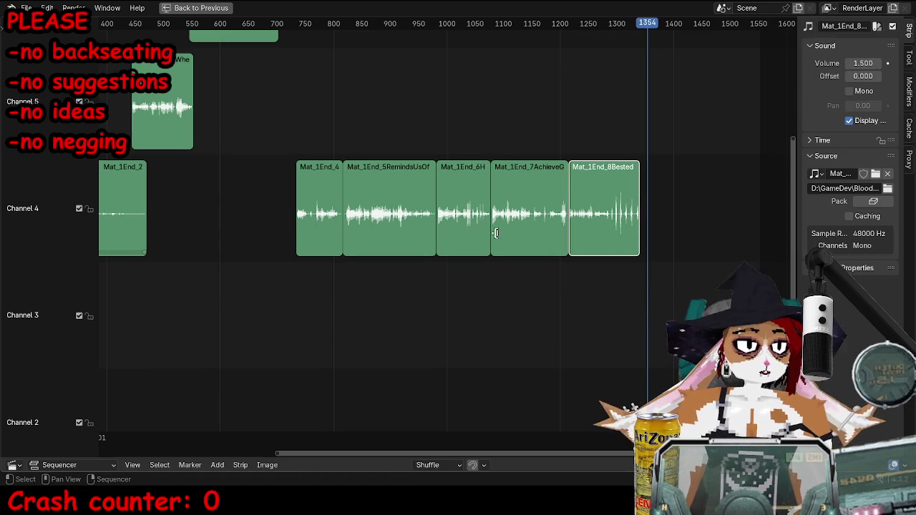
left_click(347, 197)
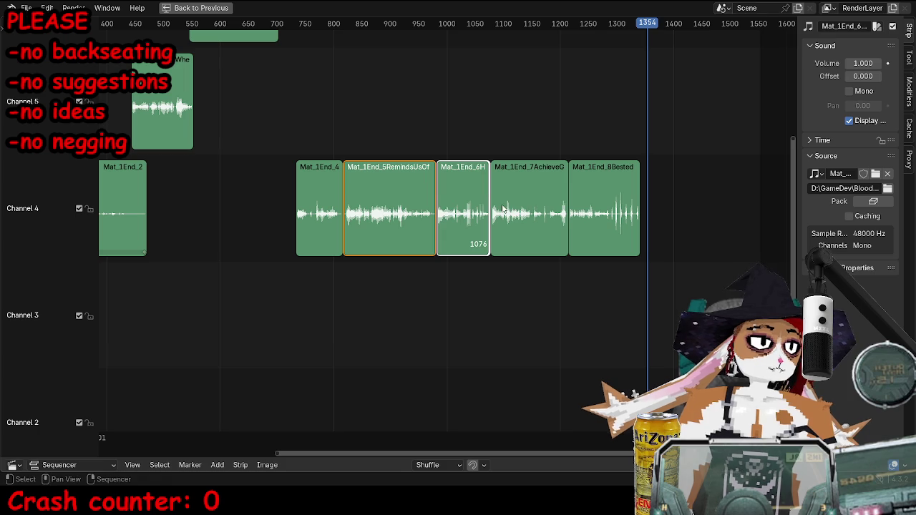
Lift RemindsUsOfHunter and AchieveGreatThings into channel 5; slide HunterMostCapable and BestedUsAfterAll earlier.
left_click_drag(531, 222, 524, 169)
left_click_drag(405, 202, 398, 152)
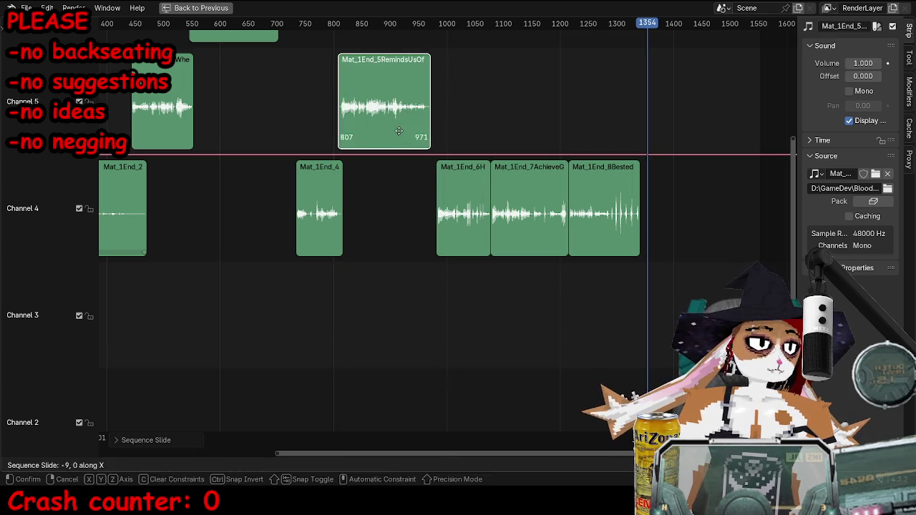
left_click(448, 196)
left_click_drag(448, 196, 428, 196)
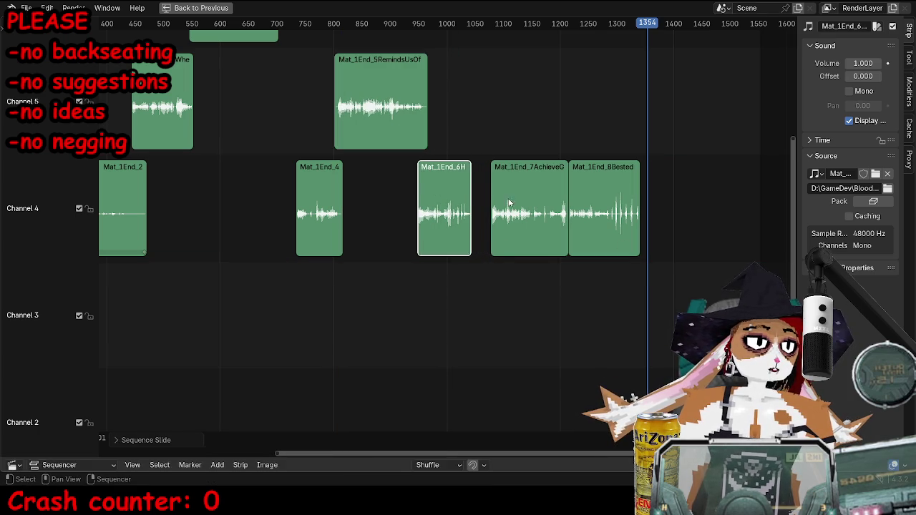
left_click_drag(522, 207, 487, 136)
left_click_drag(606, 200, 556, 181)
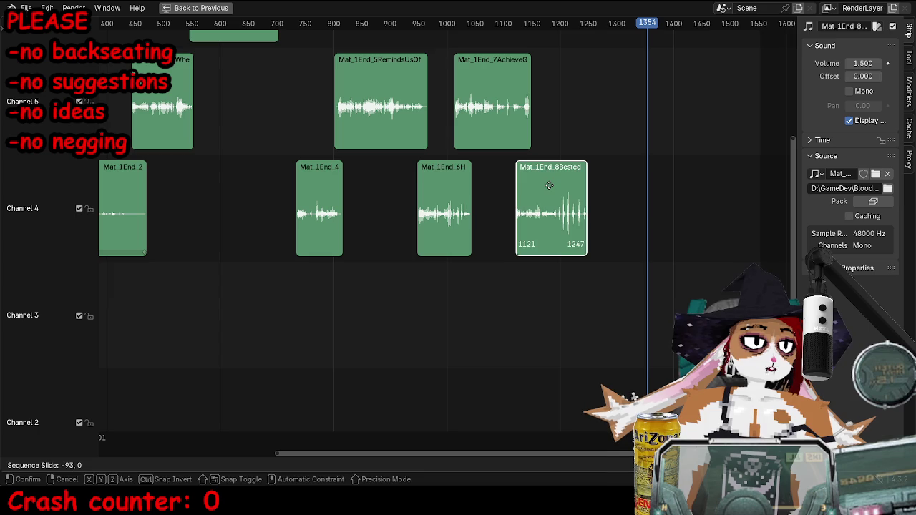
left_click(506, 109)
Play the dialogue from about frame 732 to review the new timing.
left_click(294, 23)
scroll(376, 171, "up", 2)
key("space")
scroll(333, 176, "up", 1)
scroll(335, 184, "up", 1)
scroll(328, 183, "up", 1)
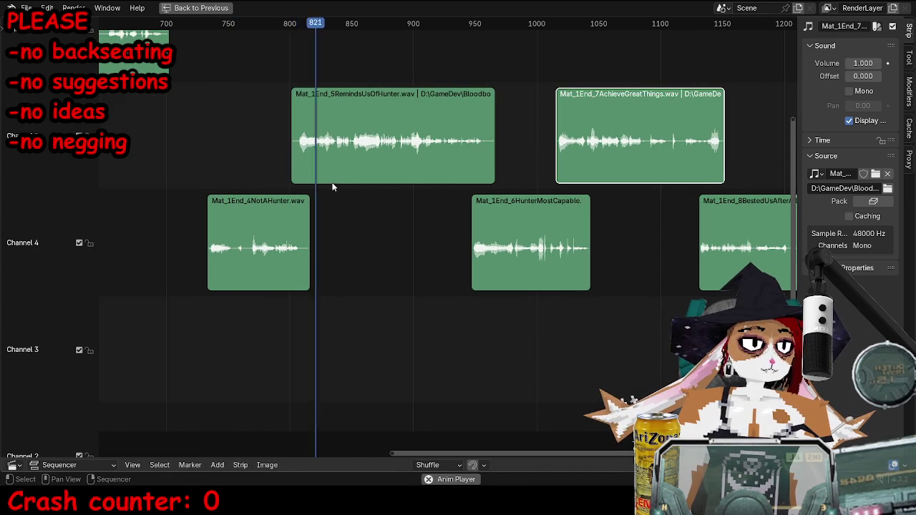
Nudge HunterMostCapable in time and shift AchieveGreatThings about 14 frames later.
left_click(343, 159)
left_click(502, 232)
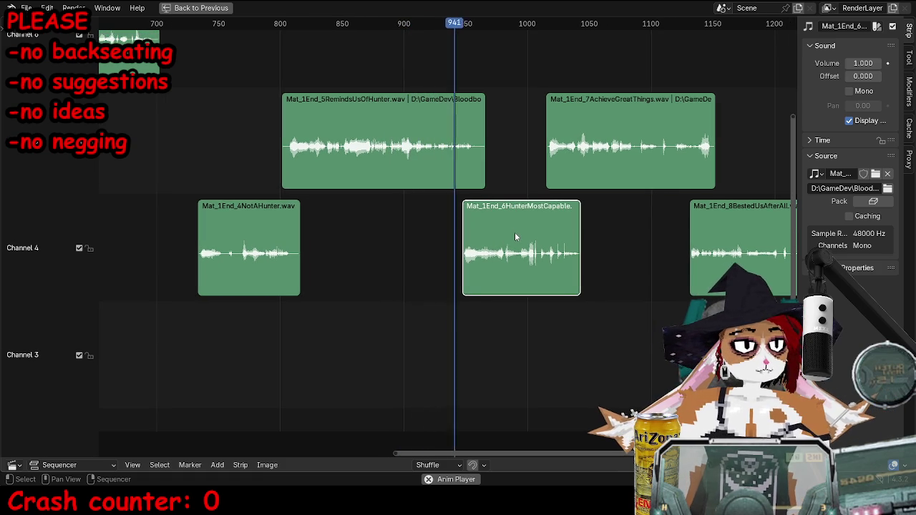
key("g")
left_click(509, 246)
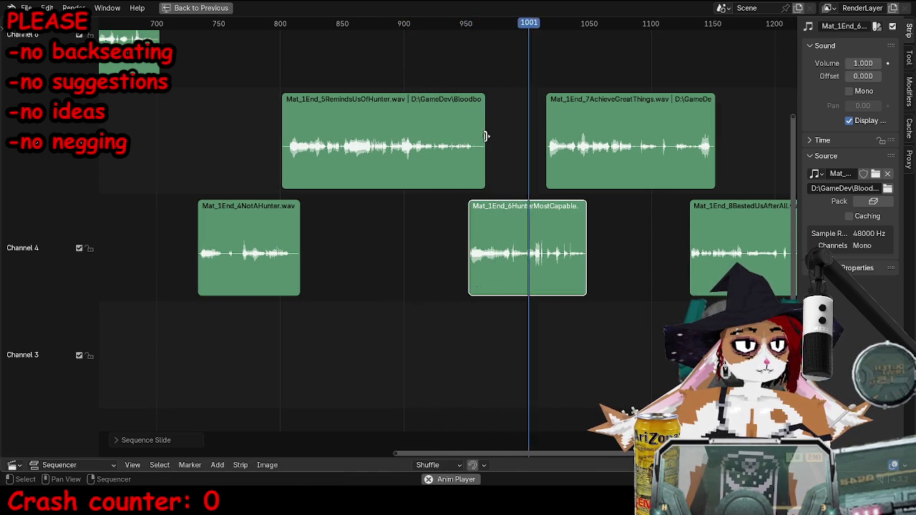
left_click(547, 135)
key("g")
key("Escape")
key("g")
left_click(636, 145)
Preview the dialogue from about frame 728 while sliding the BestedUsAfterAll clip along.
left_click(778, 282)
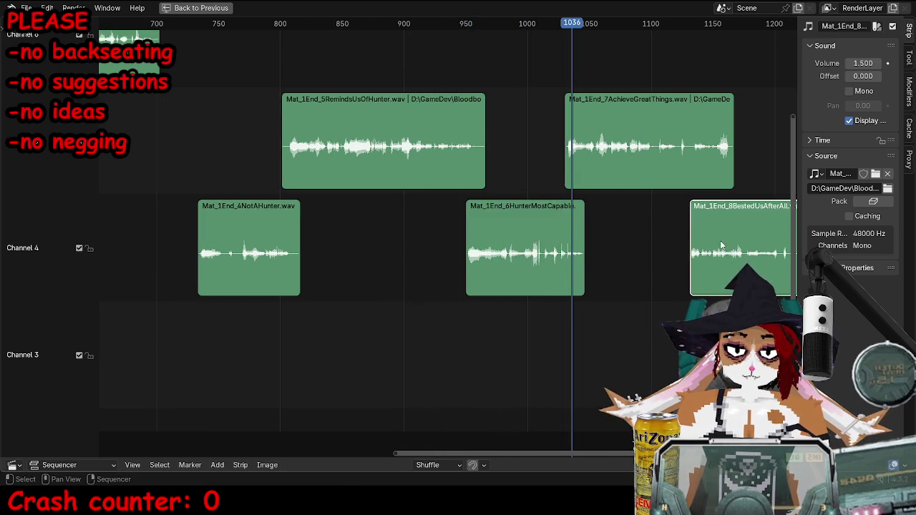
middle_click_drag(610, 127, 557, 136)
left_click_drag(531, 29, 541, 24)
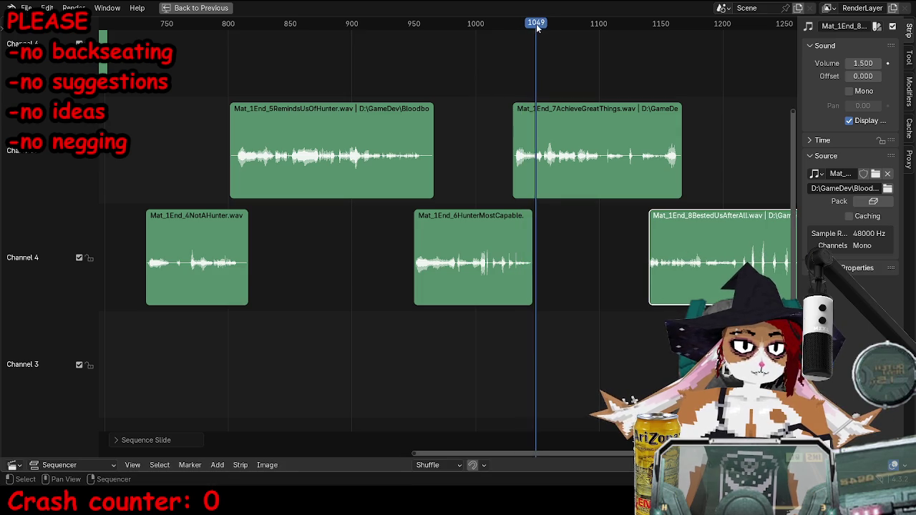
key("space")
key("space")
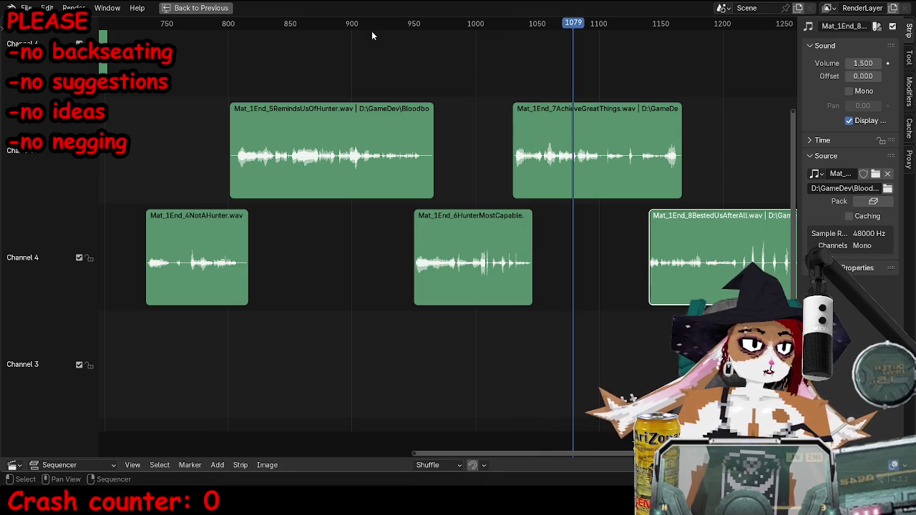
left_click(372, 29)
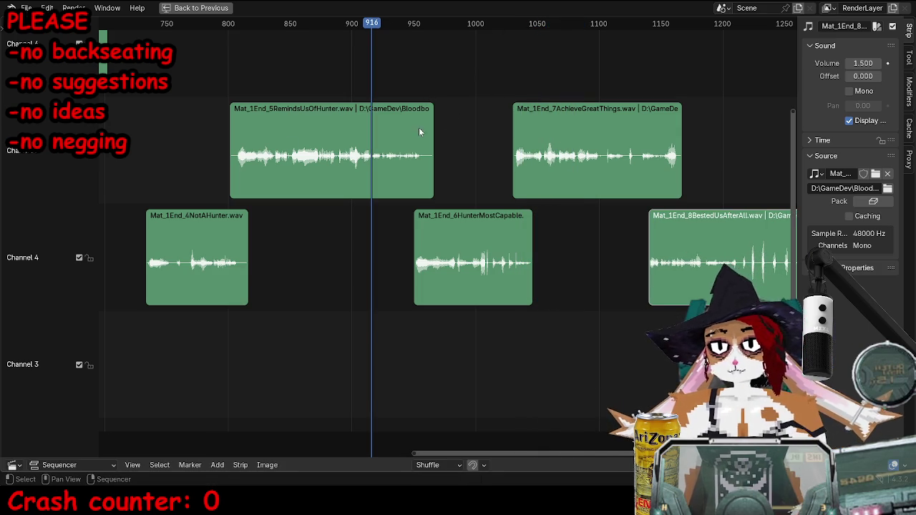
key("shift+Left")
key("space")
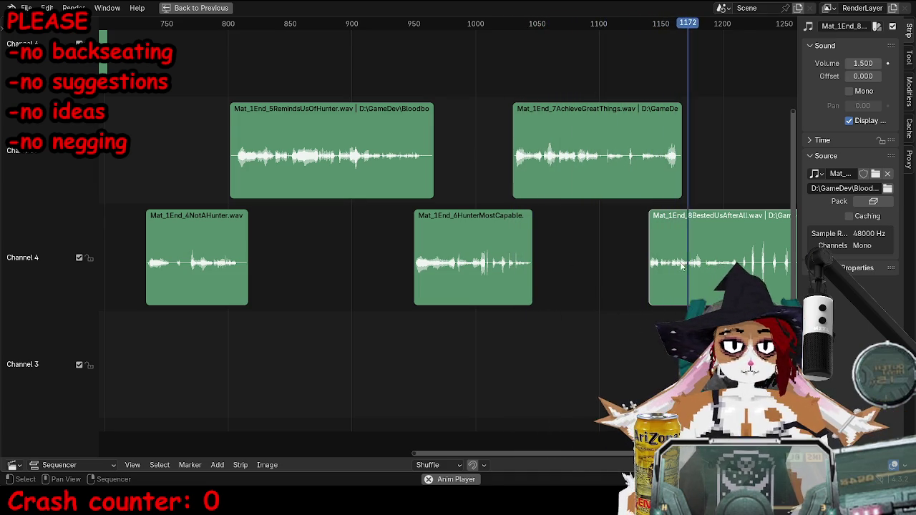
left_click(620, 245)
left_click_drag(639, 247, 650, 247)
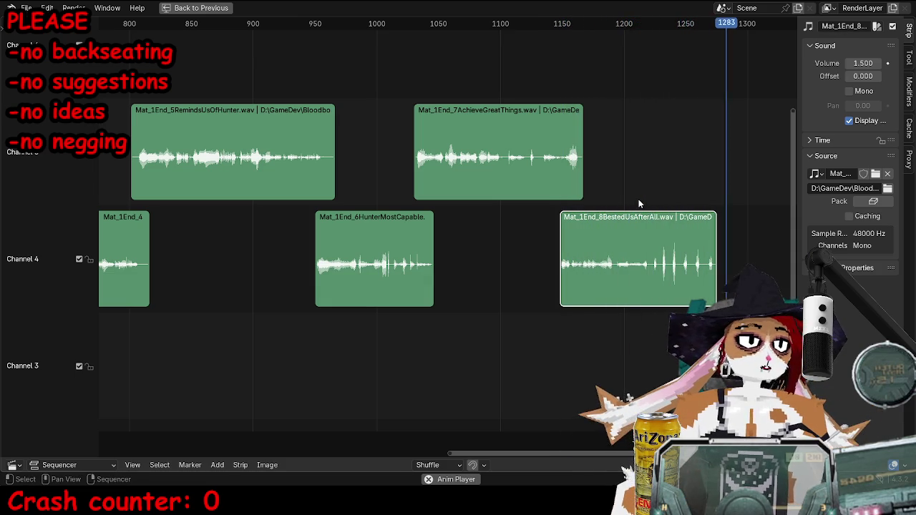
key("space")
Zoom to frames 800–1350 and shift BestedUsAfterAll three frames later while previewing from 1130.
middle_click_drag(665, 342, 636, 296)
middle_click_drag(609, 75, 591, 187, "ctrl")
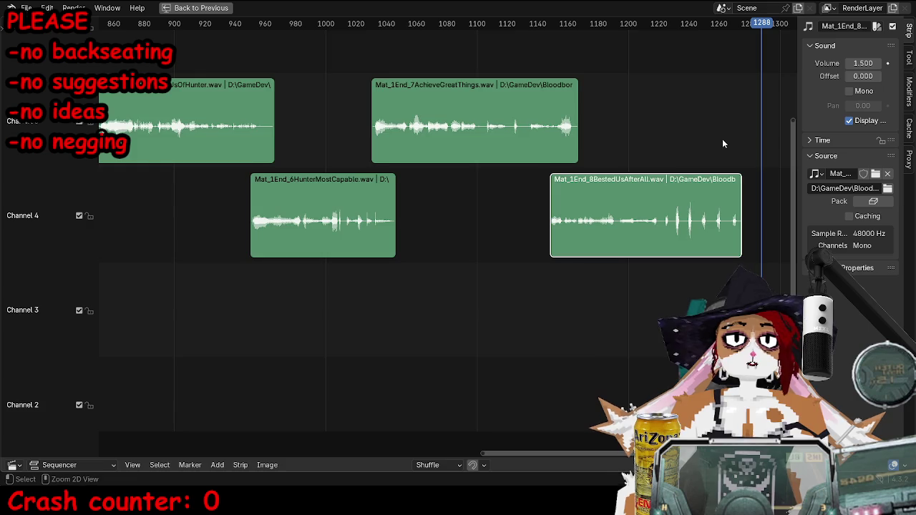
scroll(521, 120, "left", 2, "ctrl")
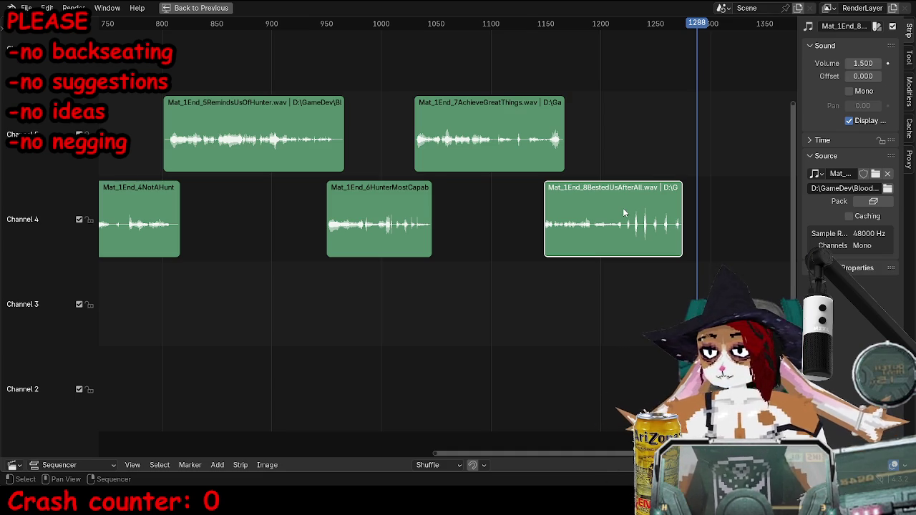
scroll(325, 156, "down", 5)
left_click(493, 21)
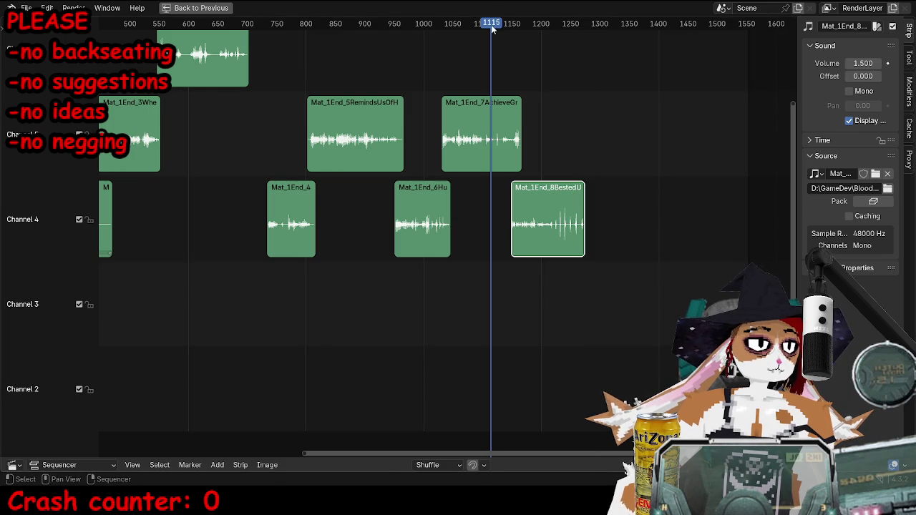
scroll(495, 73, "up", 5)
key("space")
left_click_drag(626, 211, 634, 228)
left_click(552, 21)
left_click(634, 228)
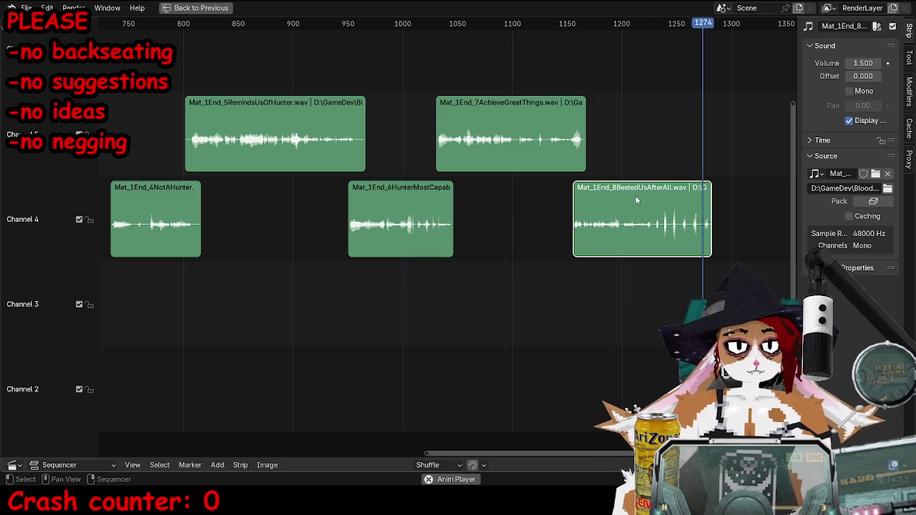
Play the dialogue from about frame 554 and select the DoesntConcernYou clip.
middle_click_drag(490, 182, 635, 158)
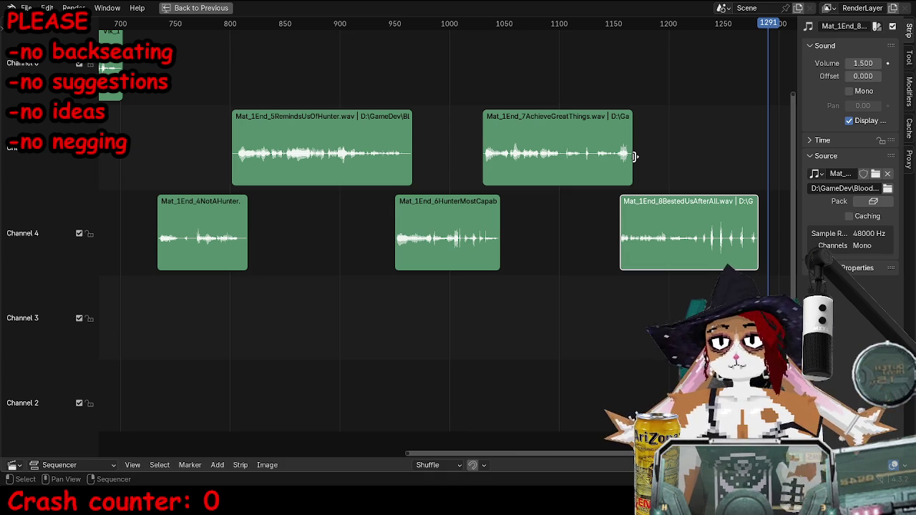
middle_click_drag(217, 89, 467, 47)
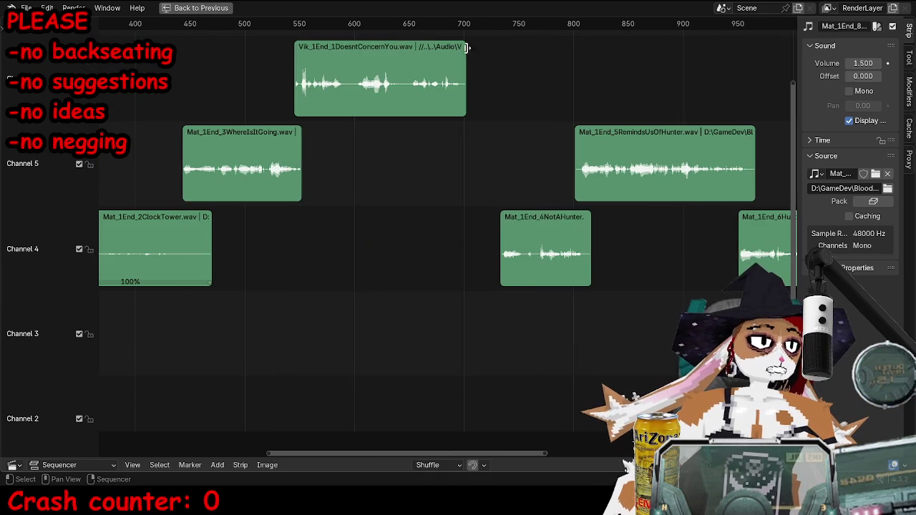
left_click(304, 24)
key("space")
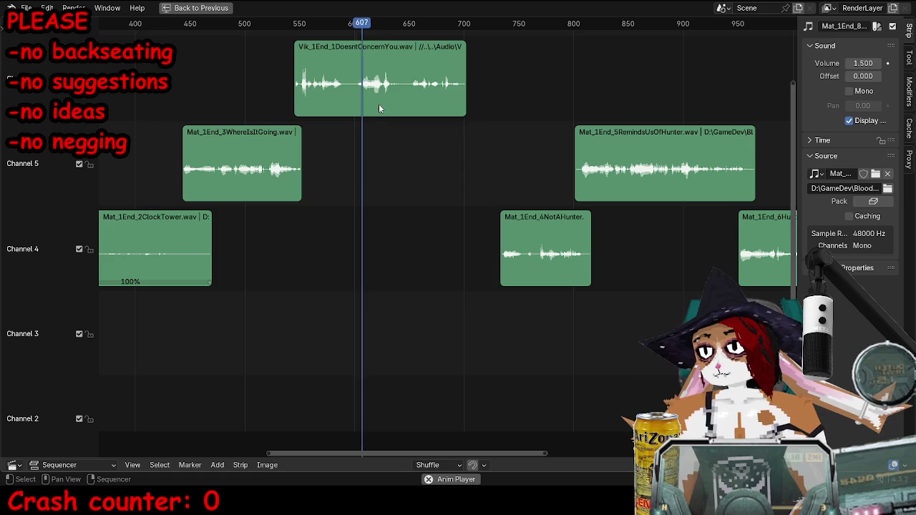
left_click(423, 115)
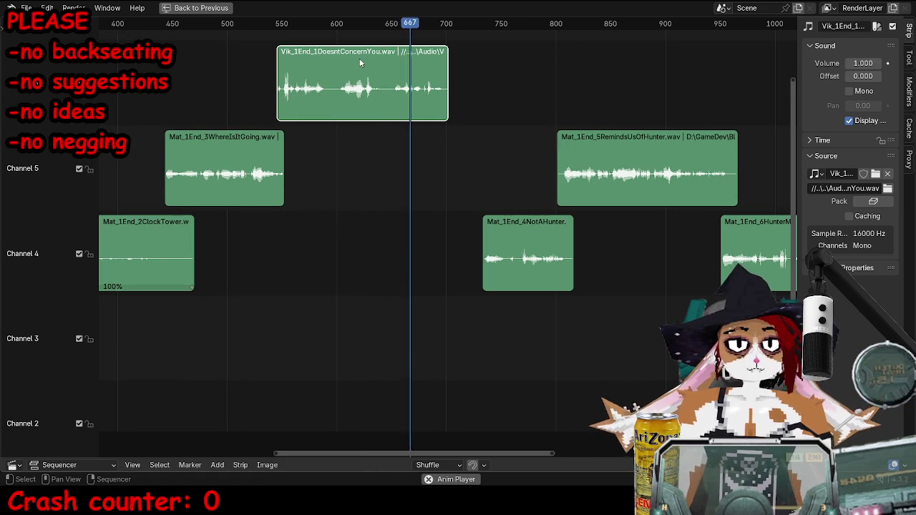
middle_click_drag(644, 157, 490, 192)
Move clips RemindsUsOfHunter through BestedUsAfterAll 22 frames earlier.
left_click(608, 171)
left_click(579, 279, "shift")
left_click(687, 193, "shift")
left_click(766, 264, "shift")
key("g")
left_click(576, 225)
mouse_move(670, 207)
middle_mouse_down()
mouse_move(585, 213)
mouse_move(669, 202)
middle_mouse_up()
left_click(312, 270)
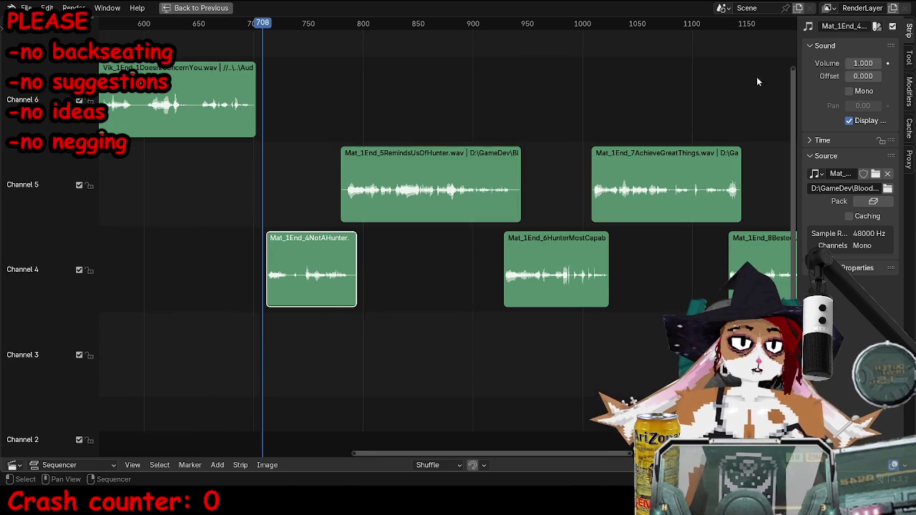
Set NotAHunter's volume to 0 and RemindsUsOfHunter, HunterMostCapable and AchieveGreatThings to 0.3.
type("0")
key("Return")
left_click(493, 164)
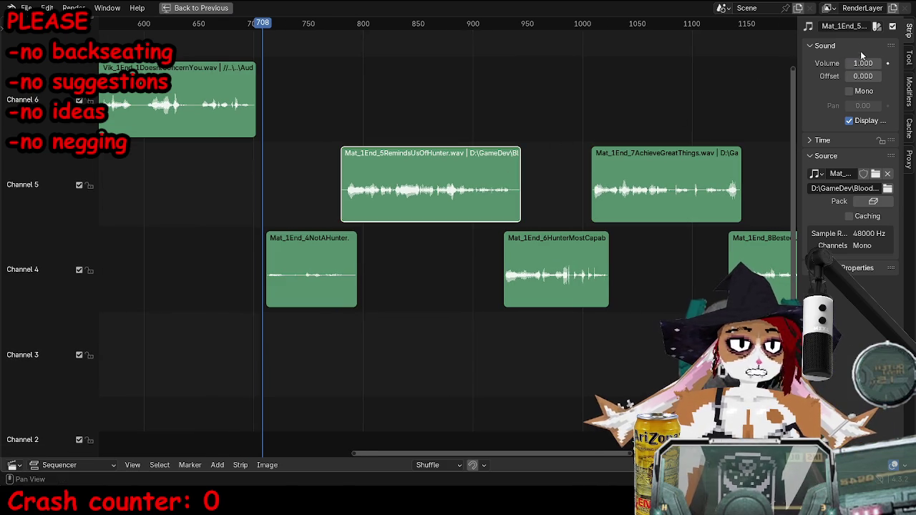
type(".3")
key("Return")
left_click(557, 269)
left_click(863, 63)
type(".3")
key("Return")
left_click(702, 175)
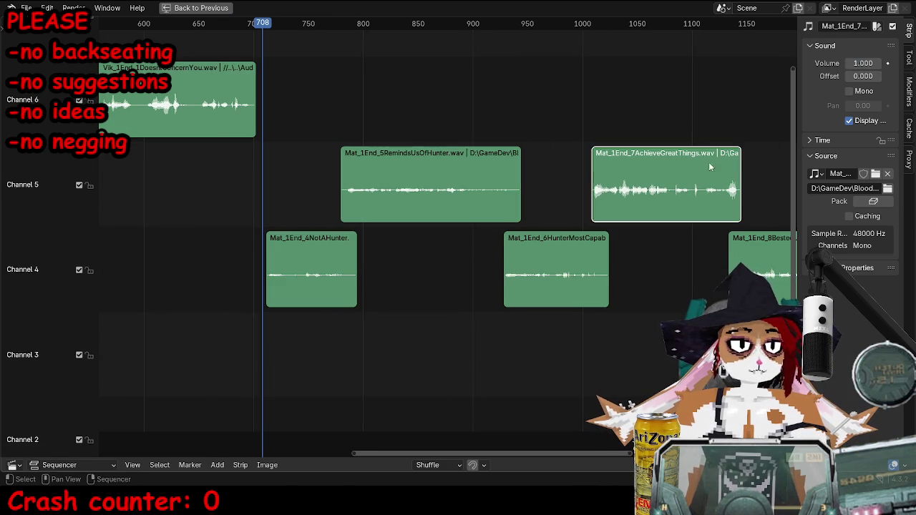
left_click(862, 63)
type(".3")
key("Return")
Adjust BestedUsAfterAll's volume and lower the WhereIsItGoing clip's volume to 0.2.
middle_click_drag(688, 188, 631, 204)
left_click(716, 268)
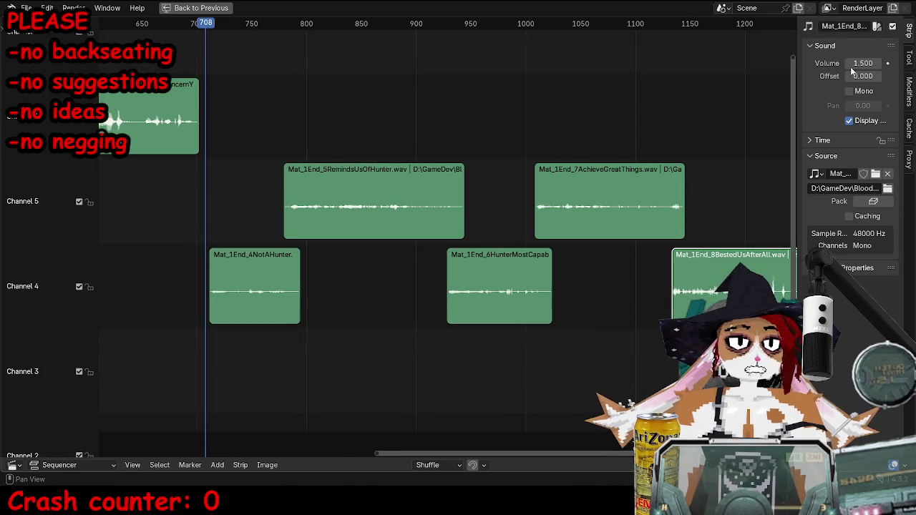
key("Return")
middle_click_drag(203, 176, 370, 175)
left_click(351, 136)
middle_click_drag(301, 186, 405, 174)
left_click(243, 188)
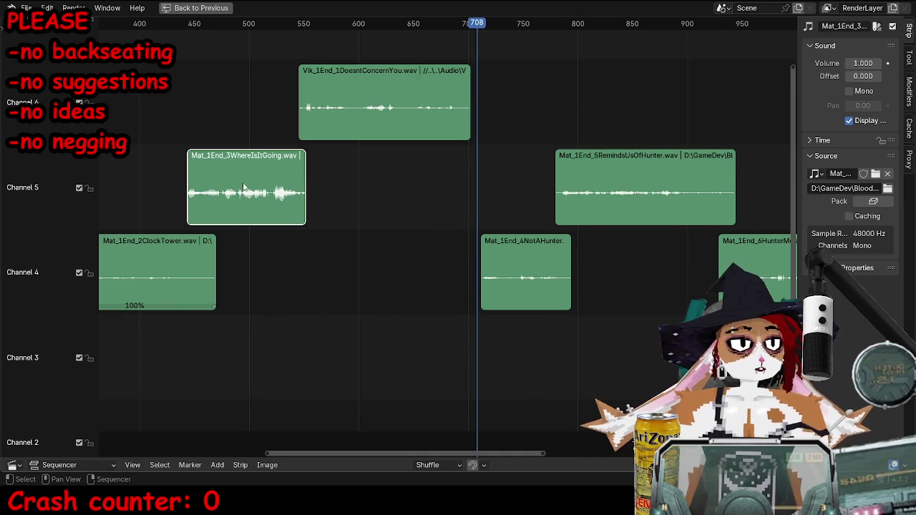
left_click(863, 63)
type(".2")
key("Return")
left_click(211, 263)
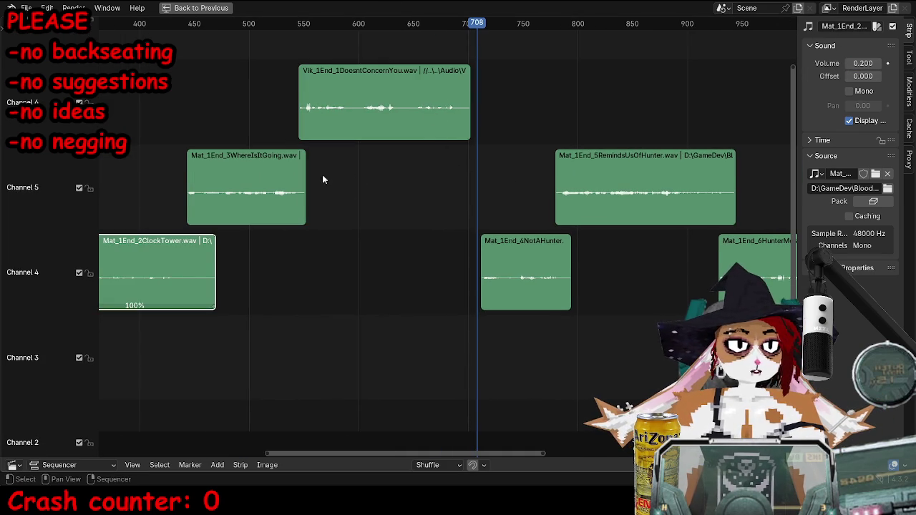
left_click(294, 188)
Play the cutscene from frame 664 to review the dialogue timing.
middle_click_drag(437, 154, 451, 143)
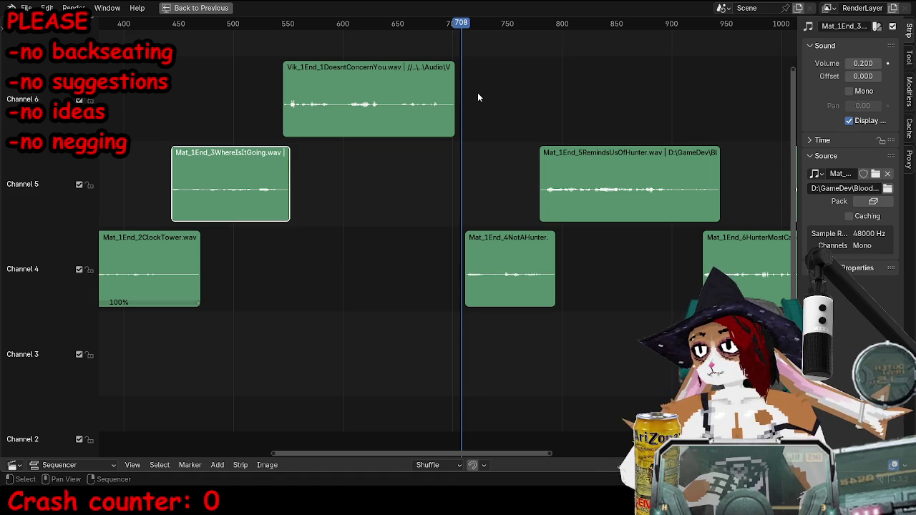
key("space")
key("ctrl+space")
key("ctrl+space")
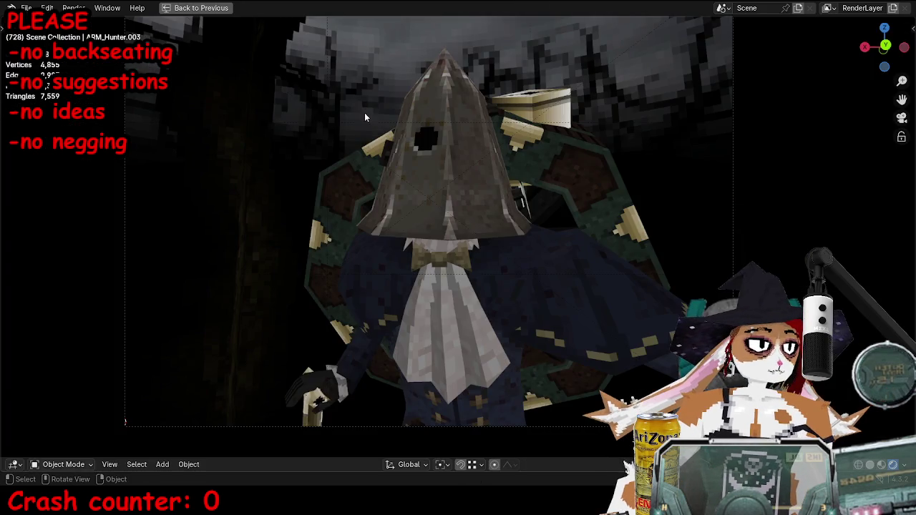
key("ctrl+space")
key("ctrl+space")
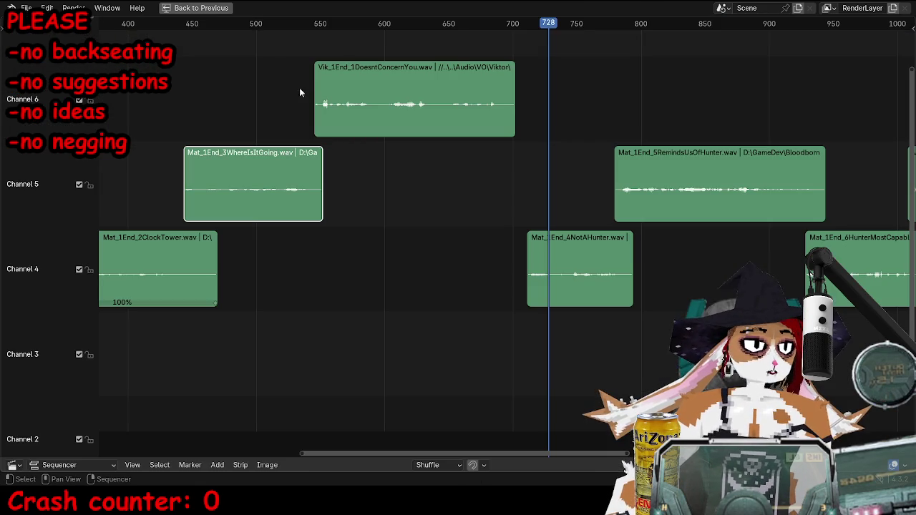
left_click(466, 23)
key("space")
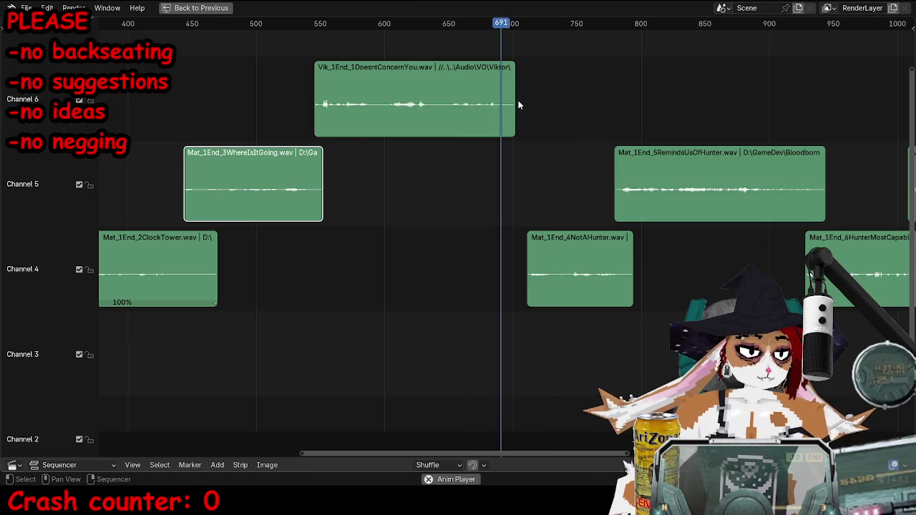
Slide the voice strips after the playhead to new timing and recheck from the start.
left_click(566, 269)
left_click(645, 189, "shift")
key("KP_Decimal")
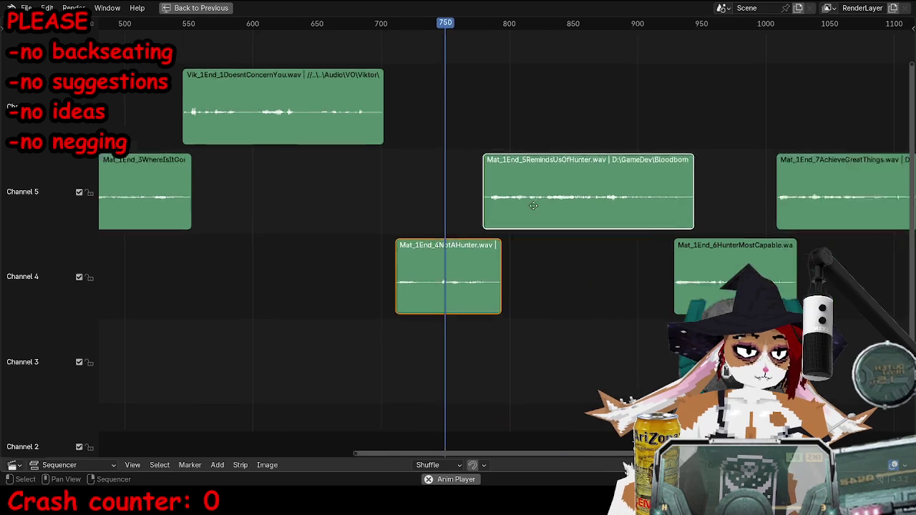
left_click(590, 251, "ctrl")
scroll(580, 232, "down", 3)
key("g")
left_click(582, 231)
left_click(348, 24)
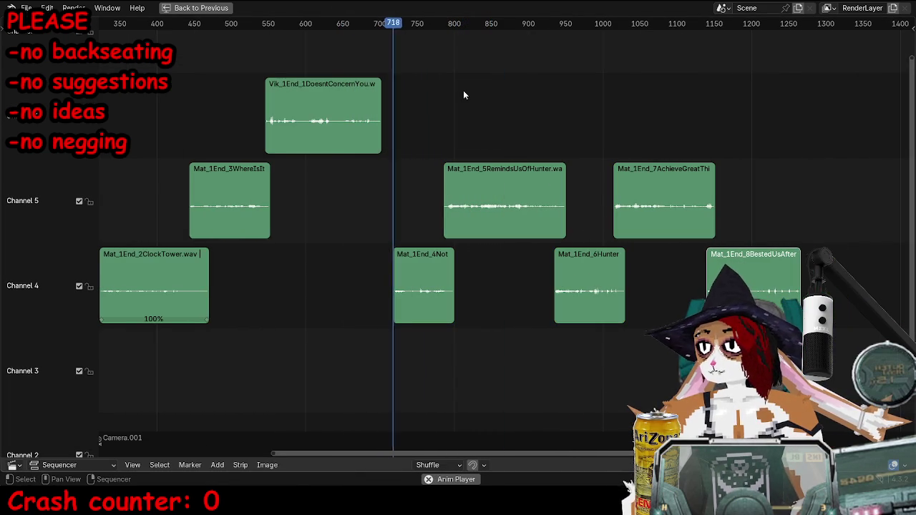
Shift the NotAHunter, RemindsUsOfHunter, HunterMostCapable, BestedUsAfter and AchieveGreatThings strips two frames earlier.
left_click(424, 293, "shift")
left_click(504, 215, "shift")
left_click(589, 293, "shift")
left_click(752, 279, "shift")
left_click(651, 218, "shift")
left_click_drag(651, 218, 650, 219)
left_click(369, 26)
key("ctrl+space")
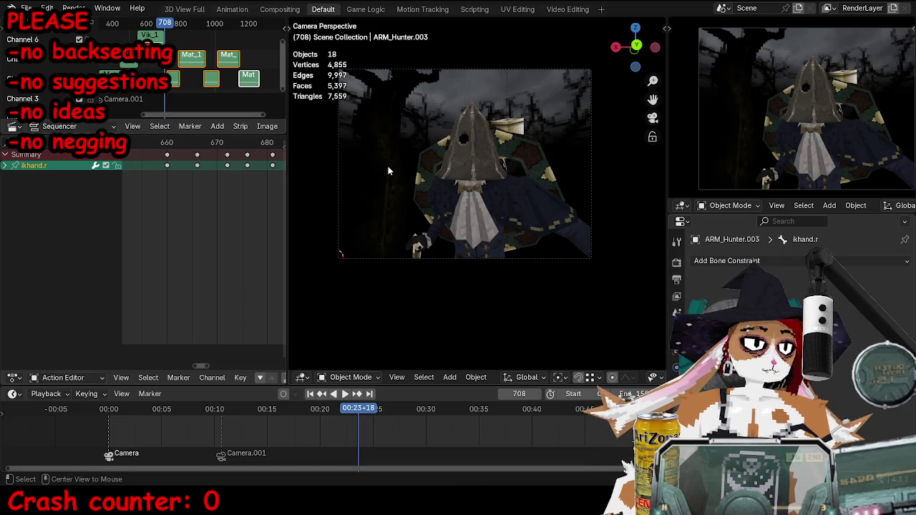
Duplicate the shot camera in place, bind it at frame 708, and swing it wider.
left_click(458, 70)
key("shift+d")
right_click(521, 317)
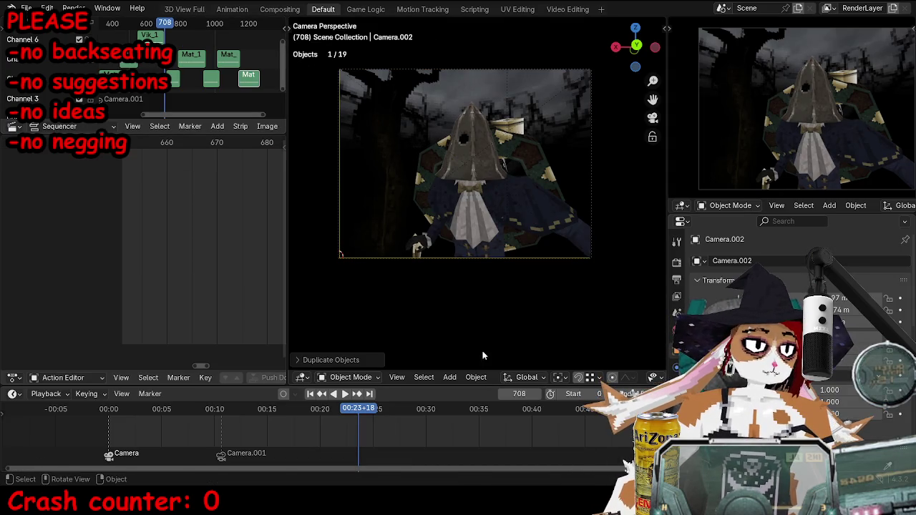
key("ctrl+b")
middle_click_drag(504, 131, 492, 292)
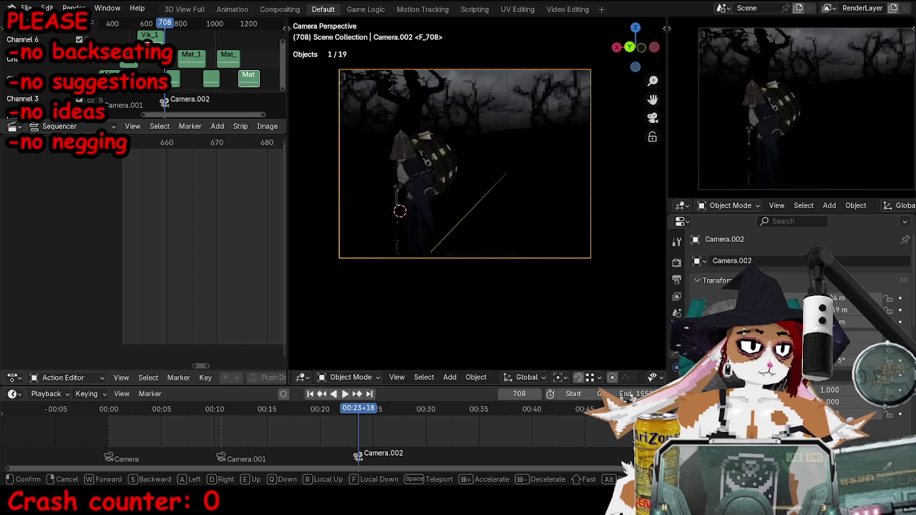
Preview the camera cut from frame 563, then orbit to view Camera.002 in the scene.
left_click(312, 430)
key("space")
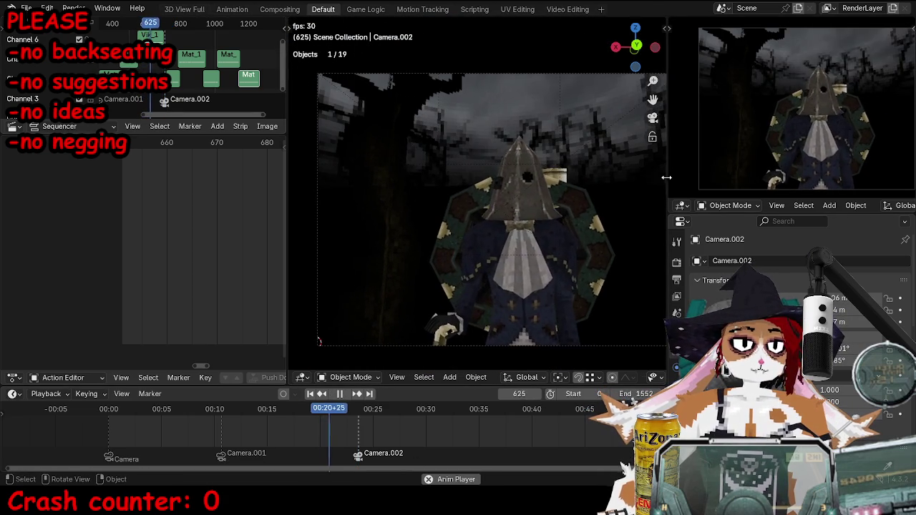
left_click_drag(668, 181, 684, 181)
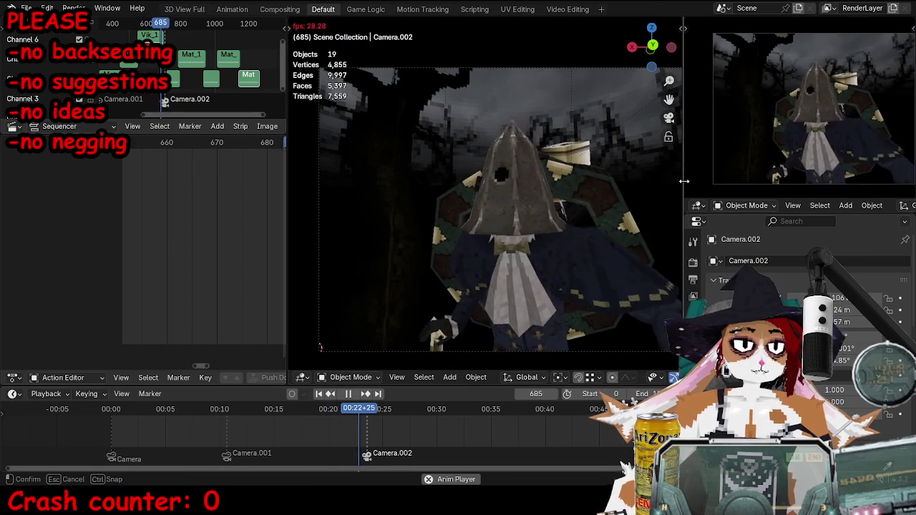
key("space")
key("space")
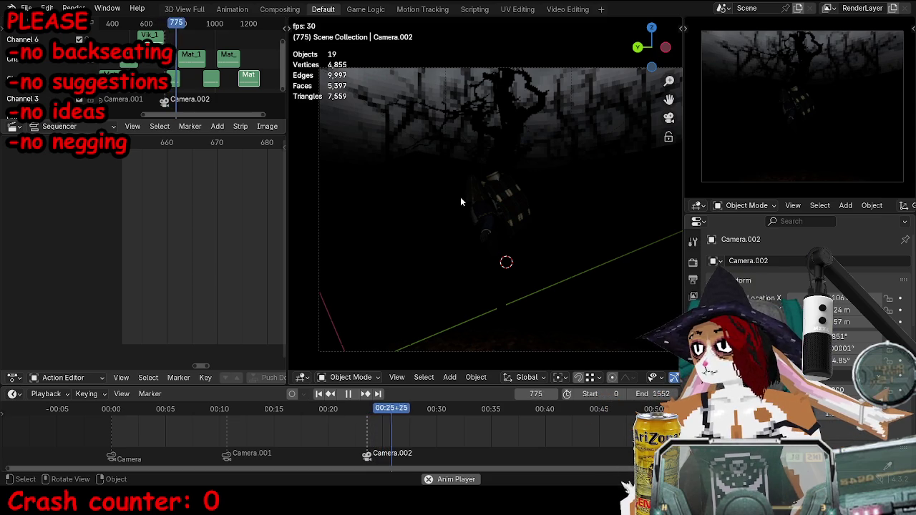
key("space")
mouse_move(459, 196)
middle_mouse_down()
mouse_move(529, 228)
mouse_move(530, 242)
mouse_move(563, 222)
mouse_move(621, 261)
mouse_move(456, 267)
mouse_move(494, 254)
mouse_move(442, 265)
mouse_move(568, 262)
middle_mouse_up()
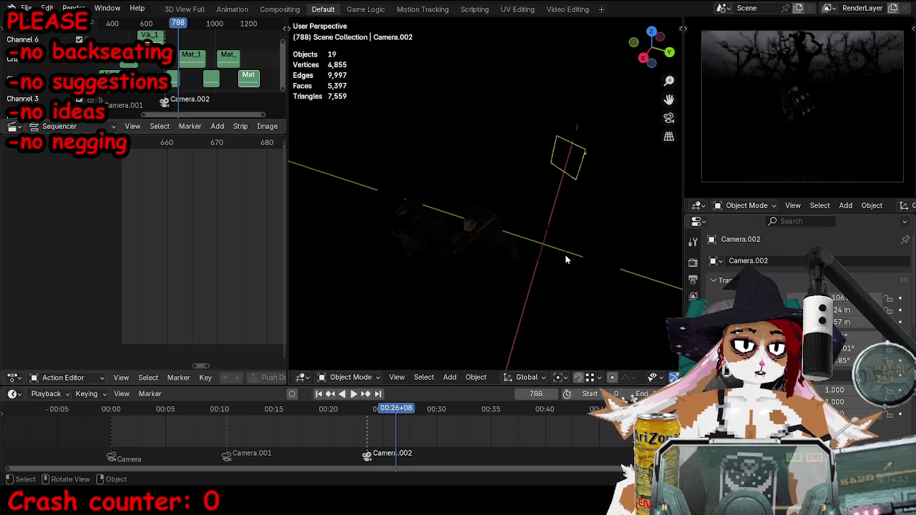
Keyframe the Empty's location, rotation and scale at frame 680.
left_click(567, 260)
left_click(560, 230)
left_click(308, 241, "shift")
scroll(214, 429, "up", 2)
scroll(213, 253, "down", 3)
left_click(218, 147)
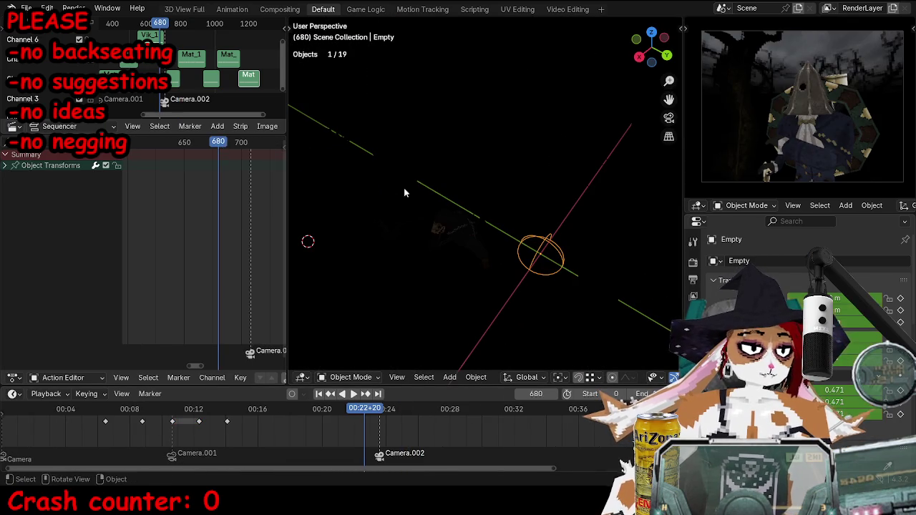
key("i")
key("t")
At frame 708, scale the Empty larger and keyframe its new size.
left_click(39, 187)
left_click_drag(232, 153, 250, 147)
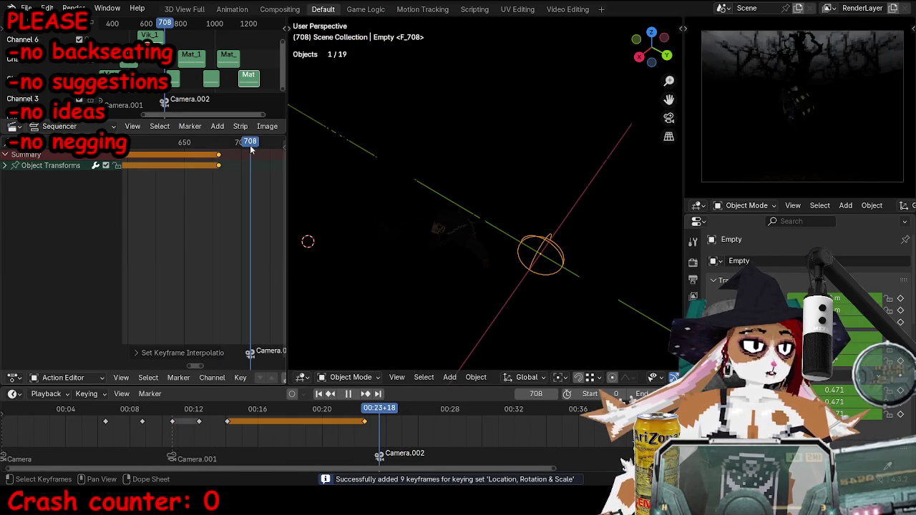
middle_click_drag(578, 204, 542, 207)
key("KP_0")
key("s")
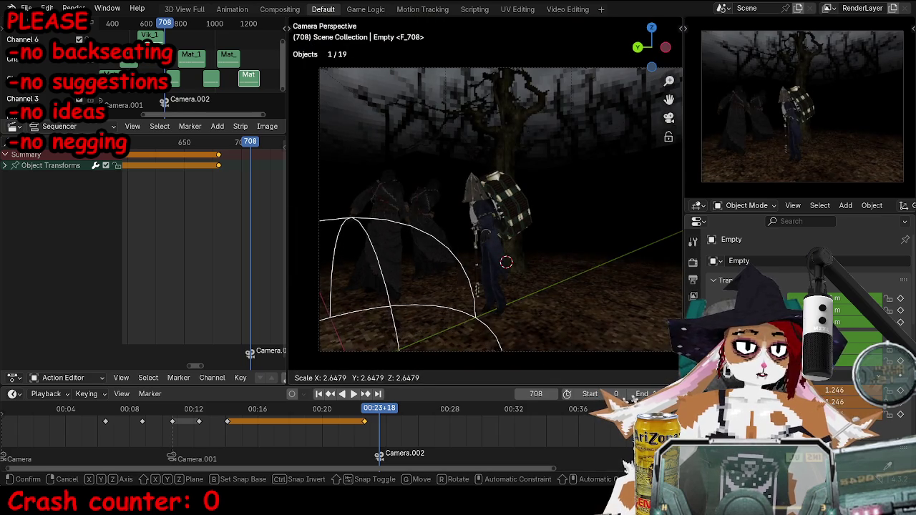
left_click(563, 200)
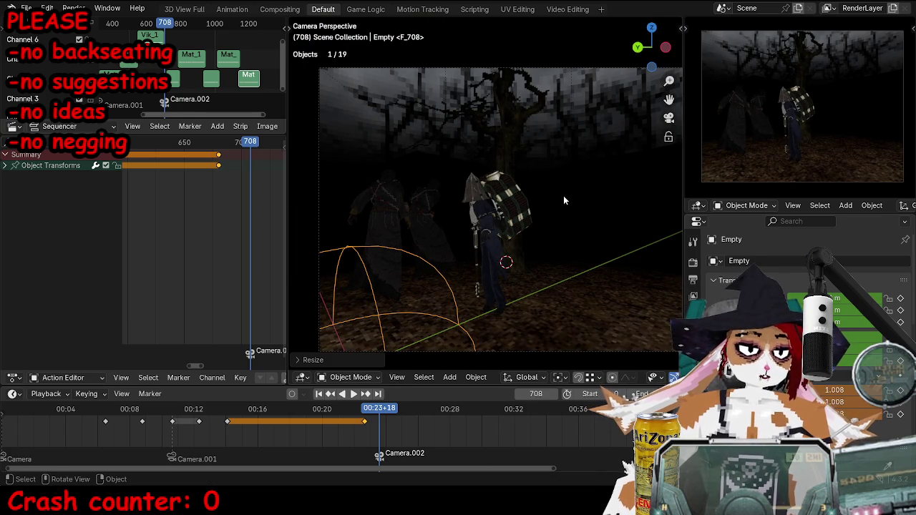
key("i")
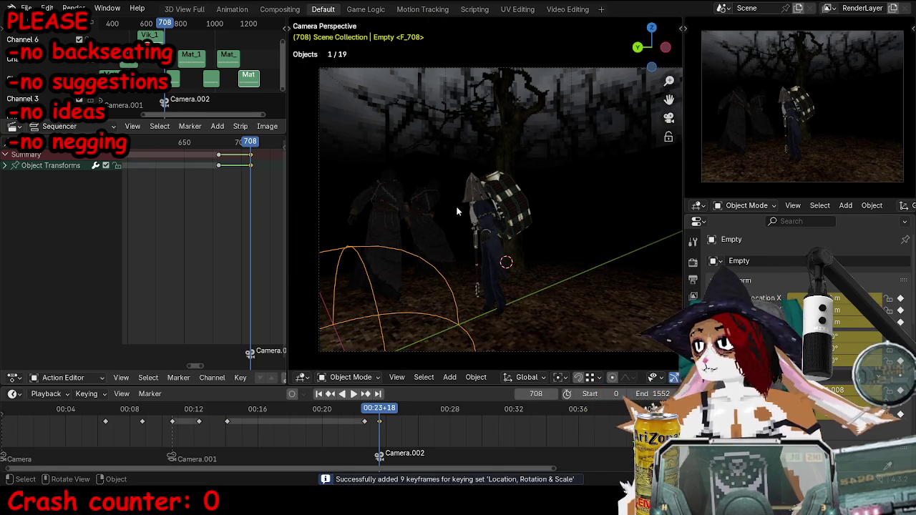
Walk Camera.002 forward to frame the hunter from a closer angle.
left_click(551, 71)
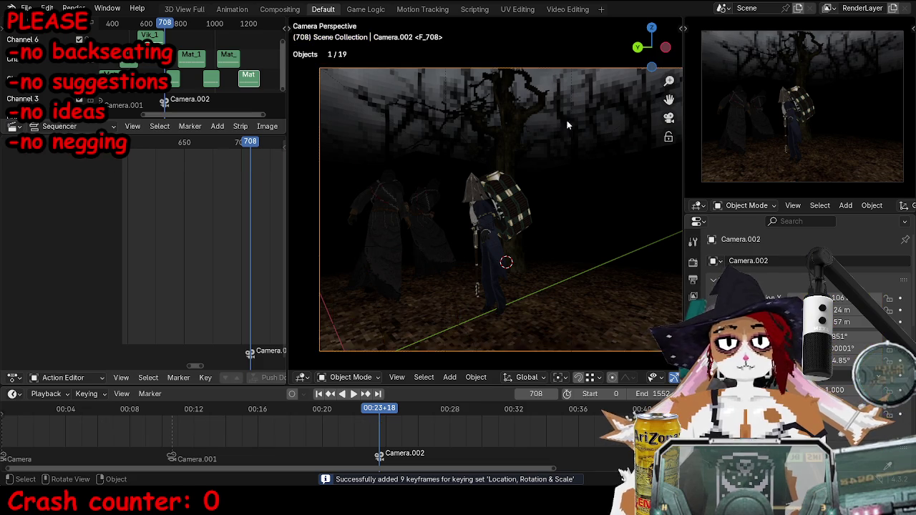
key("shift+grave")
key("w")
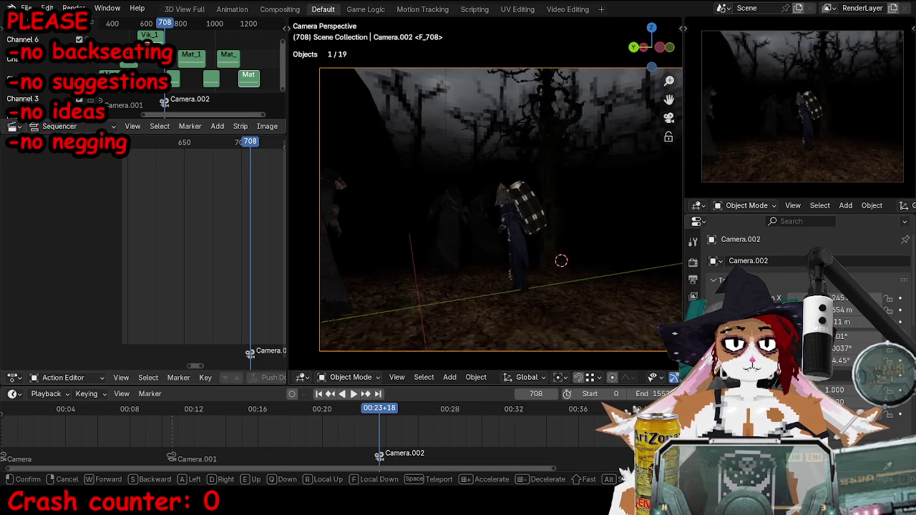
key("w")
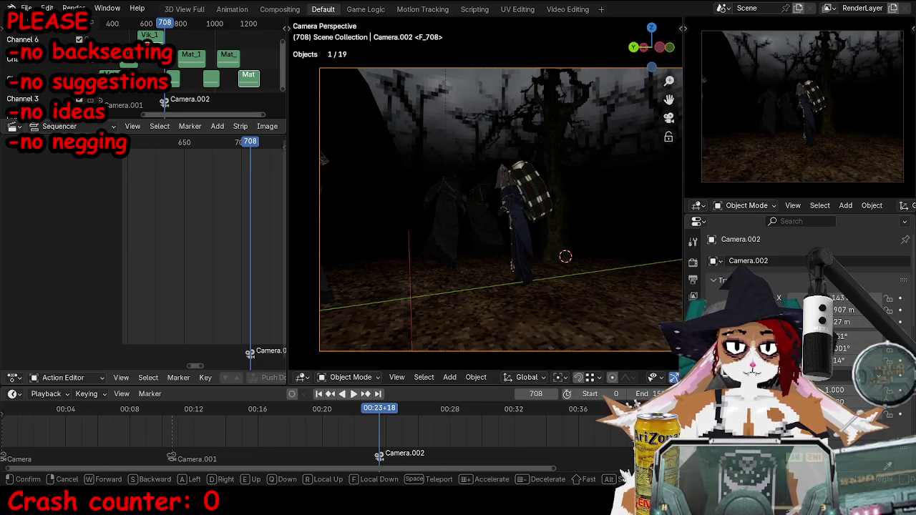
key("w")
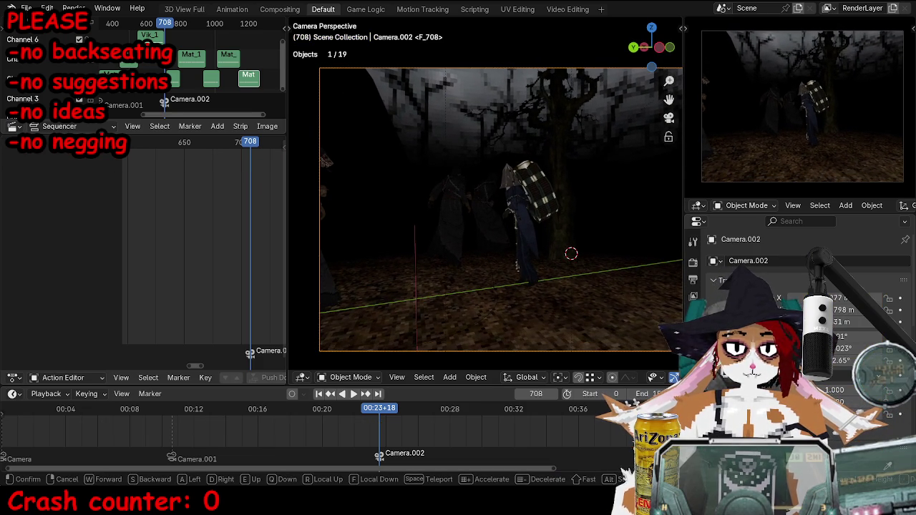
left_click(626, 224)
mouse_move(576, 184)
middle_mouse_down()
mouse_move(454, 282)
mouse_move(562, 280)
mouse_move(607, 175)
middle_mouse_up()
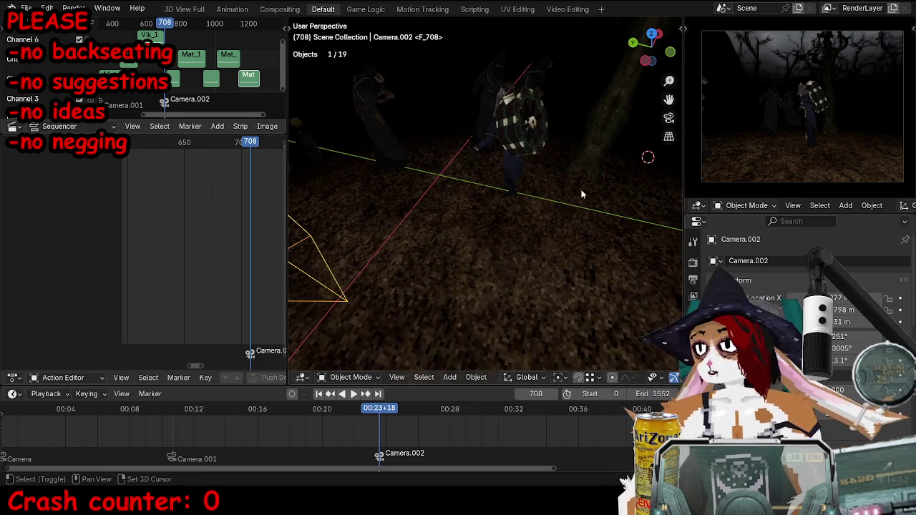
Add an Arrows-type Empty.001 at the hunter and switch the view to wireframe shading.
left_click(517, 192)
middle_click_drag(517, 191, 566, 188)
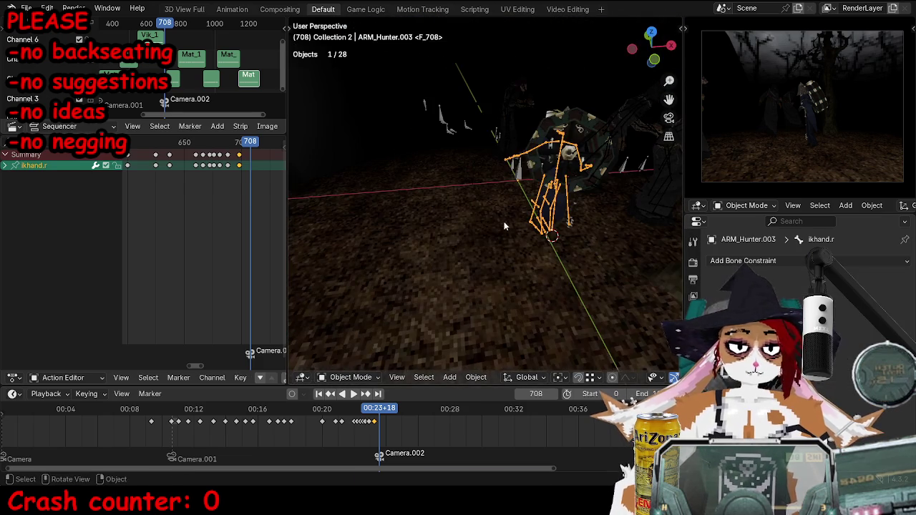
key("ctrl+Tab")
key("ctrl+Tab")
key("shift+a")
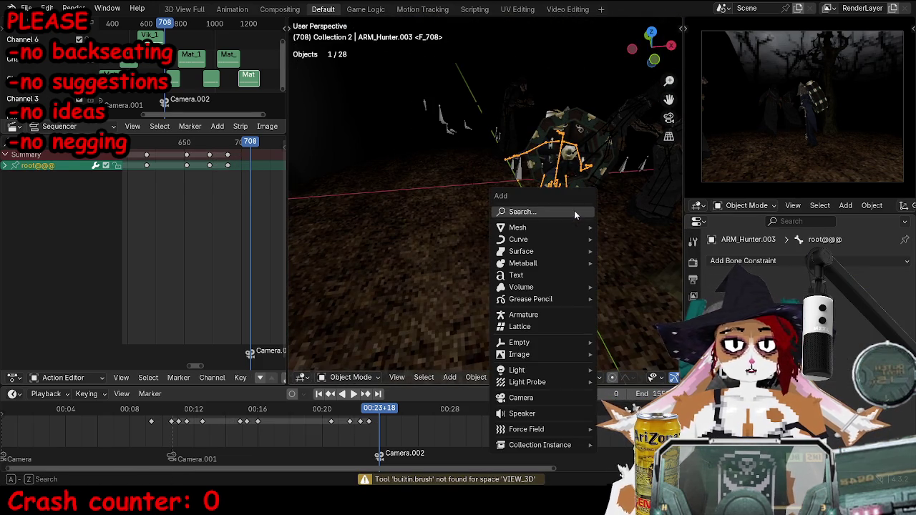
left_click(608, 395)
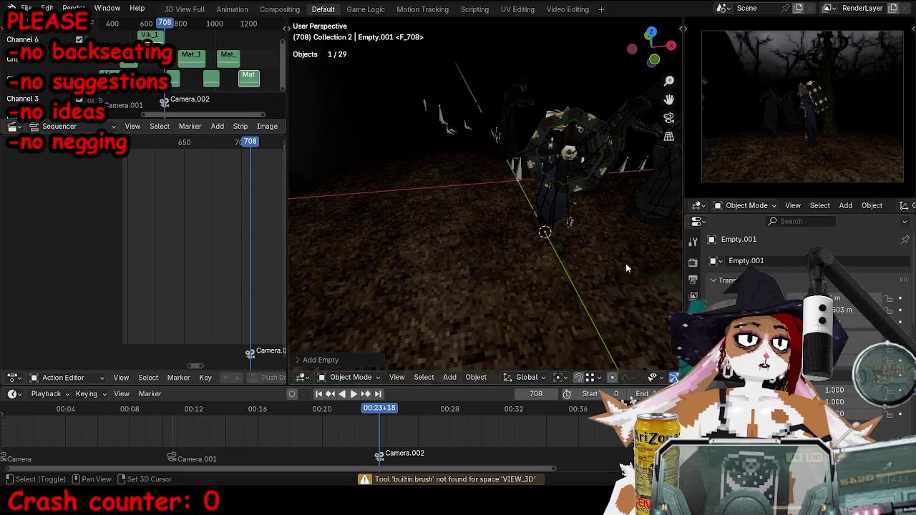
middle_click_drag(546, 231, 525, 241)
key("ctrl+z")
key("shift+a")
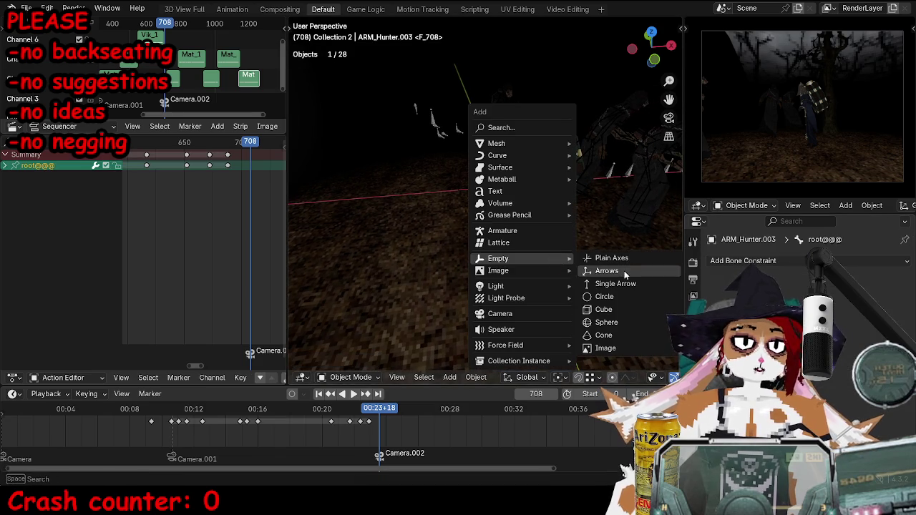
left_click(607, 271)
left_click(693, 411)
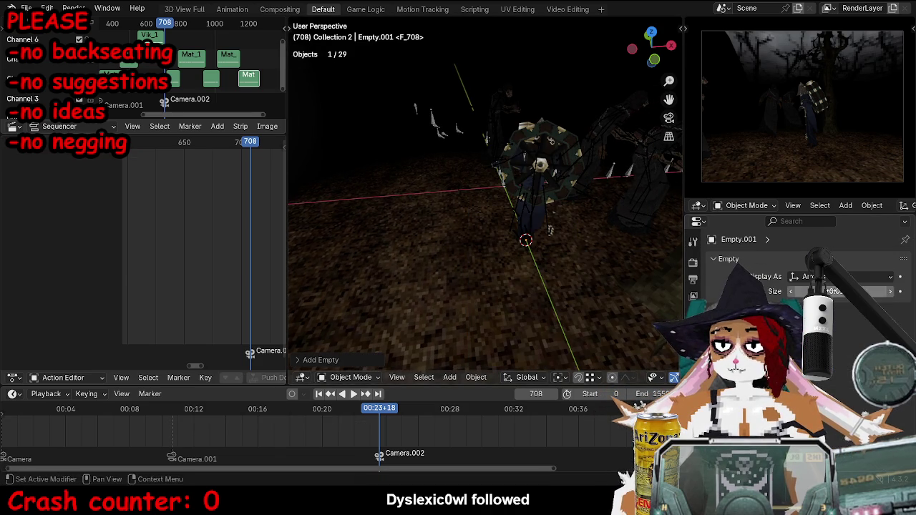
key("z")
left_click(451, 204)
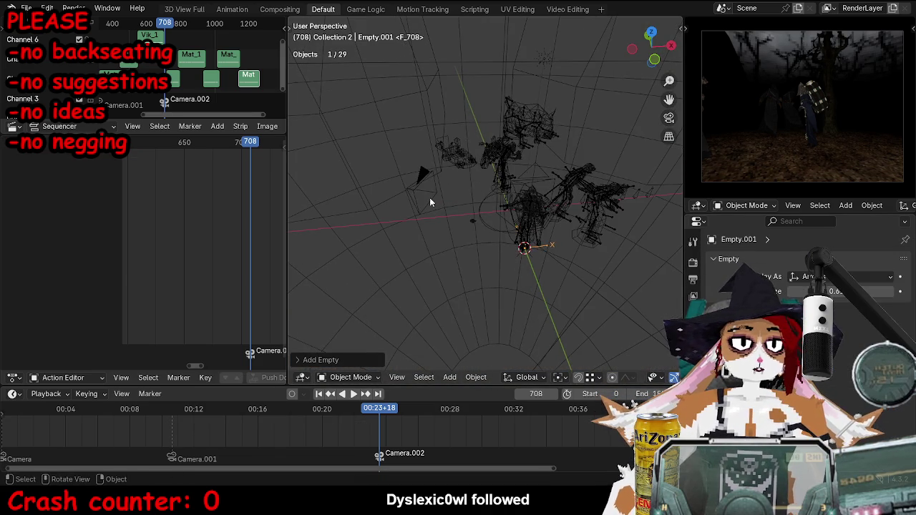
Parent Camera.002 to Empty.001 using Object parenting, then deselect the camera.
left_click(451, 204)
middle_click_drag(512, 291, 600, 285)
left_click(563, 257, "shift")
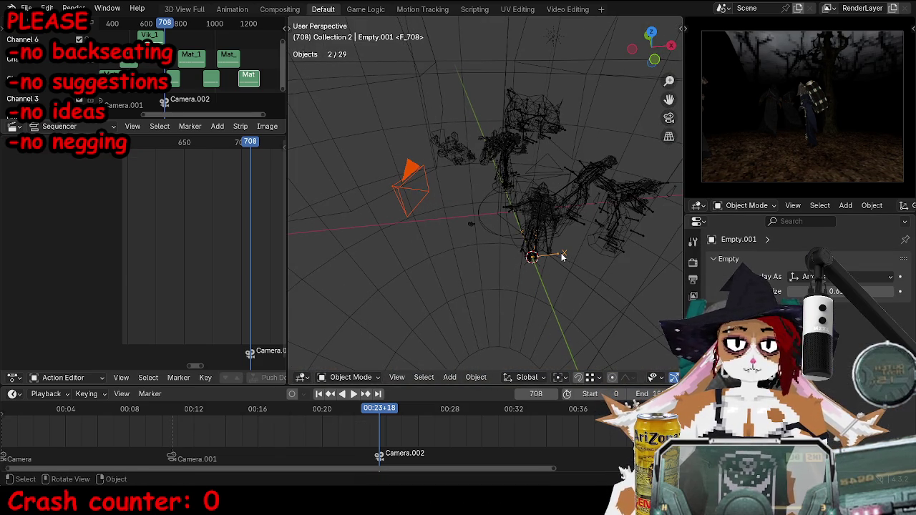
key("ctrl+p")
left_click(543, 244)
left_click(566, 256)
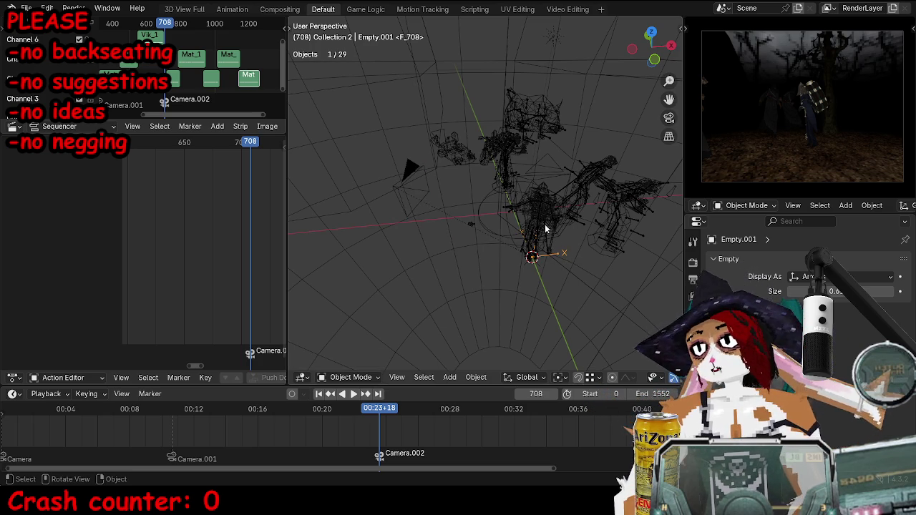
left_click(410, 183)
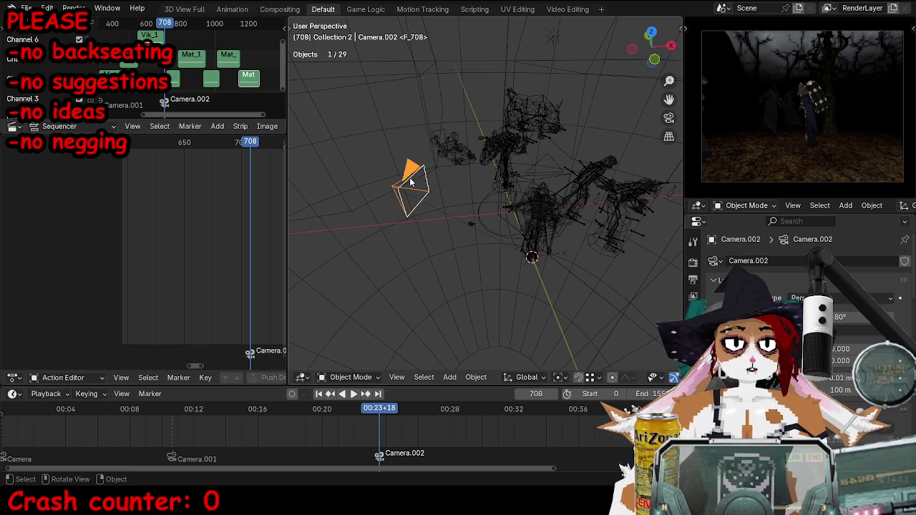
mouse_move(497, 205)
middle_mouse_down()
mouse_move(461, 235)
mouse_move(530, 250)
middle_mouse_up()
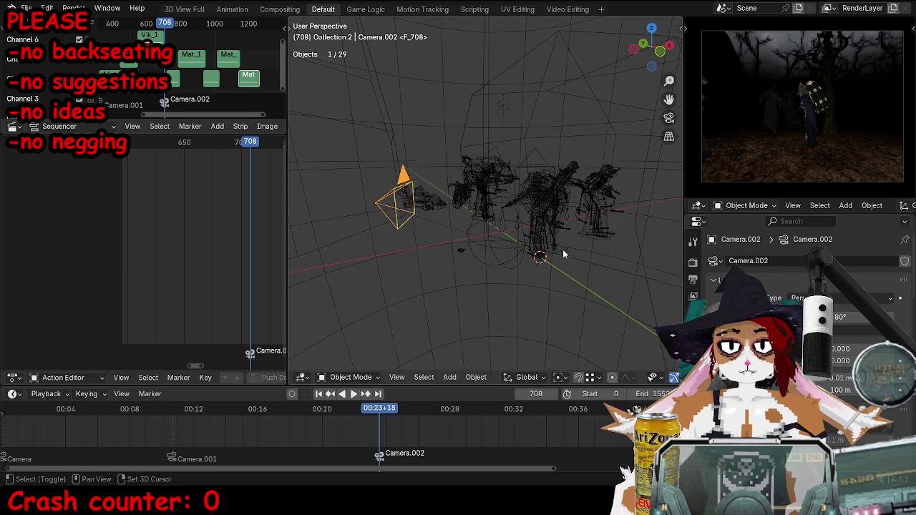
Keyframe Empty.001 at frame 708, then rotate it 3° about Z at a later frame and keyframe again.
left_click(562, 254, "shift")
key("i")
key("space")
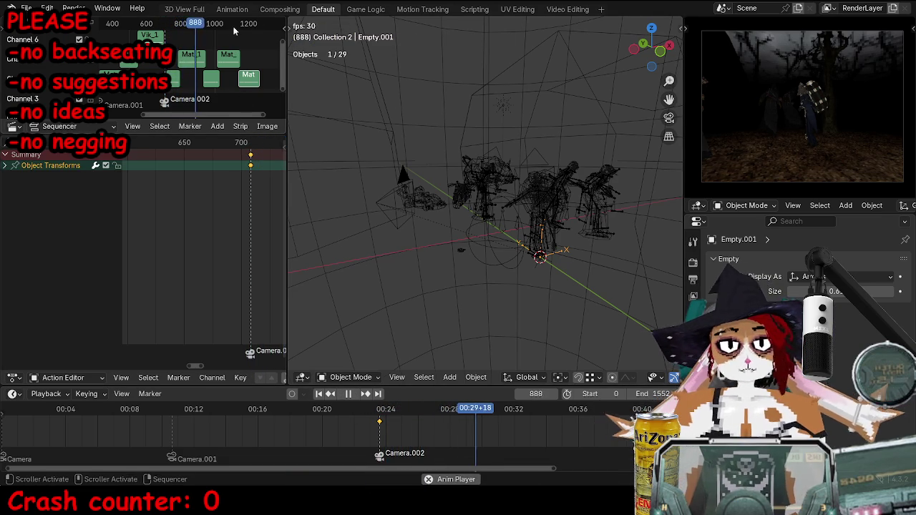
key("space")
left_click_drag(191, 26, 257, 24)
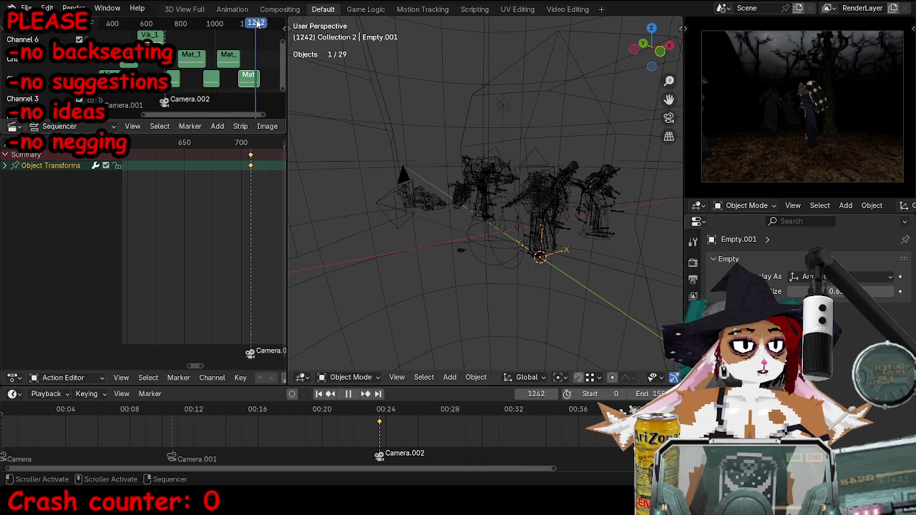
type("rz36")
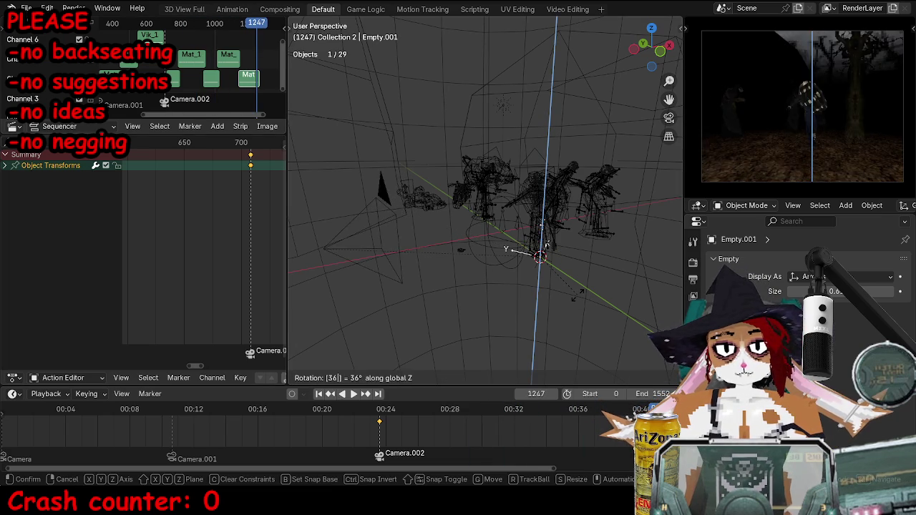
key("Return")
key("i")
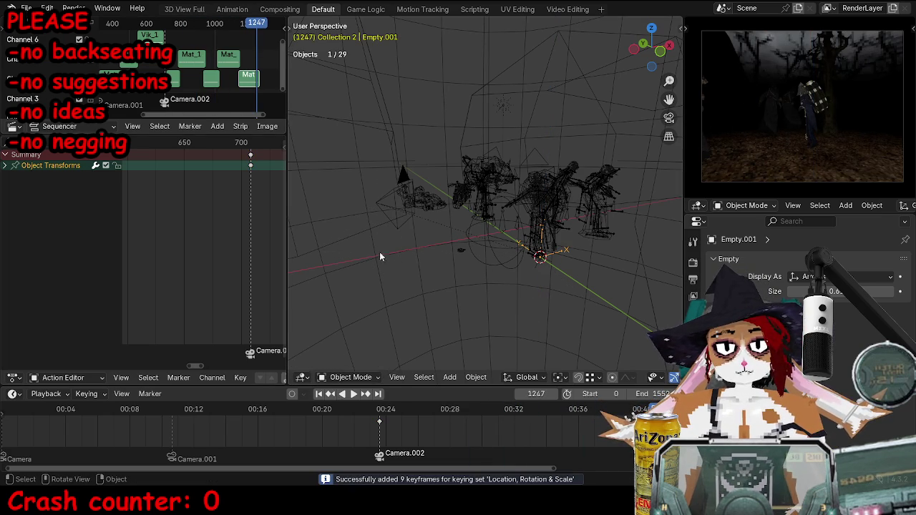
Set the keyframe interpolation and return to frame 707 in fully shaded camera view.
key("Down")
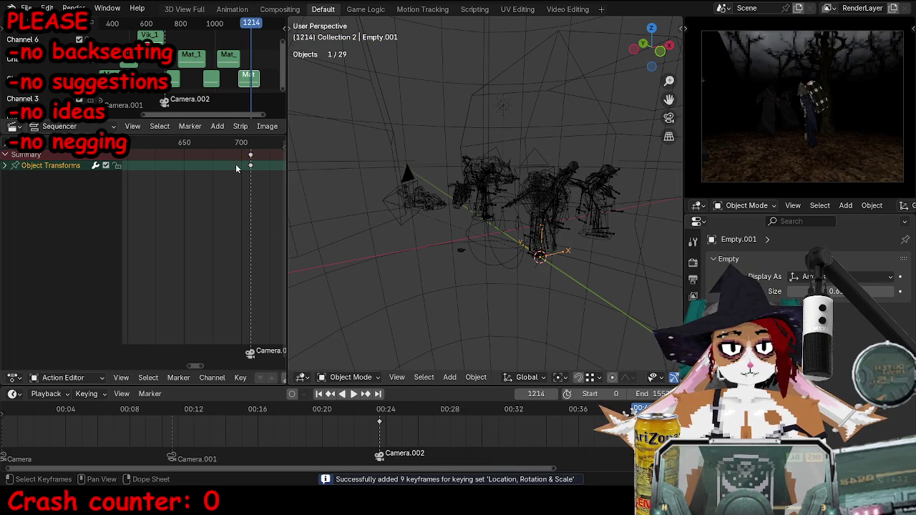
key("t")
left_click(224, 168)
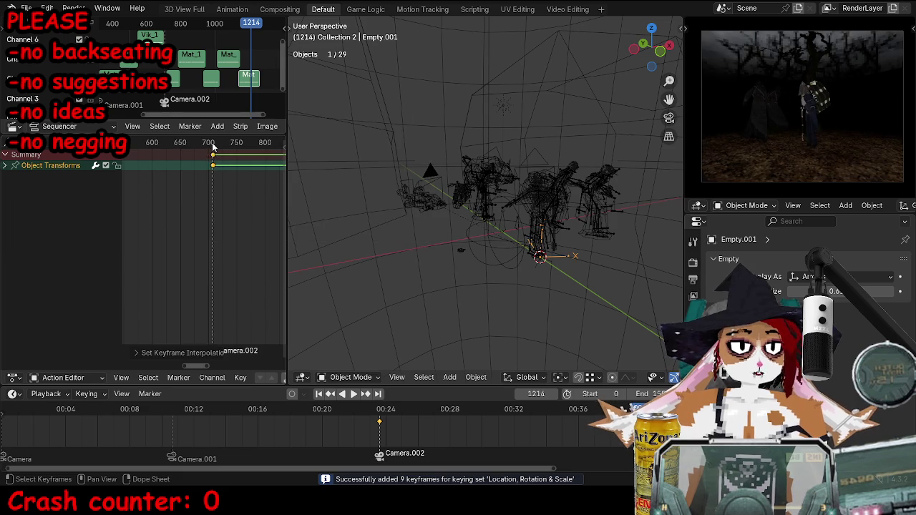
key("Down")
middle_click_drag(559, 258, 592, 261)
key("KP_0")
key("shift+z")
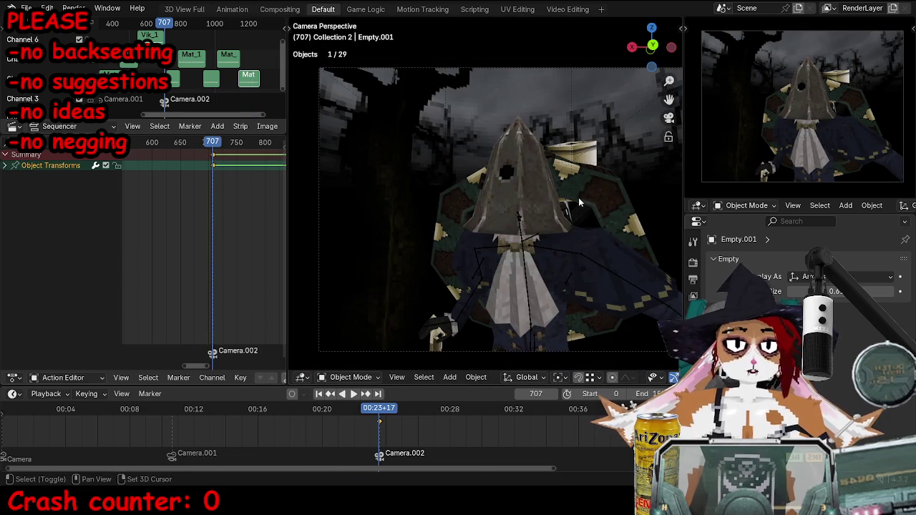
Preview the orbit, stop at frame 1276, and move Empty.001's closing keyframes there.
key("space")
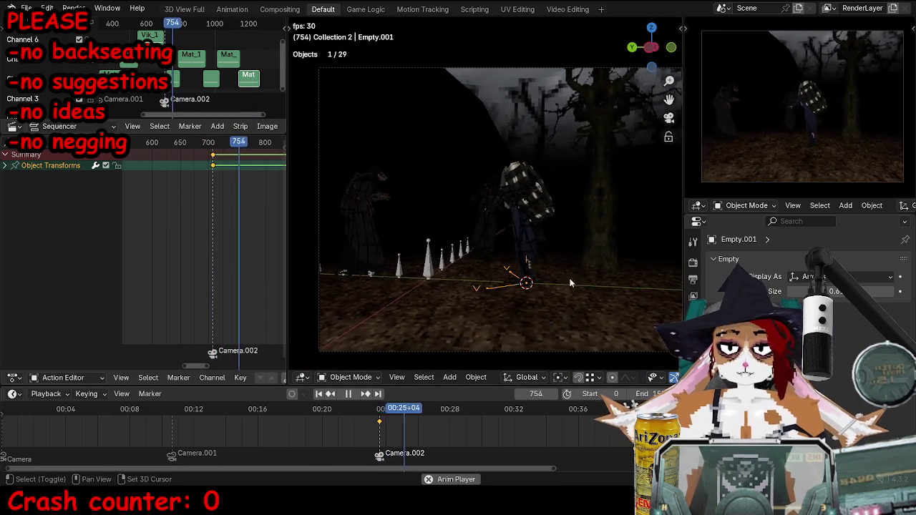
key("KP_0")
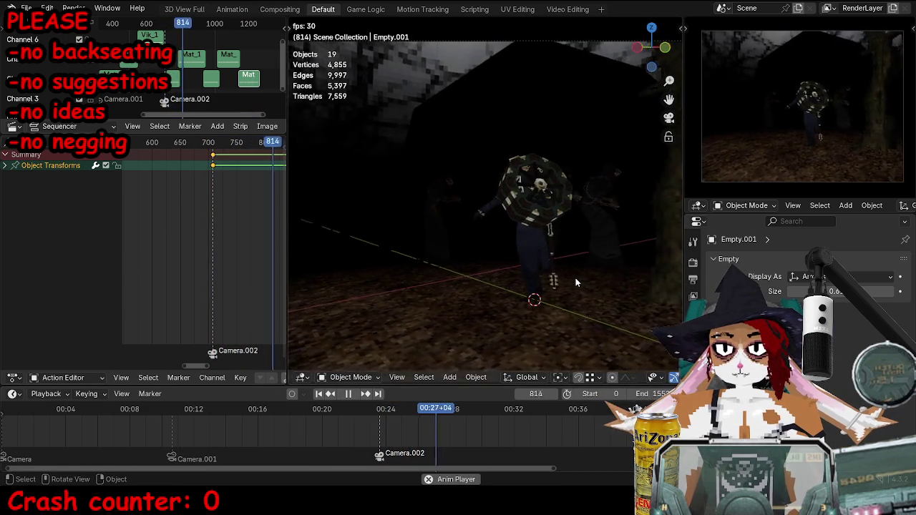
key("KP_0")
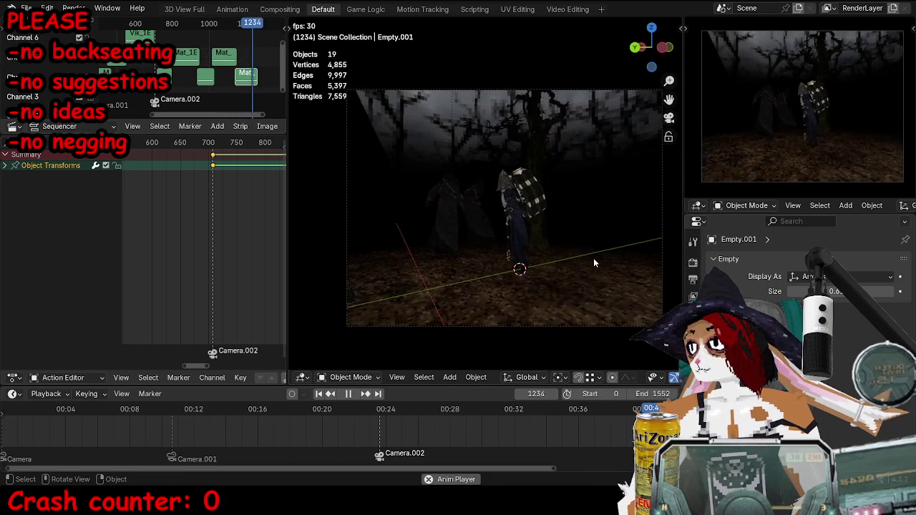
key("space")
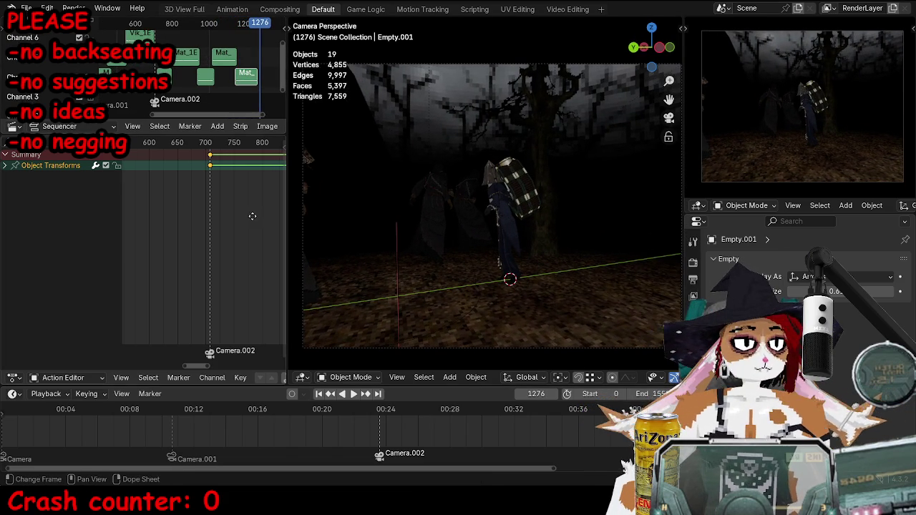
key("Home")
scroll(253, 217, "down", 2)
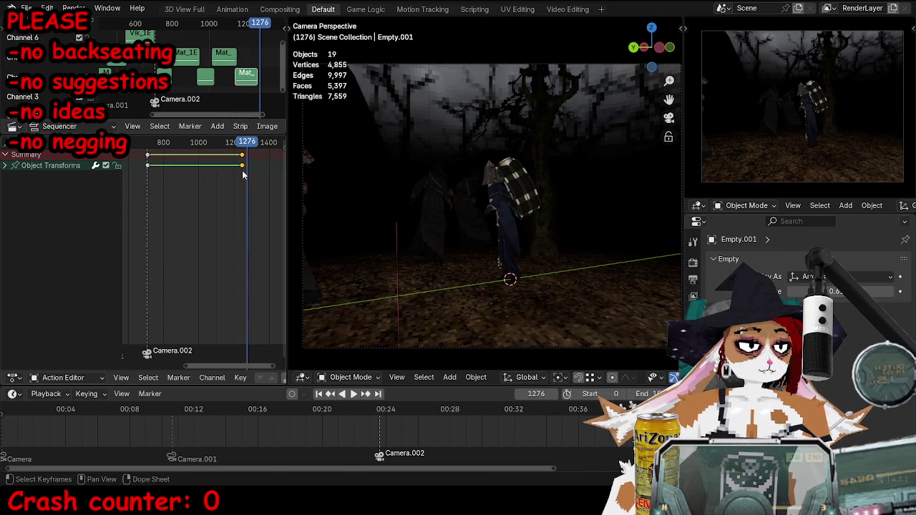
key("g")
left_click(248, 176)
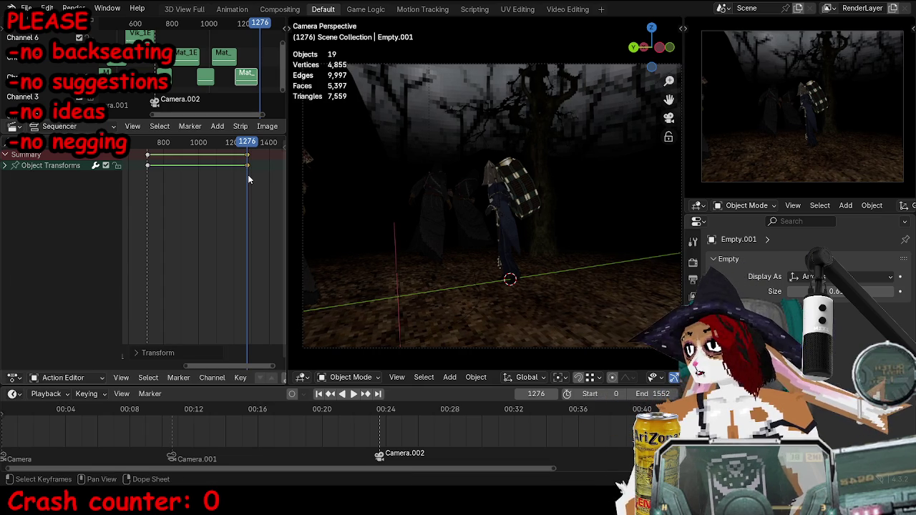
mouse_move(304, 211)
middle_mouse_down()
mouse_move(579, 241)
mouse_move(620, 210)
mouse_move(564, 210)
middle_mouse_up()
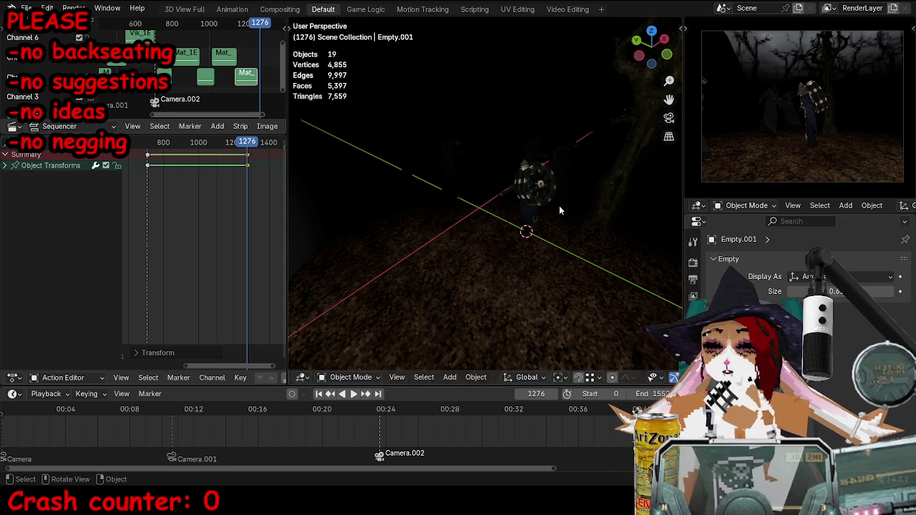
Add a new color attribute to the ground plane's mesh data.
left_click(546, 221)
left_click(14, 378)
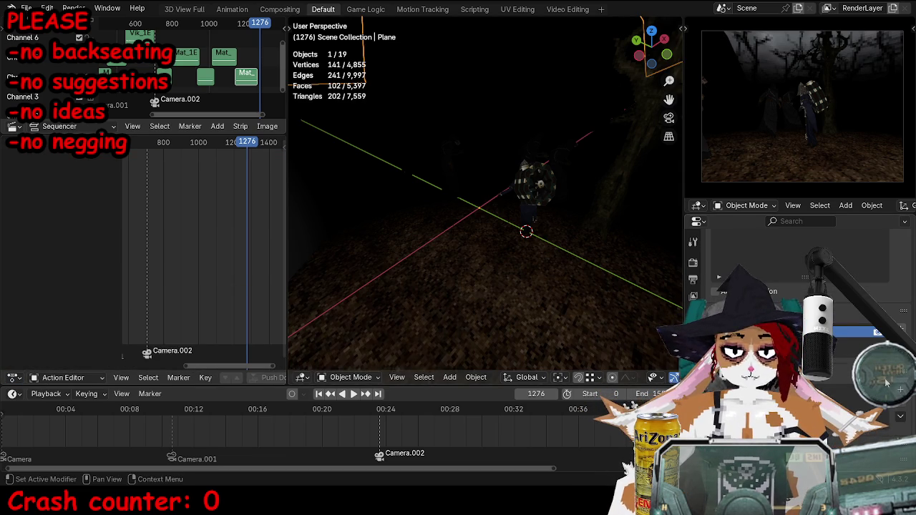
left_click(900, 391)
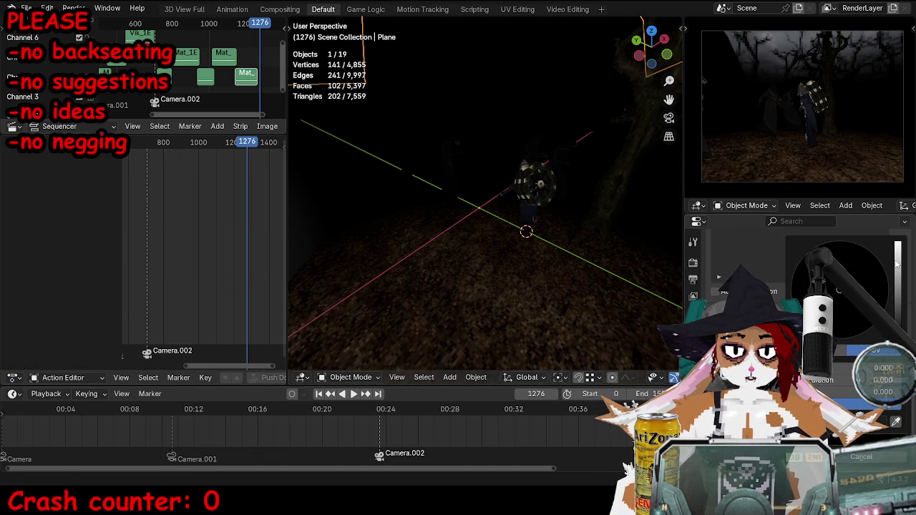
left_click(895, 457)
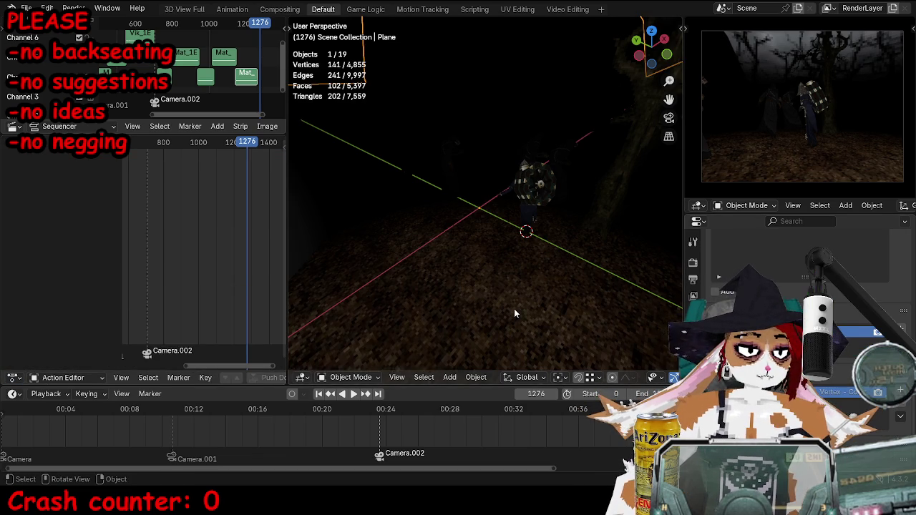
key("Tab")
key("Tab")
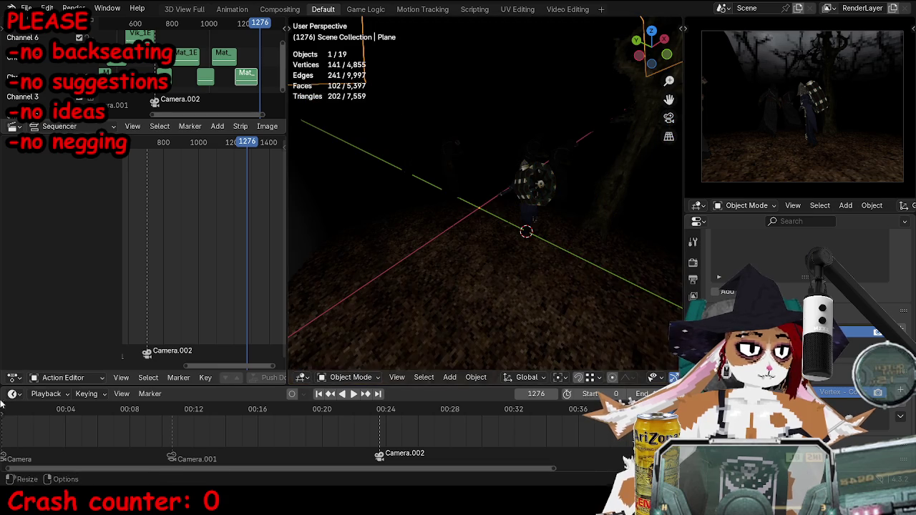
Show the ground material in the Shader Editor and add an Attribute node.
left_click(13, 377)
left_click(50, 337)
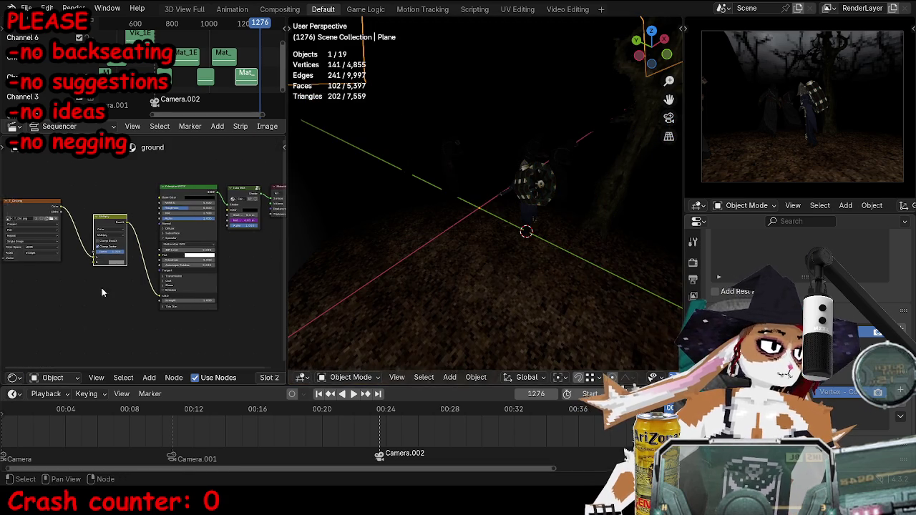
key("shift+a")
type("att")
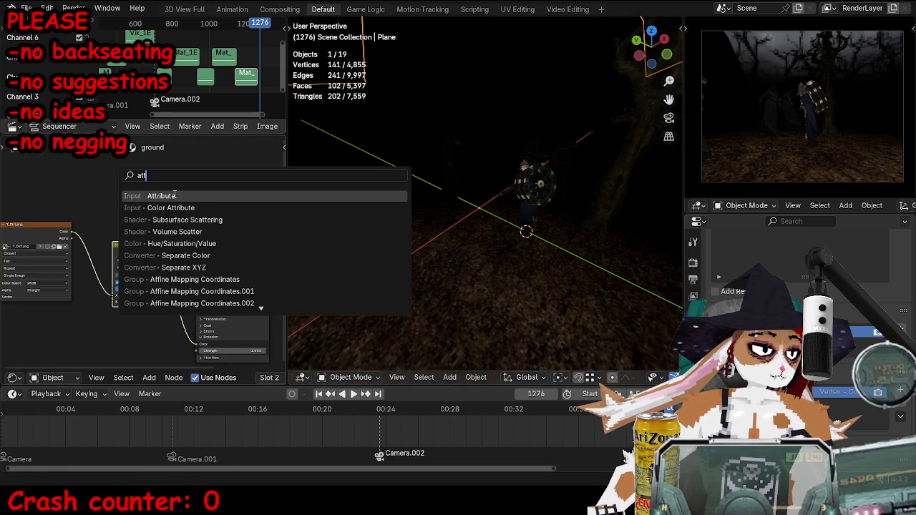
key("Return")
left_click(153, 192)
Add a Color Attribute node to the ground material.
key("shift+a")
type("c")
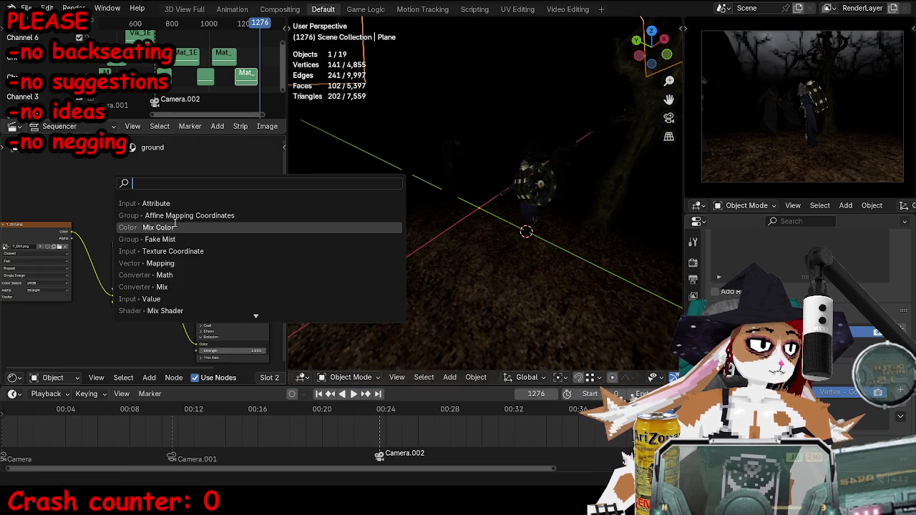
type("ol")
key("Down")
key("Down")
key("Down")
key("Down")
key("Return")
left_click(143, 186)
Duplicate the Multiply node and insert the copy between the T_Dirt texture and the shader.
key("ctrl+space")
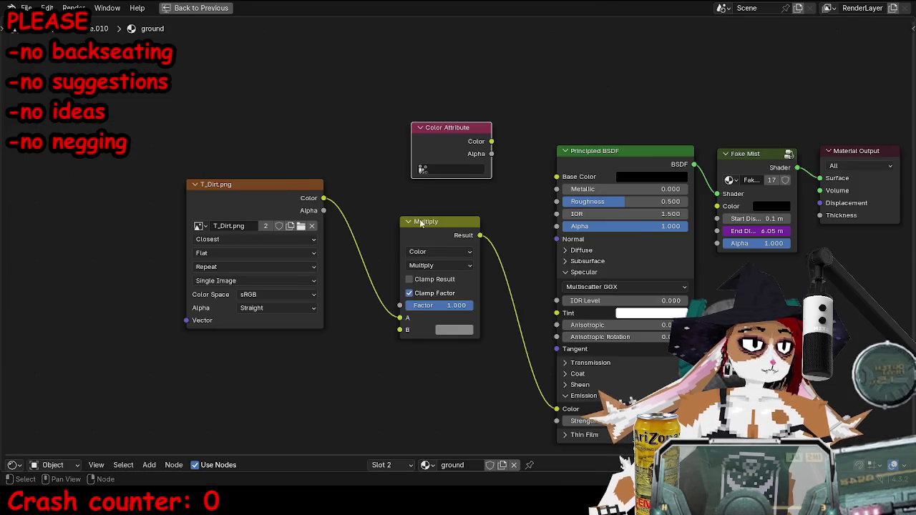
middle_click_drag(370, 222, 234, 247)
key("shift+a")
key("Escape")
left_click_drag(315, 243, 299, 277)
key("shift+d")
left_click(398, 253)
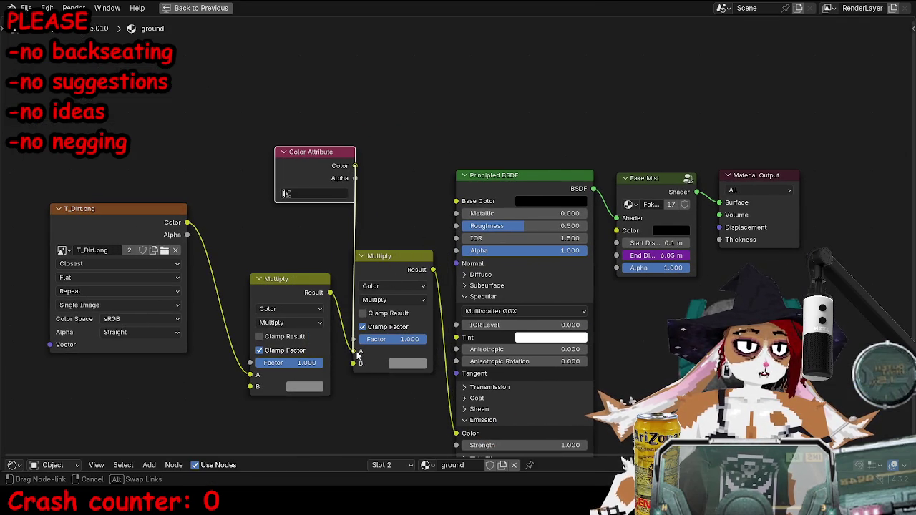
key("g")
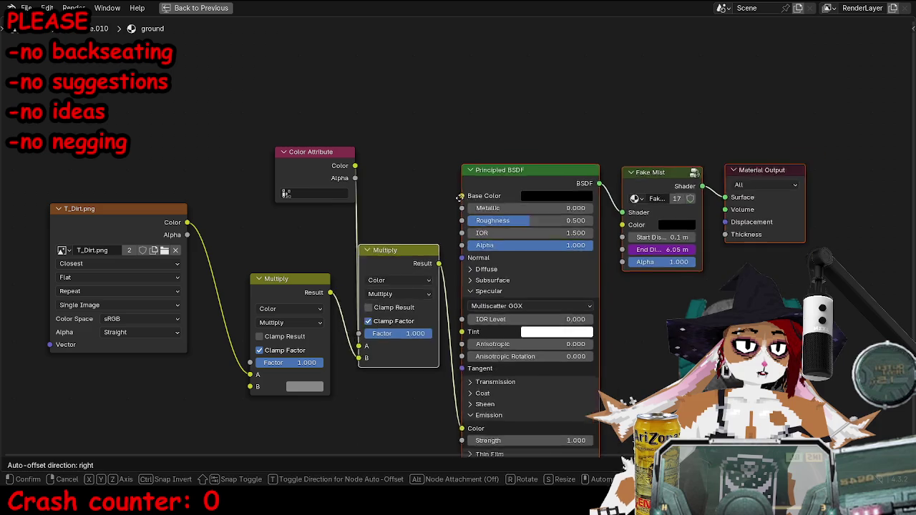
left_click(429, 161)
key("ctrl+space")
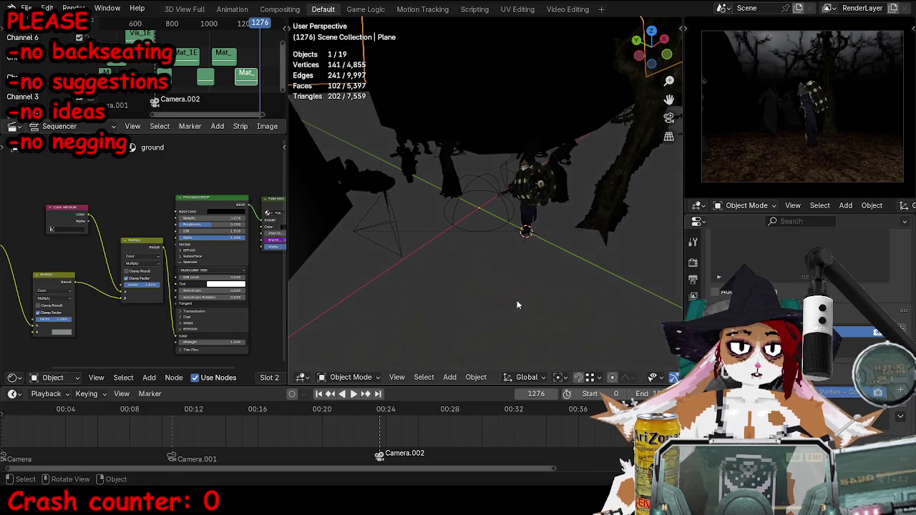
Switch the ground plane to Vertex Paint with a black brush colour.
middle_click_drag(519, 293, 443, 334)
left_click(360, 379)
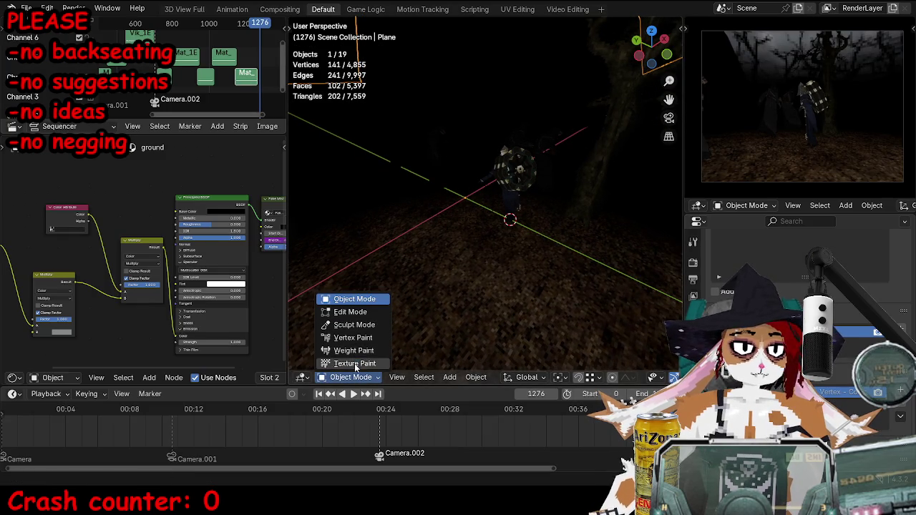
left_click(358, 338)
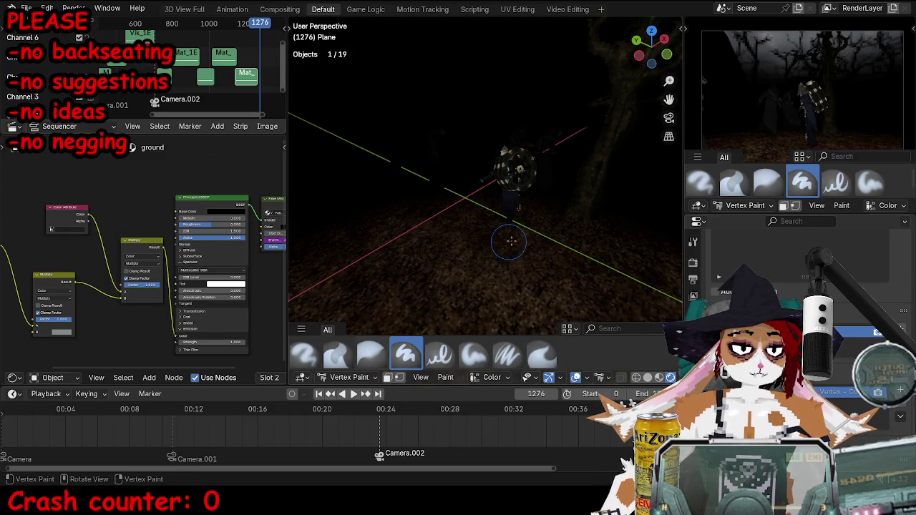
key("n")
left_click(677, 61)
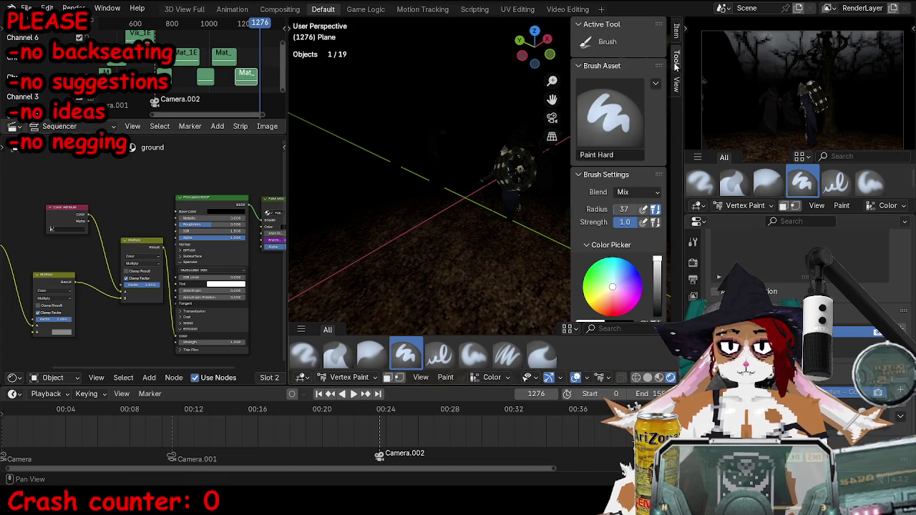
left_click_drag(656, 284, 657, 316)
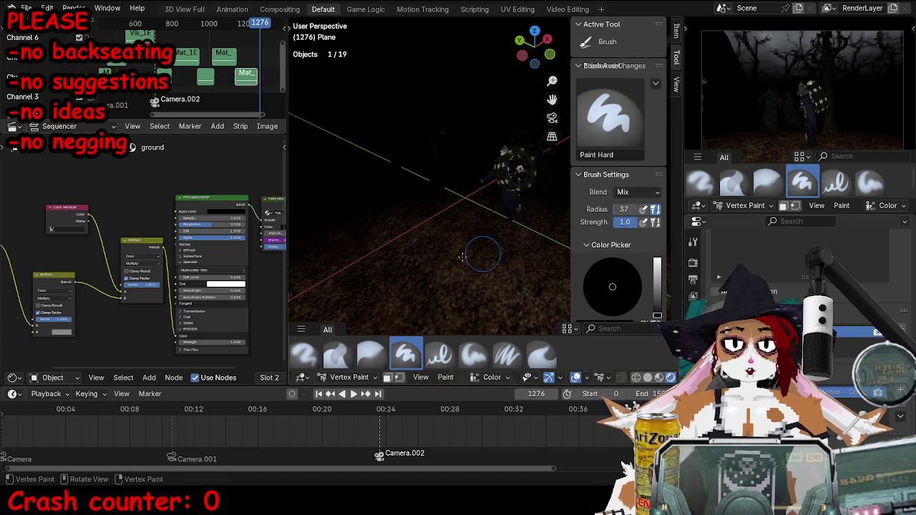
Select all ground faces in Edit Mode and subdivide three times to 16,384 faces.
key("Tab")
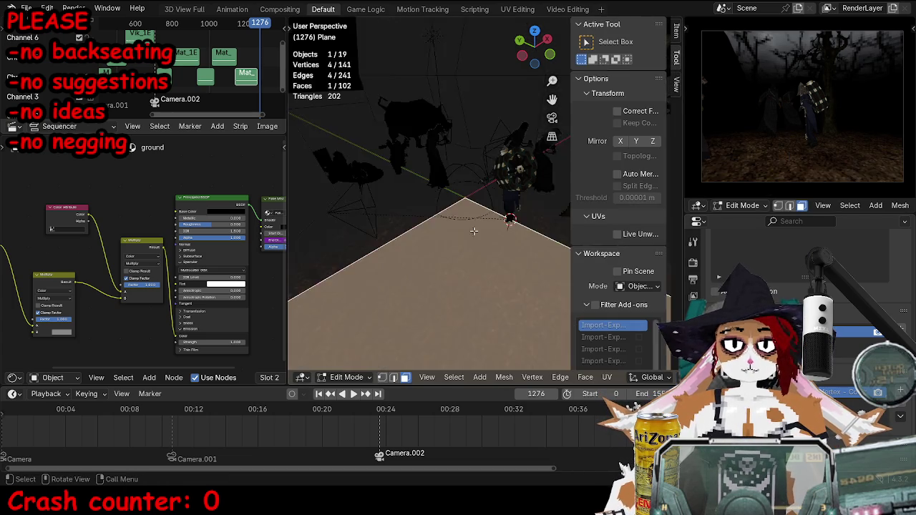
key("a")
right_click(498, 160)
left_click(498, 158)
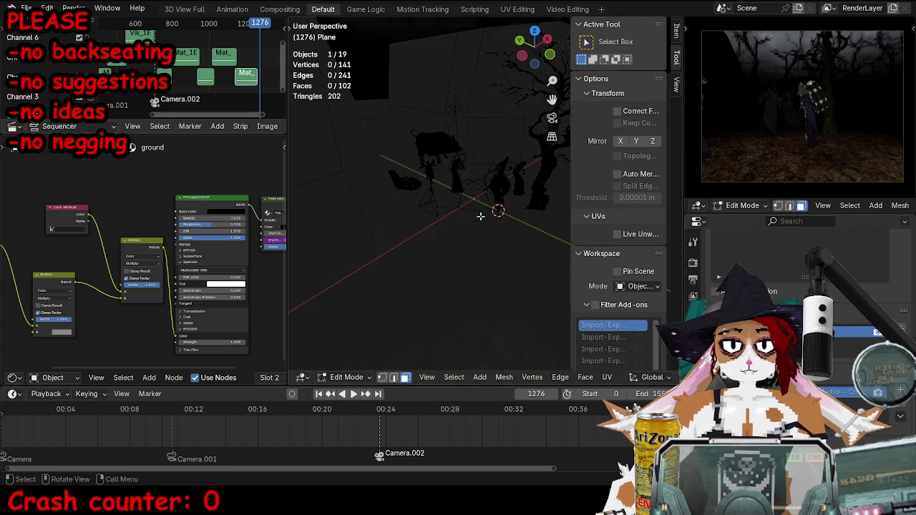
right_click(481, 215)
left_click(480, 216)
right_click(479, 215)
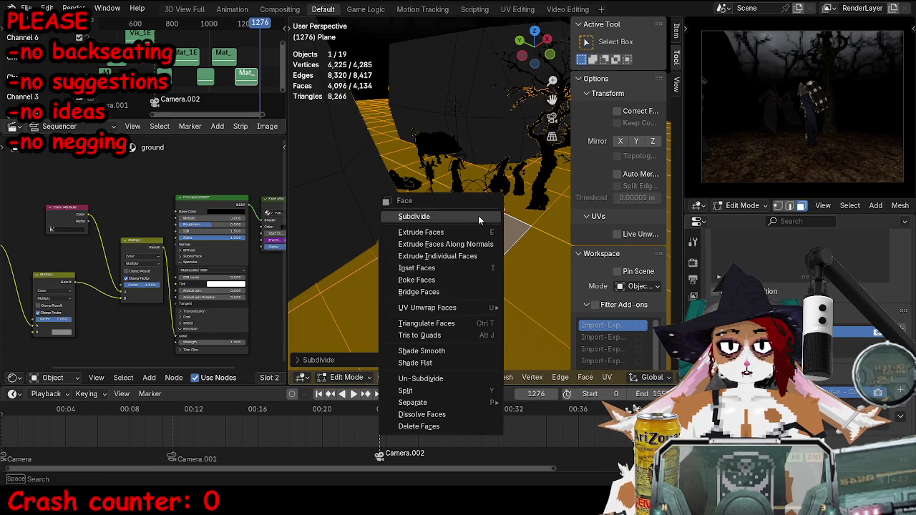
left_click(478, 215)
Subdivide the ground once more to 65,536 faces and return to Vertex Paint.
key("ctrl+t")
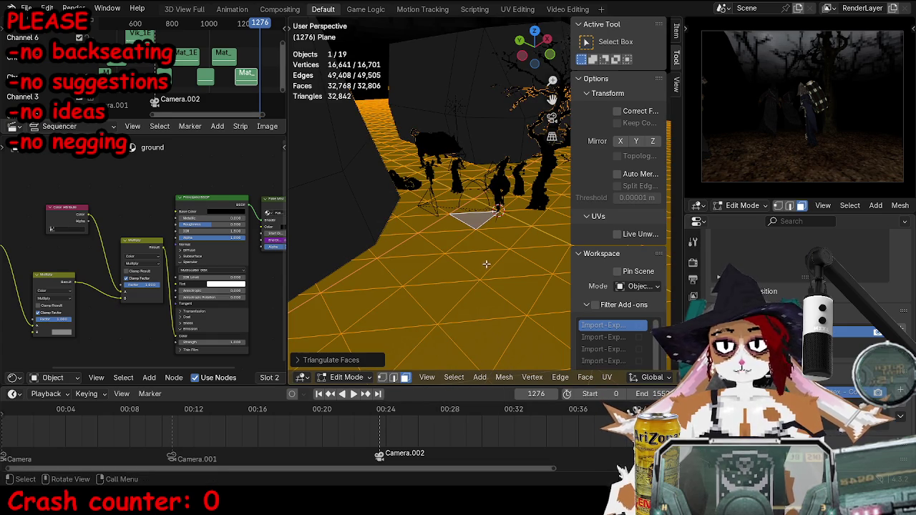
key("ctrl+z")
right_click(504, 228)
left_click(503, 228)
key("ctrl+Tab")
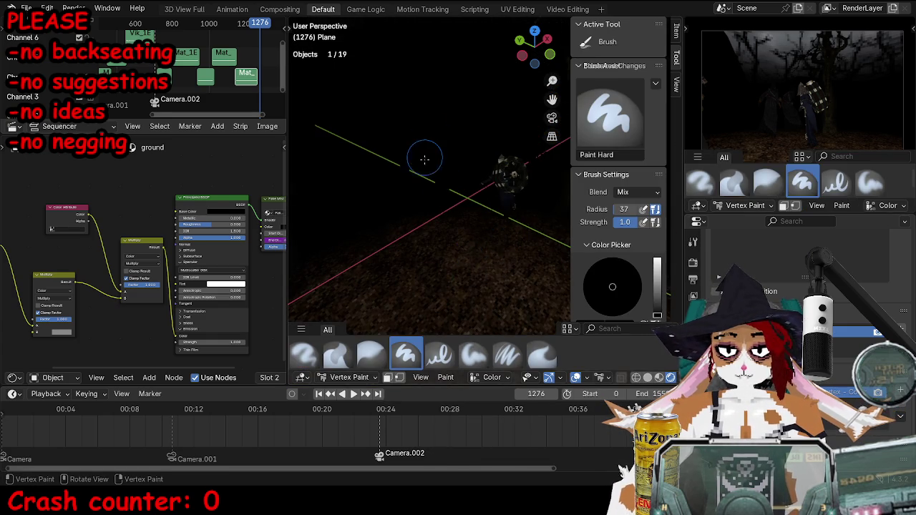
Cycle the viewport shading modes and shrink the paint brush.
key("z")
key("z")
key("z")
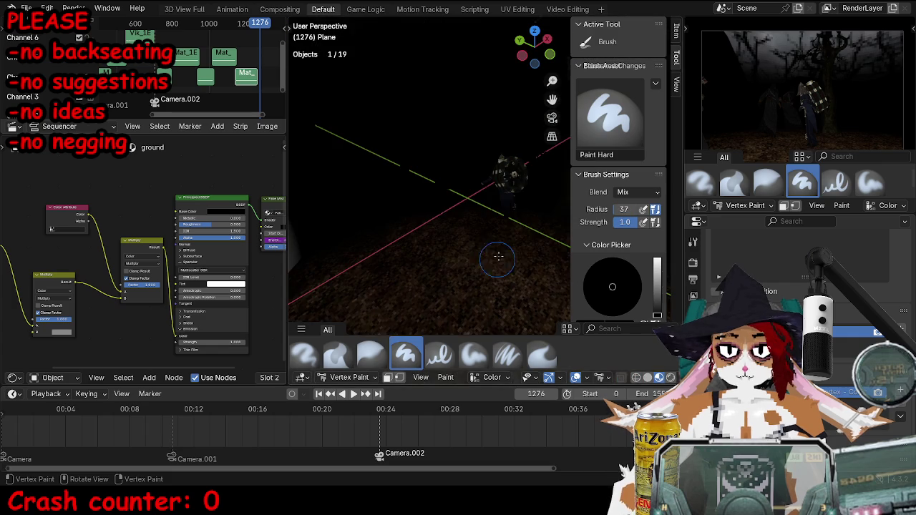
key("n")
key("z")
key("z")
key("z")
key("z")
left_click(507, 236)
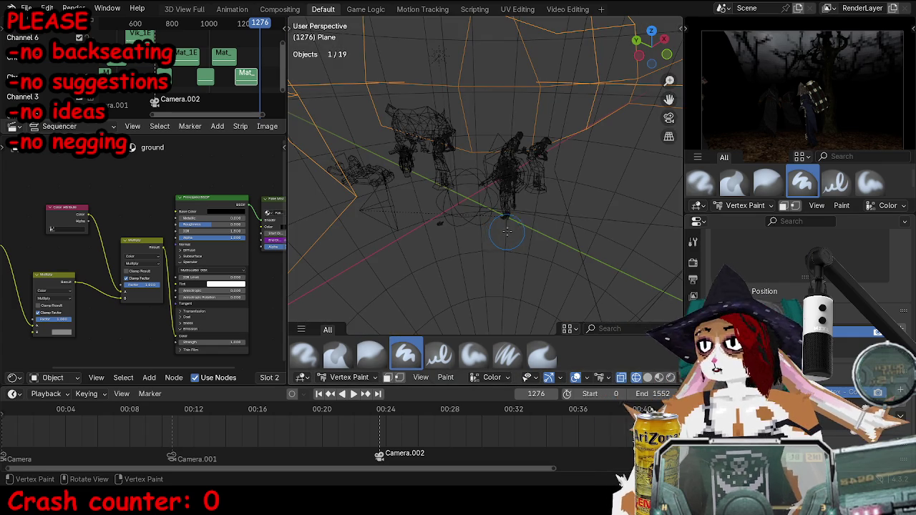
key("z")
key("f")
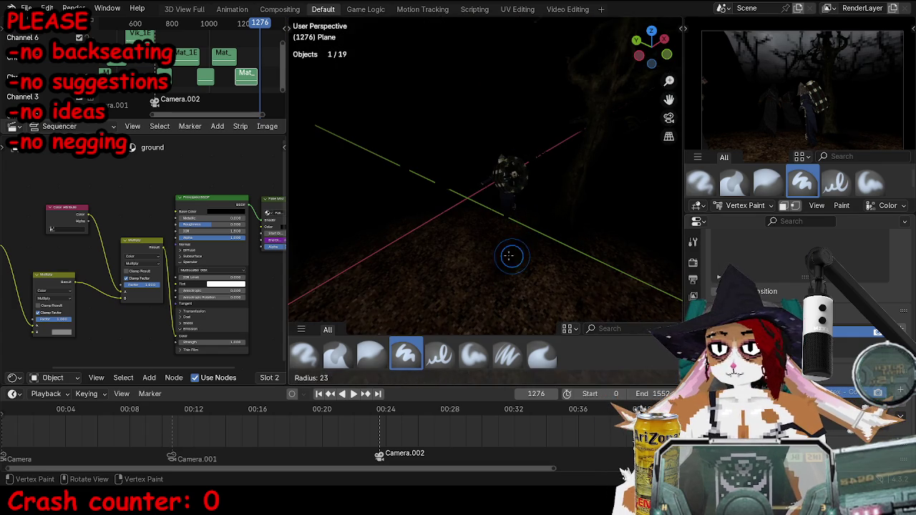
left_click(572, 229)
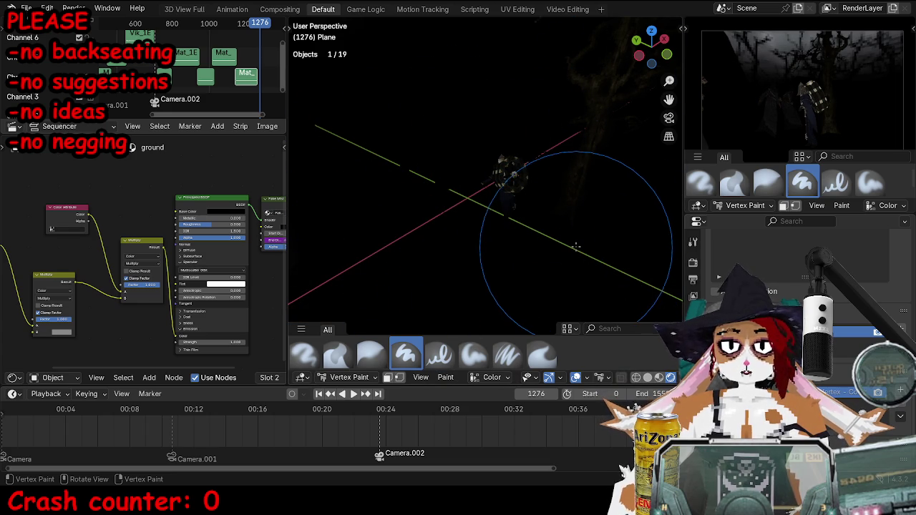
Look down on the ground in a maximized view and set brush radius to 34, then 50.
scroll(576, 243, "up", 8)
scroll(565, 222, "down", 4)
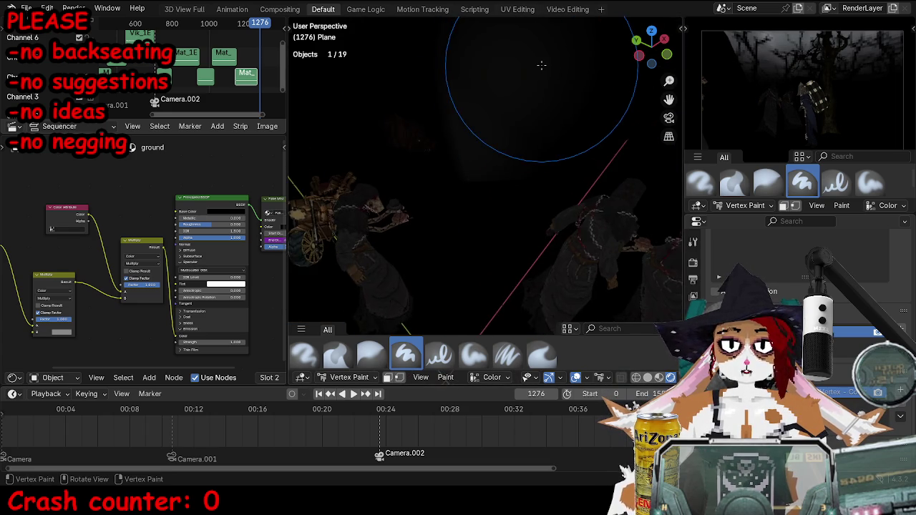
scroll(522, 222, "down", 5)
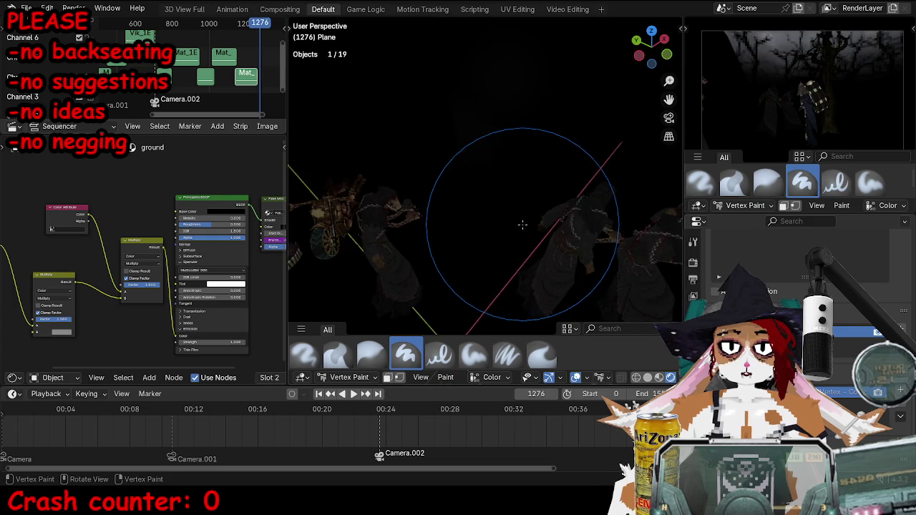
key("ctrl+space")
middle_click_drag(517, 263, 537, 282)
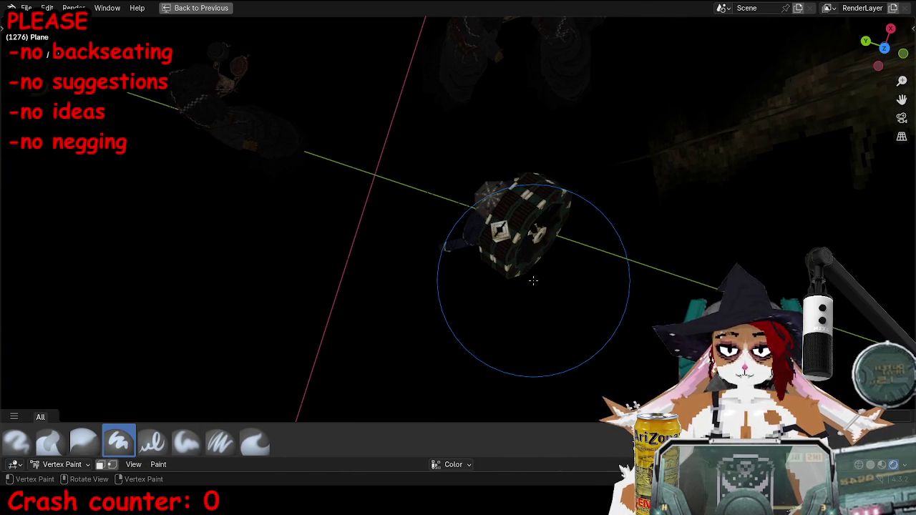
key("n")
key("f")
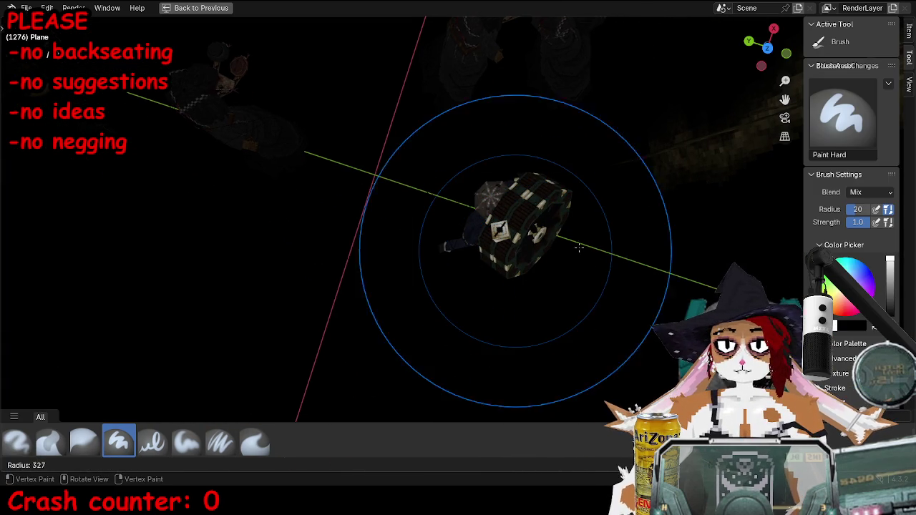
left_click(506, 236)
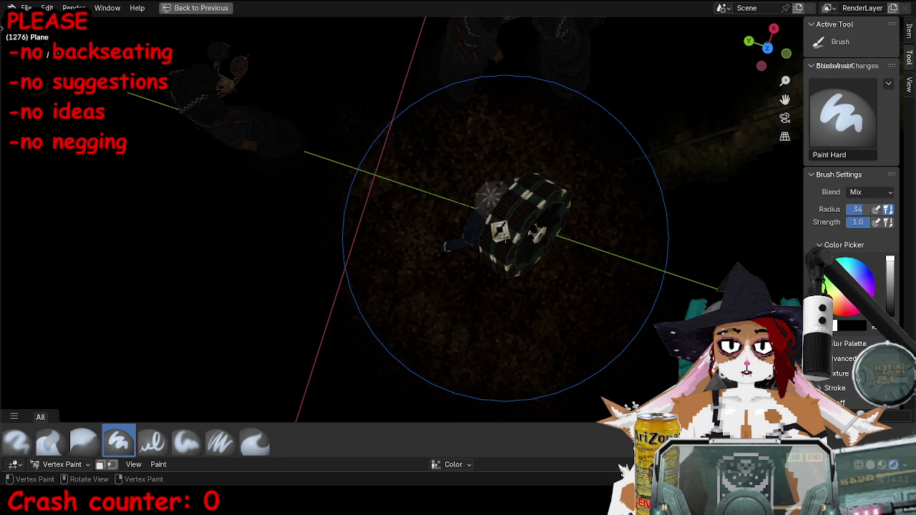
key("f")
left_click(620, 242)
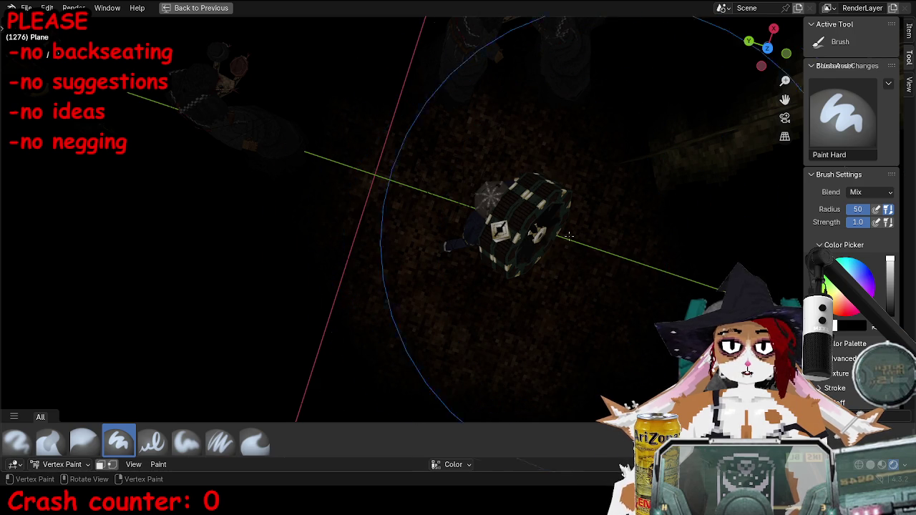
Preview the shot through the scene camera, stopping playback around frame 865.
mouse_move(502, 229)
middle_mouse_down()
mouse_move(592, 231)
mouse_move(590, 176)
middle_mouse_up()
key("KP_0")
key("space")
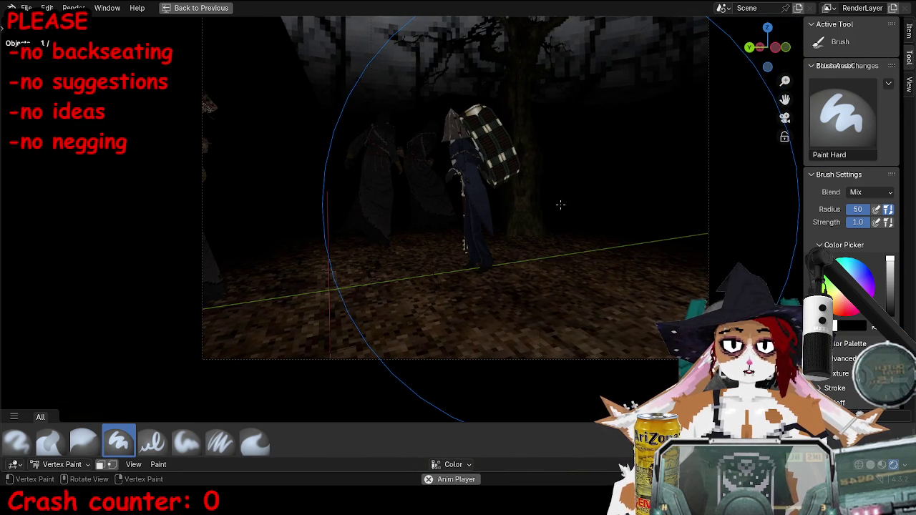
key("ctrl+space")
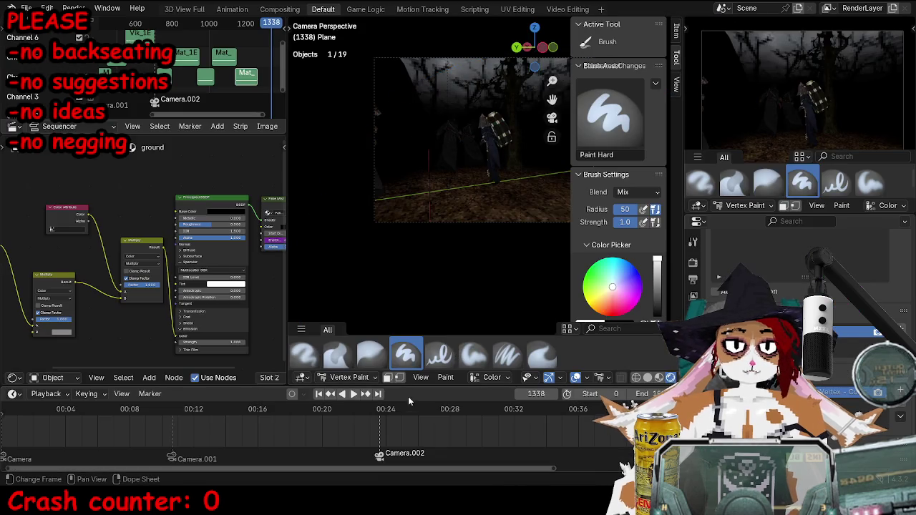
left_click(356, 411)
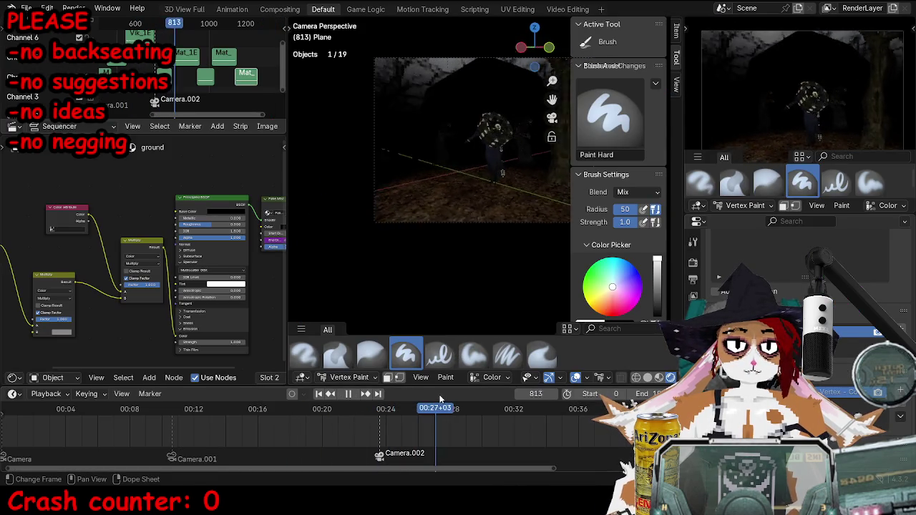
left_click_drag(411, 397, 463, 401)
key("space")
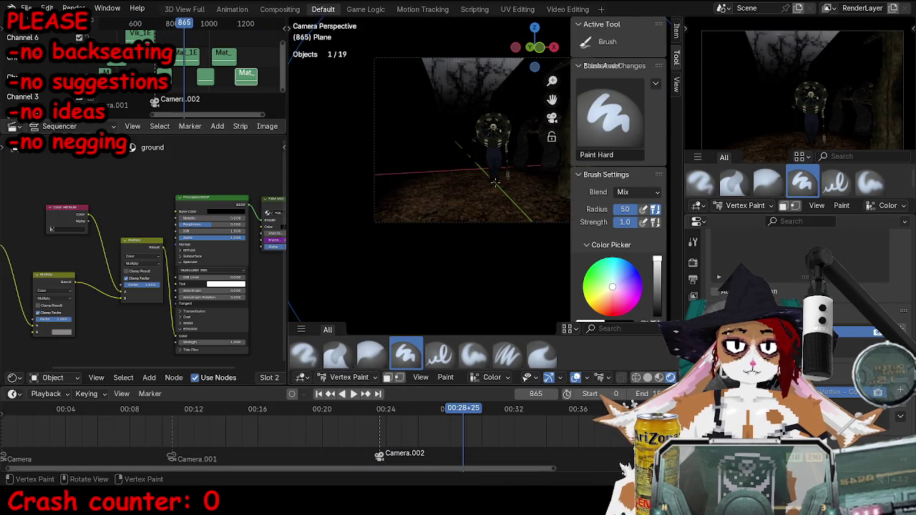
Paint the ground to the right of the hunter and play back to check it.
middle_click_drag(494, 183, 507, 188, "ctrl")
key("f")
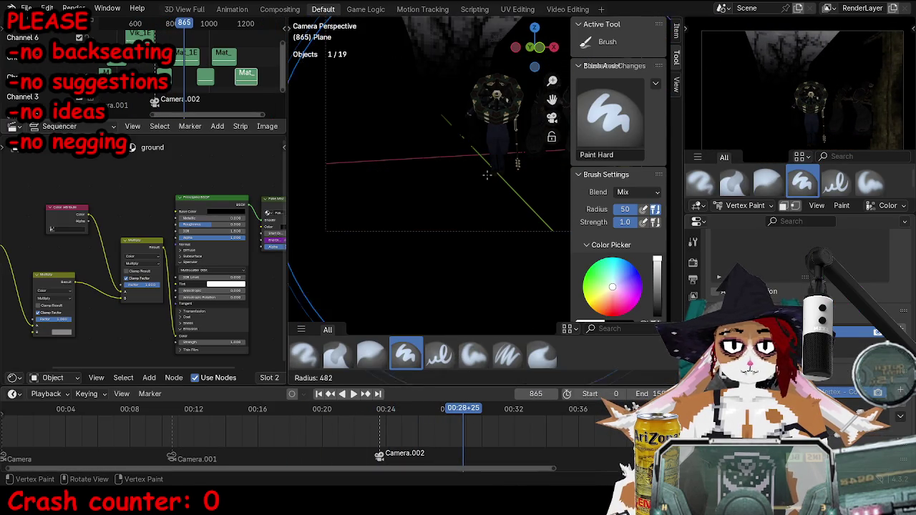
left_click(373, 174)
left_click_drag(483, 175, 497, 173)
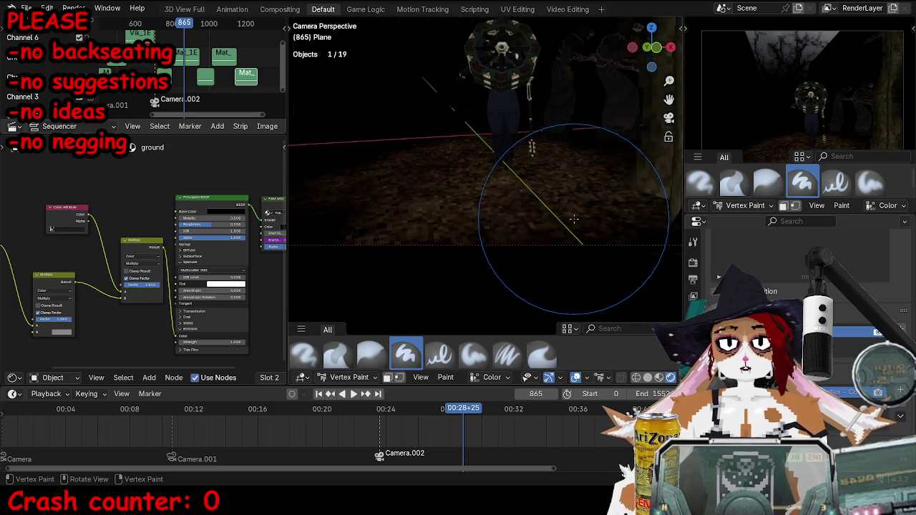
key("ctrl+space")
key("space")
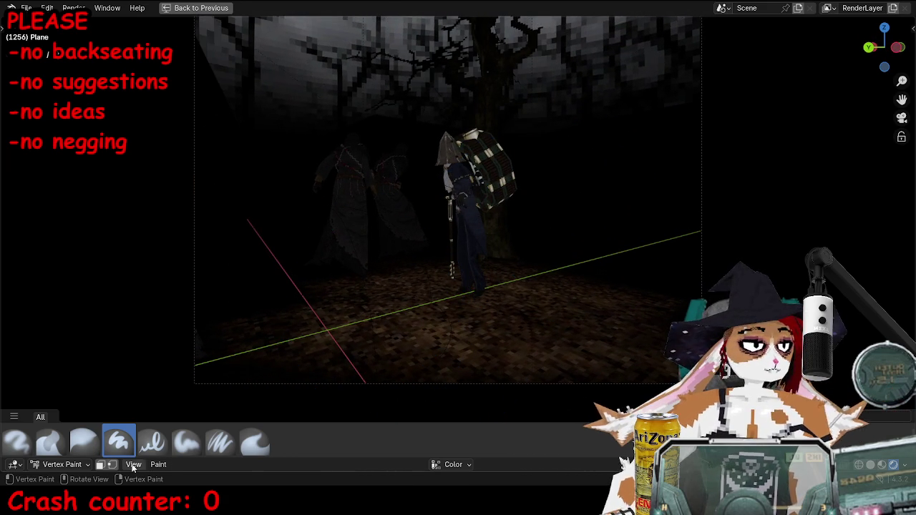
left_click(40, 467)
Return to Object Mode in the full workspace with the timeline at frame 357.
left_click(88, 386)
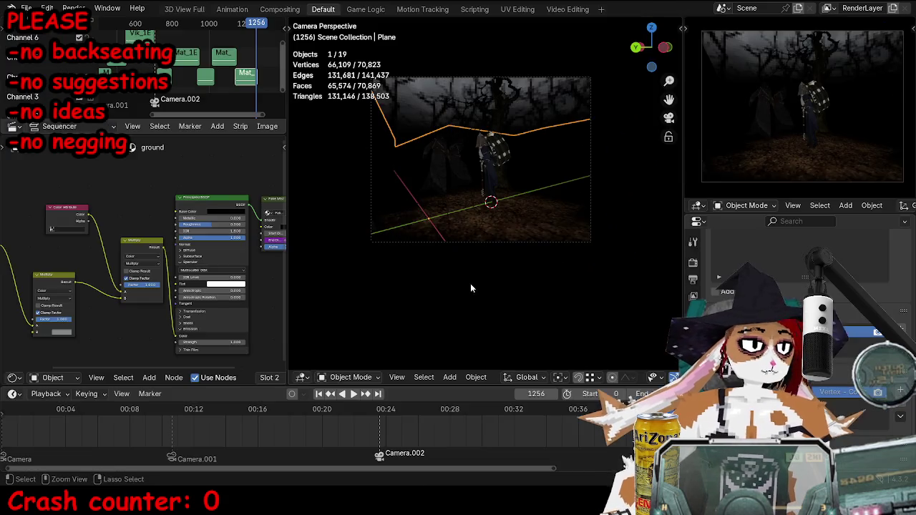
scroll(559, 251, "down", 5)
scroll(539, 260, "up", 4)
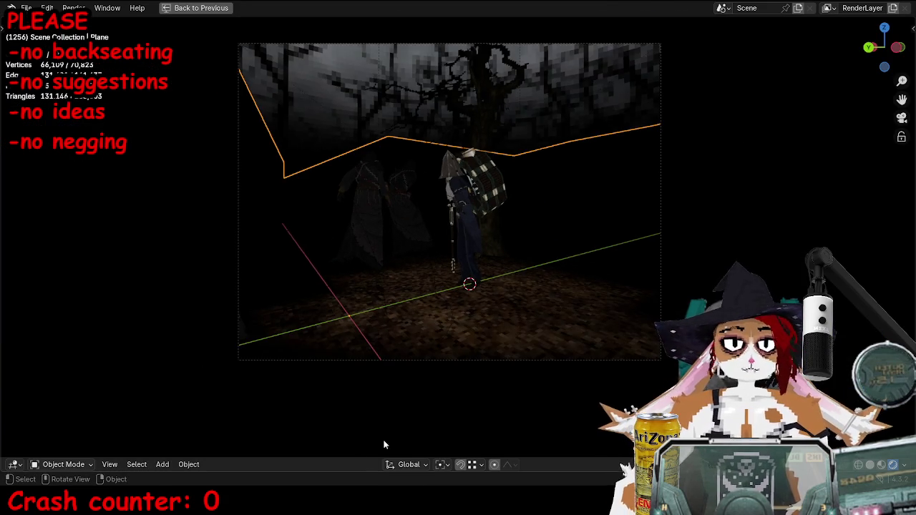
key("ctrl+alt+space")
left_click(267, 412)
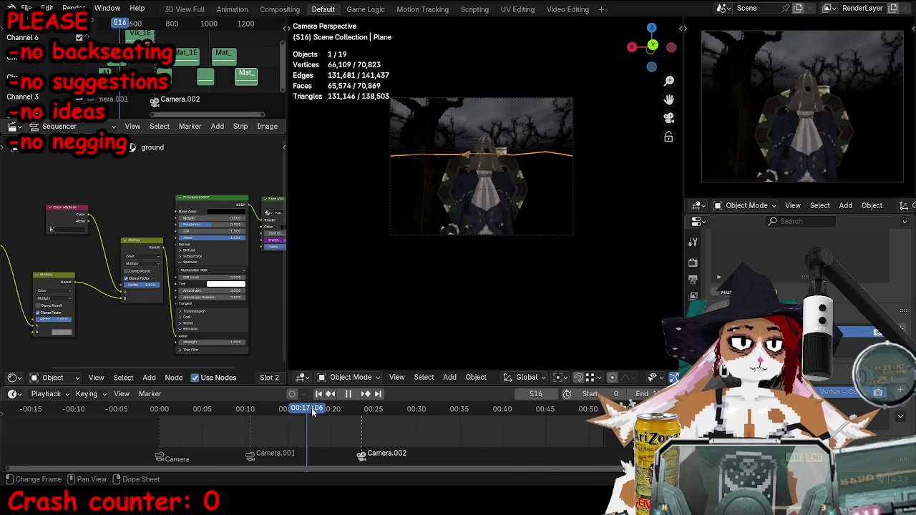
key("space")
Play the cutscene from its start in a maximized 3D view, then restore the layout.
scroll(576, 267, "up", 3)
key("space")
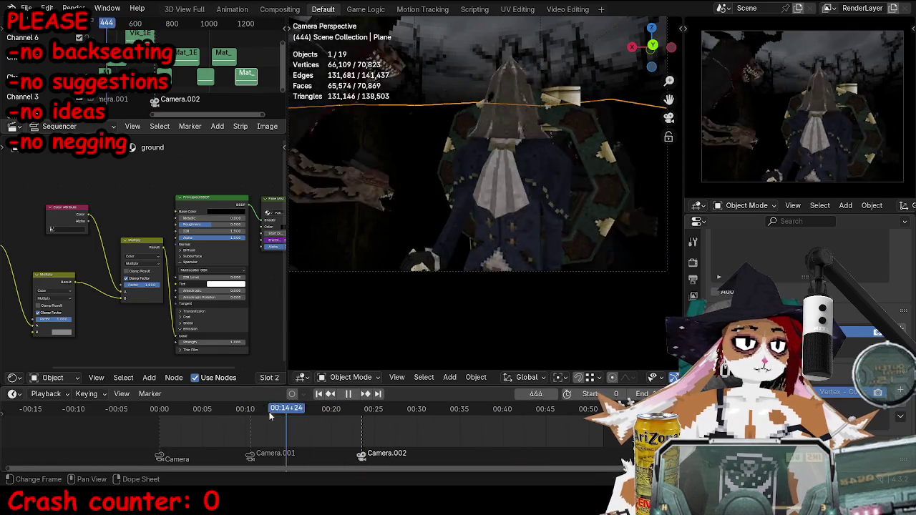
left_click_drag(205, 412, 159, 413)
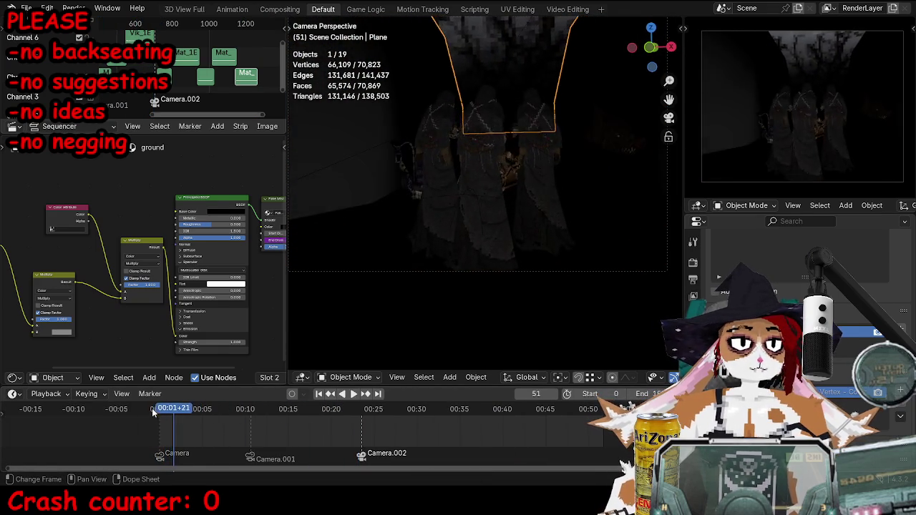
key("ctrl+space")
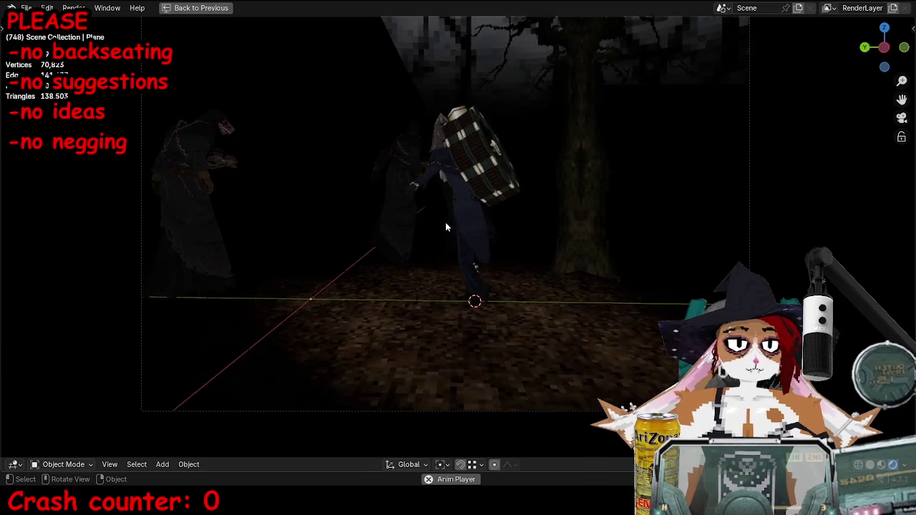
mouse_move(439, 250)
middle_mouse_down()
mouse_move(522, 240)
mouse_move(458, 242)
middle_mouse_up()
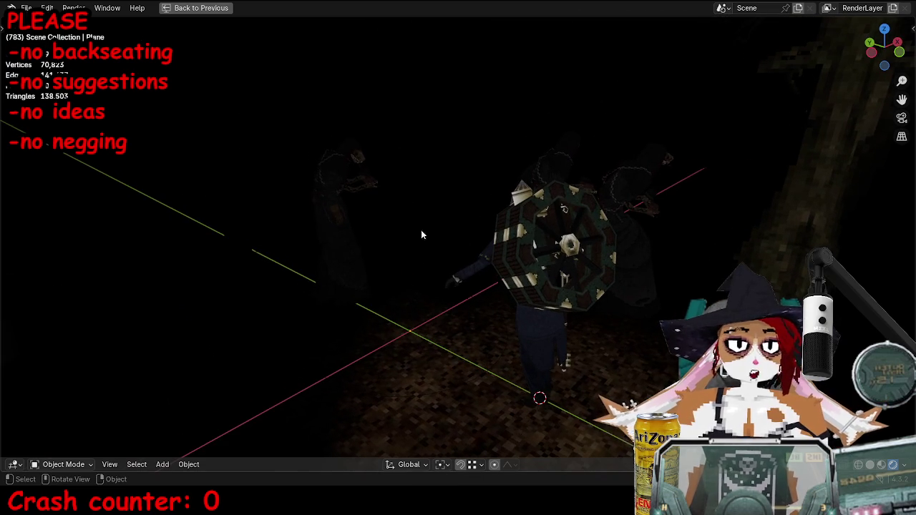
key("ctrl+space")
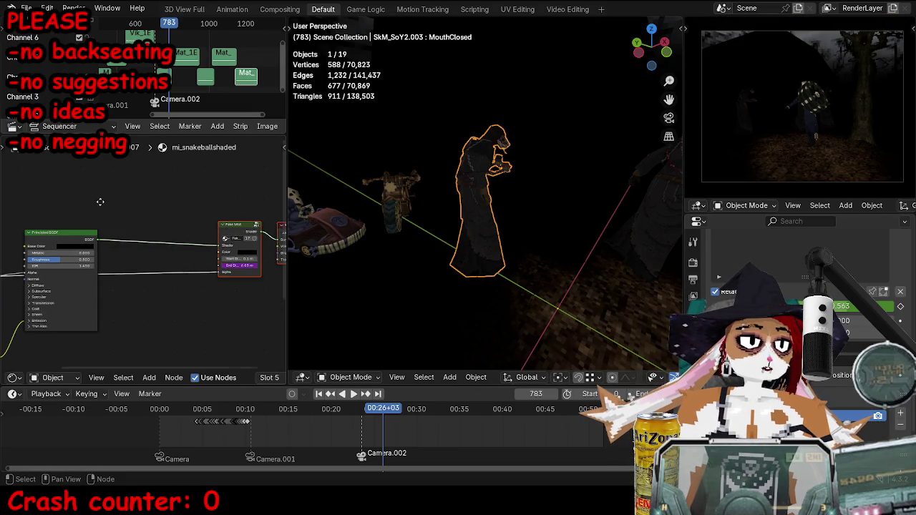
Play the shot through the scene camera in a maximized viewport, then stop playback.
middle_click_drag(112, 222, 161, 210)
key("shift+a")
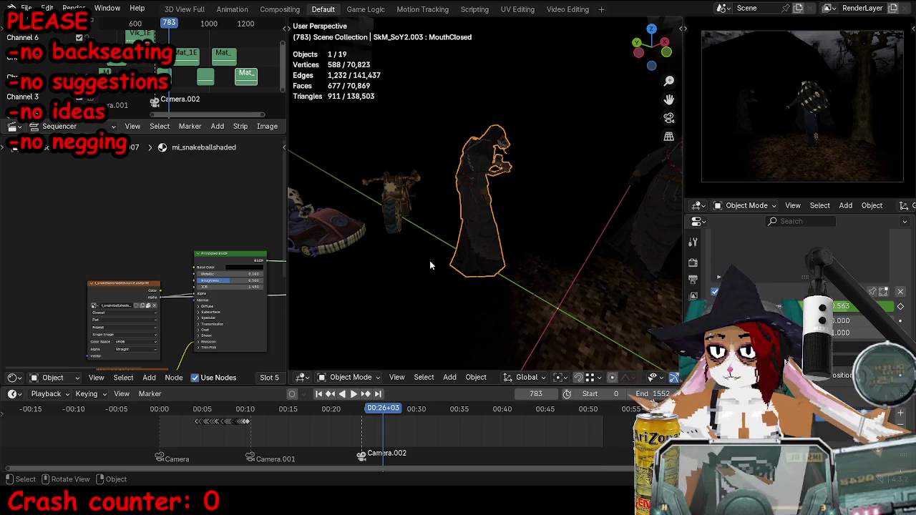
key("KP_0")
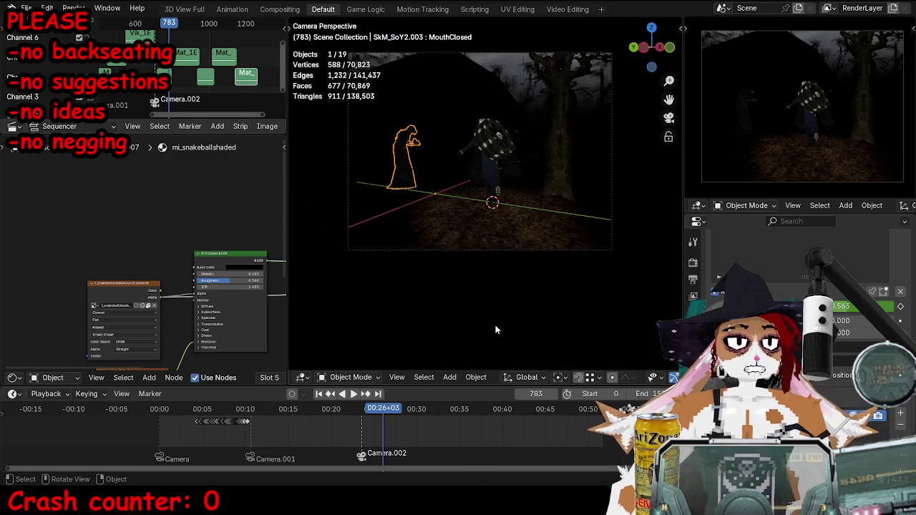
key("space")
left_click(585, 219)
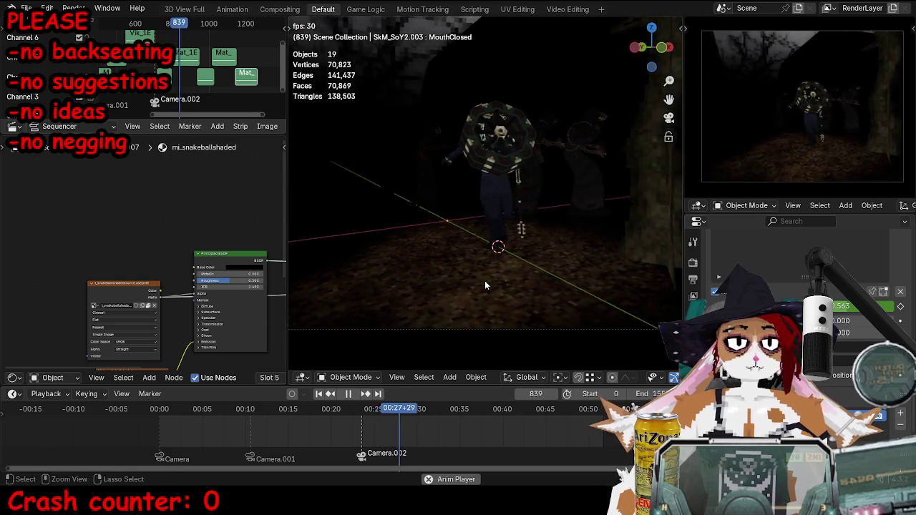
key("ctrl+space")
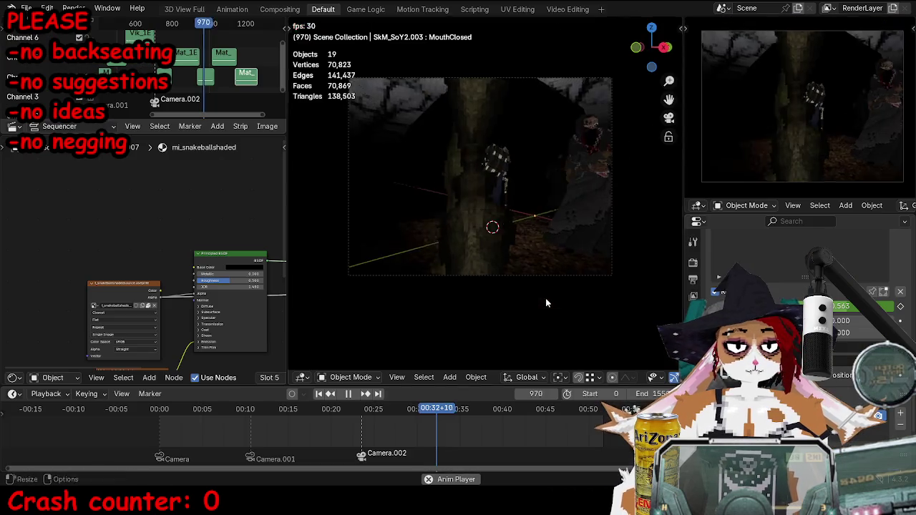
key("ctrl+space")
key("space")
Set the playhead to frame 721 and maximize the mi_snakeballshaded node editor.
left_click(365, 409)
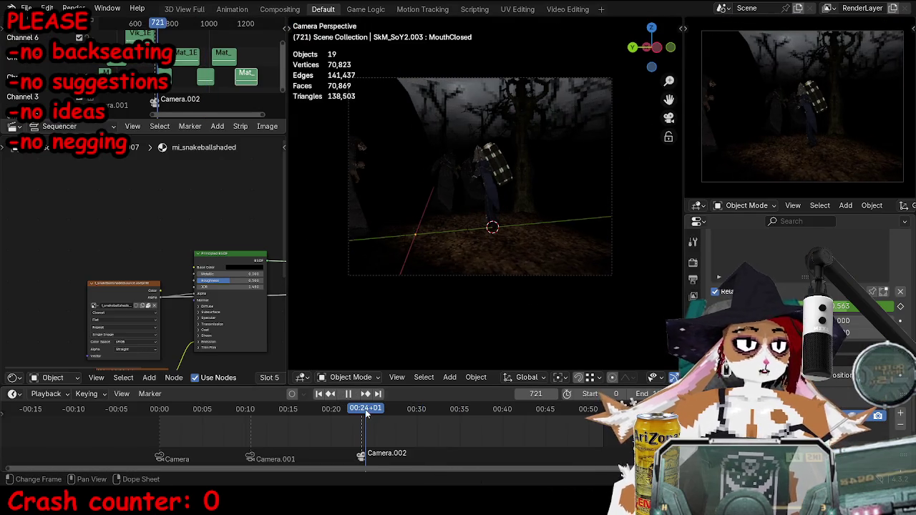
key("Home")
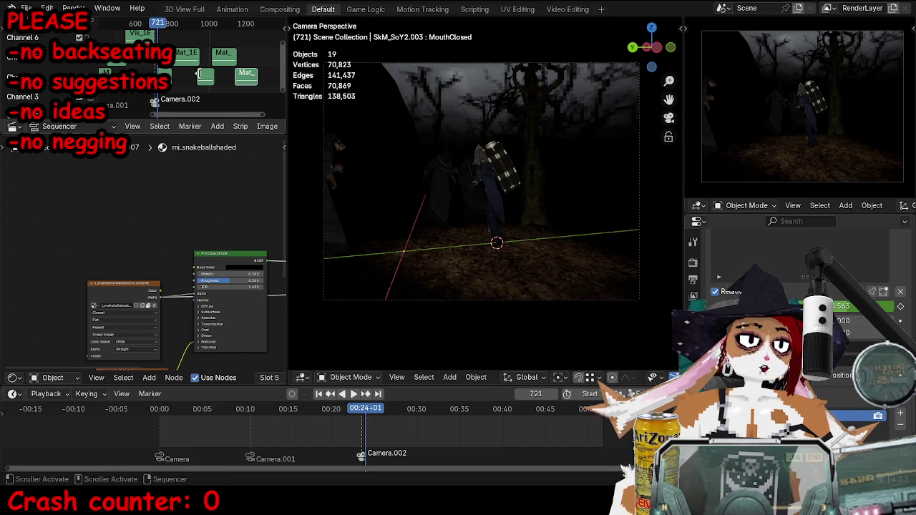
key("ctrl+space")
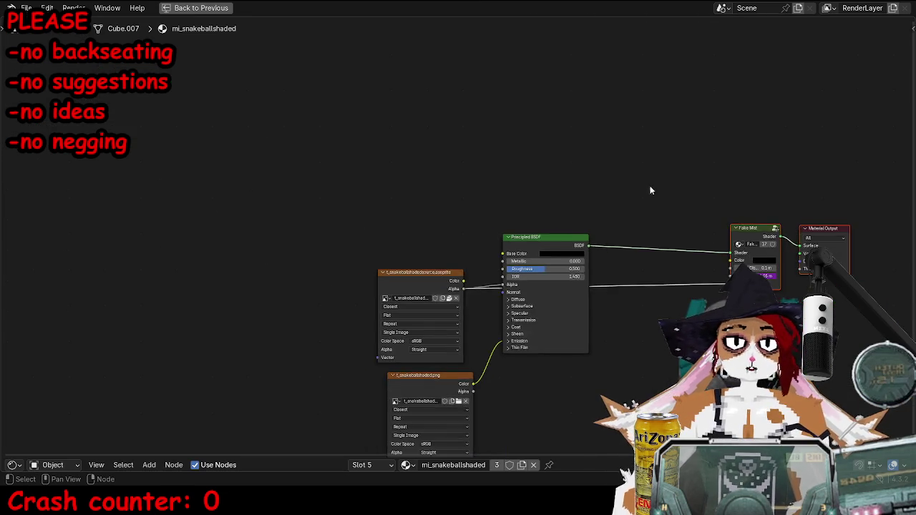
Add a Value node to the snakeball material and set it to 1.0.
middle_click_drag(618, 191, 451, 234)
scroll(450, 234, "up", 2)
key("shift+a")
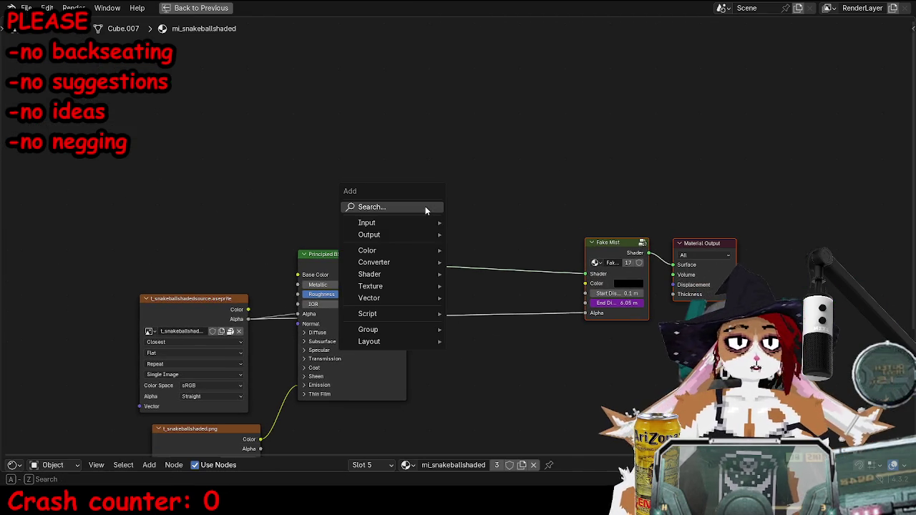
left_click(425, 206)
type("veava")
key("BackSpace")
key("BackSpace")
key("BackSpace")
type("al")
left_click(469, 252)
left_click(154, 152)
scroll(187, 172, "up", 1)
left_click(191, 182)
type("1")
key("Return")
Spread out the Principled BSDF, Fake Mist and Material Output nodes, and expand Emission settings.
middle_click_drag(268, 225, 329, 216)
key("g")
key("Escape")
middle_click_drag(264, 206, 279, 179)
left_click_drag(317, 153, 594, 327)
left_click_drag(372, 351, 412, 352)
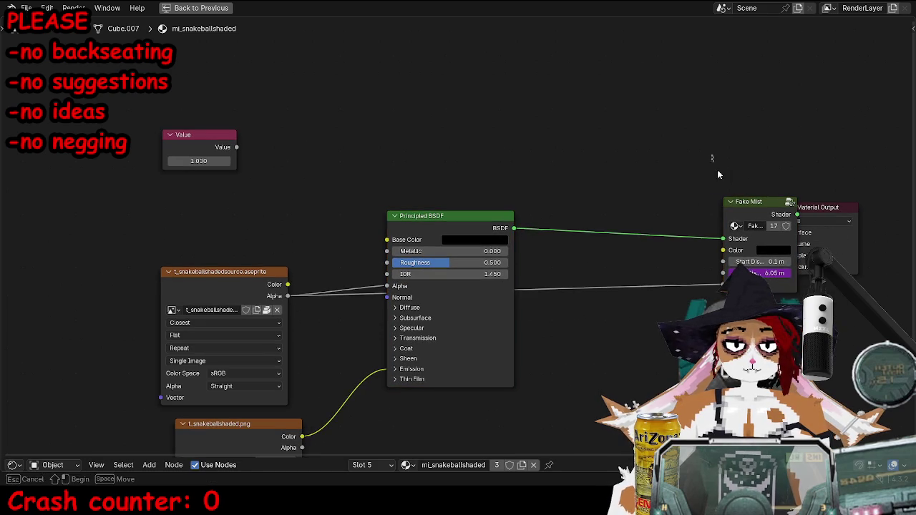
left_click_drag(749, 215, 665, 203)
left_click(395, 369)
scroll(430, 322, "down", 1)
scroll(429, 322, "down", 1)
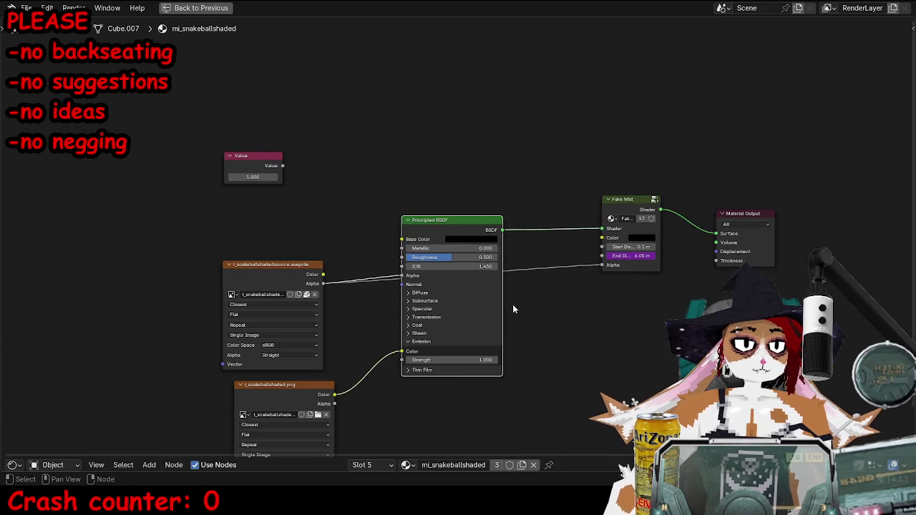
left_click_drag(458, 286, 589, 317)
left_click(264, 184)
left_click_drag(748, 213, 880, 206)
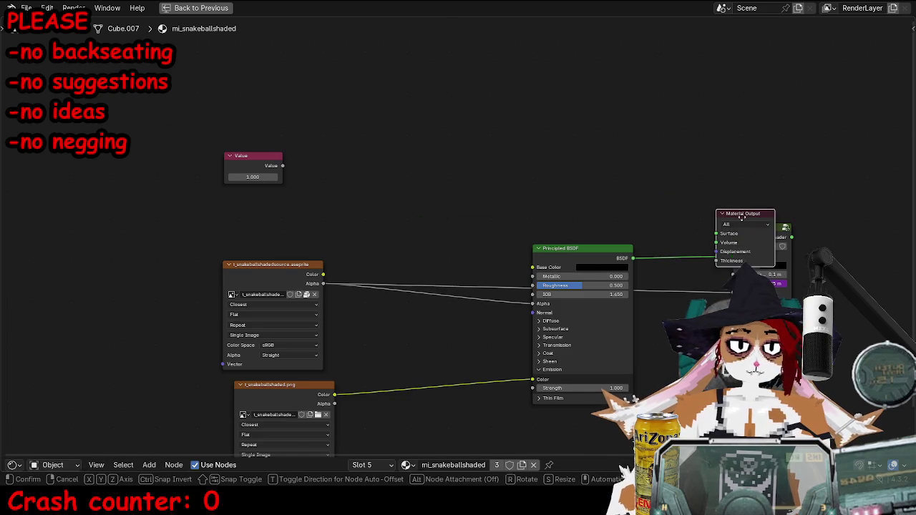
Add a Mix Color node with its blend mode set to Multiply.
key("shift+a")
left_click(344, 145)
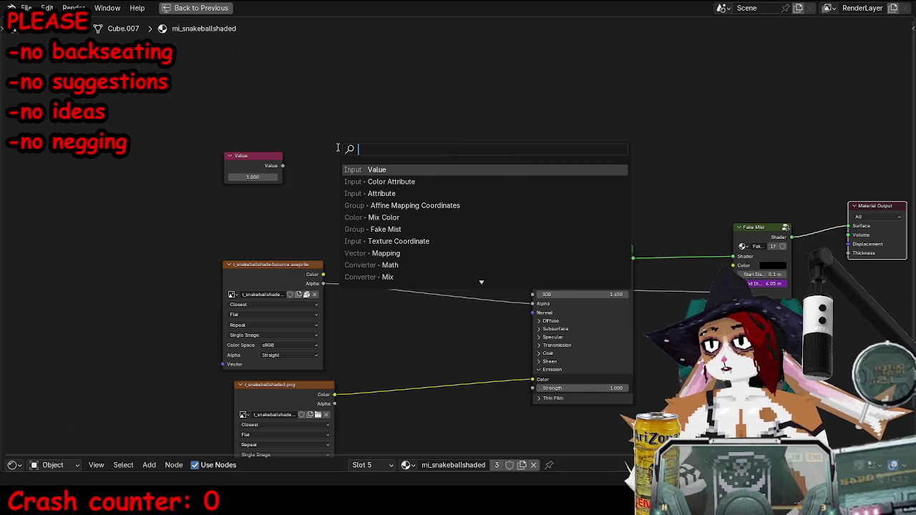
type("mix color")
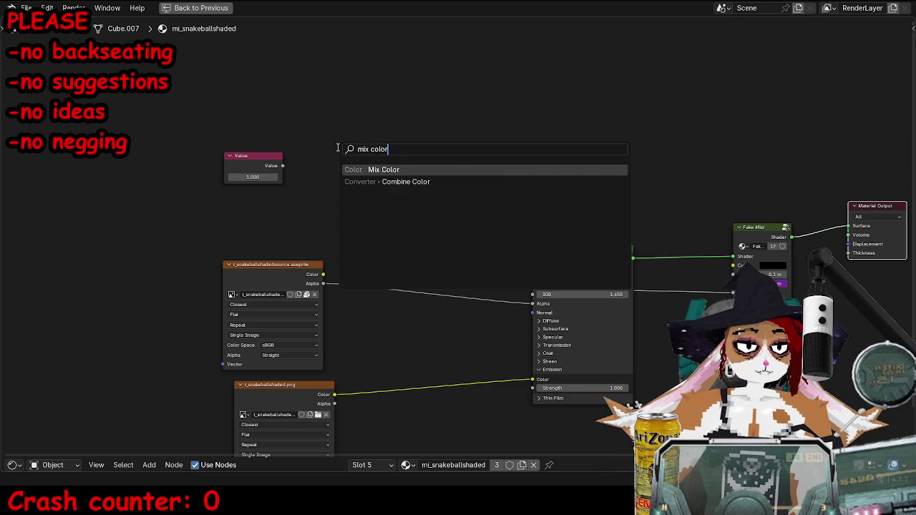
key("Return")
left_click(363, 219)
left_click(362, 172)
left_click(362, 210)
left_click(361, 182)
left_click(371, 223)
Insert the Multiply node between the png texture and Emission Color, fed by the Value node.
left_click_drag(374, 154, 419, 329)
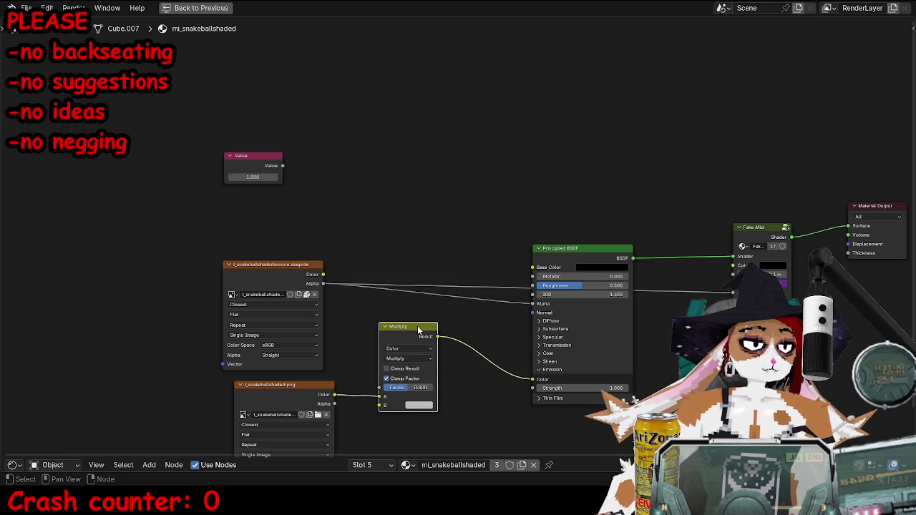
mouse_move(380, 394)
left_mouse_down()
mouse_move(380, 405)
mouse_move(380, 396)
left_mouse_up()
left_click(422, 406)
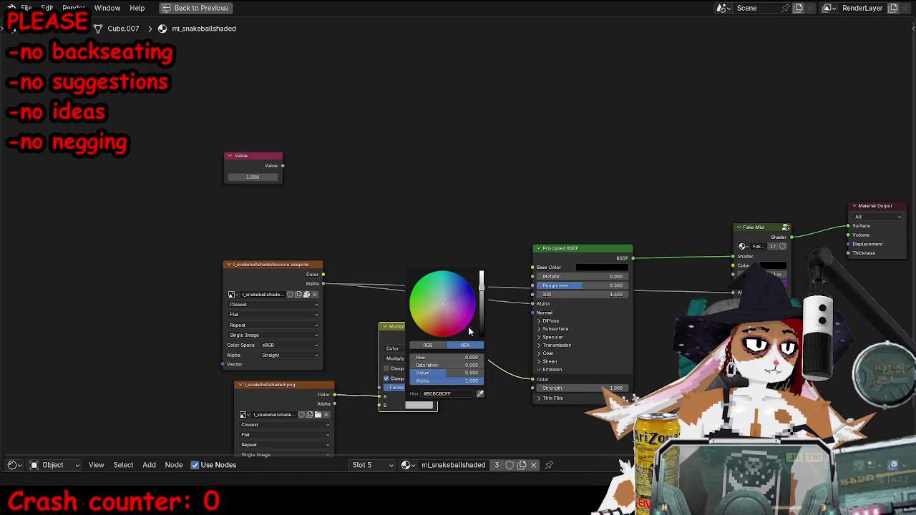
left_click_drag(380, 397, 380, 405)
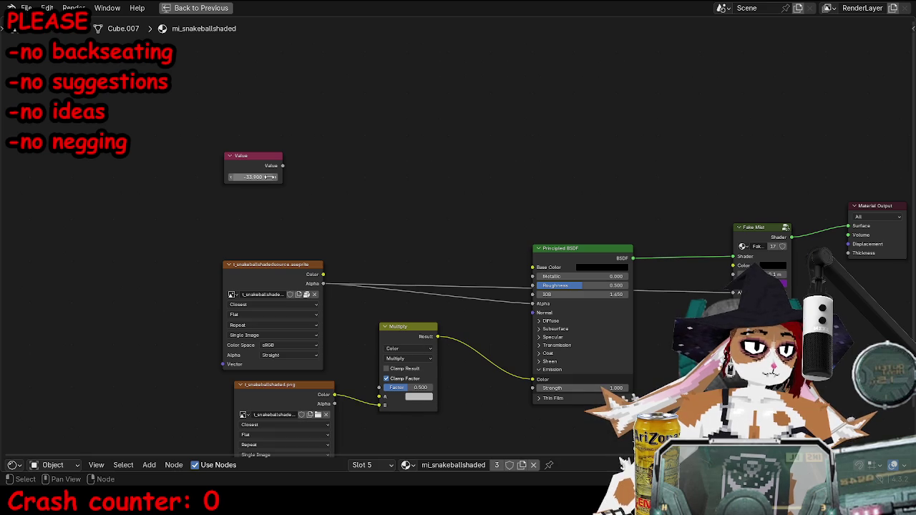
left_click_drag(380, 405, 377, 398)
left_click_drag(283, 166, 379, 387)
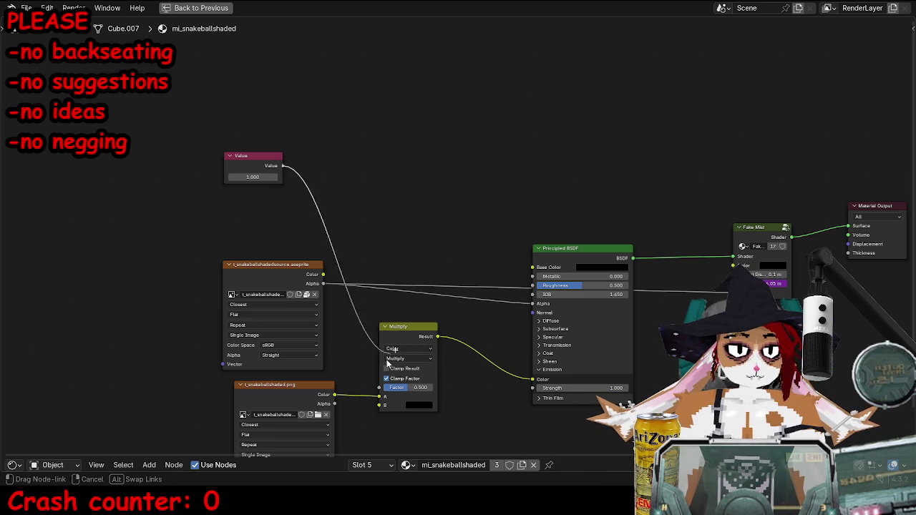
key("ctrl+space")
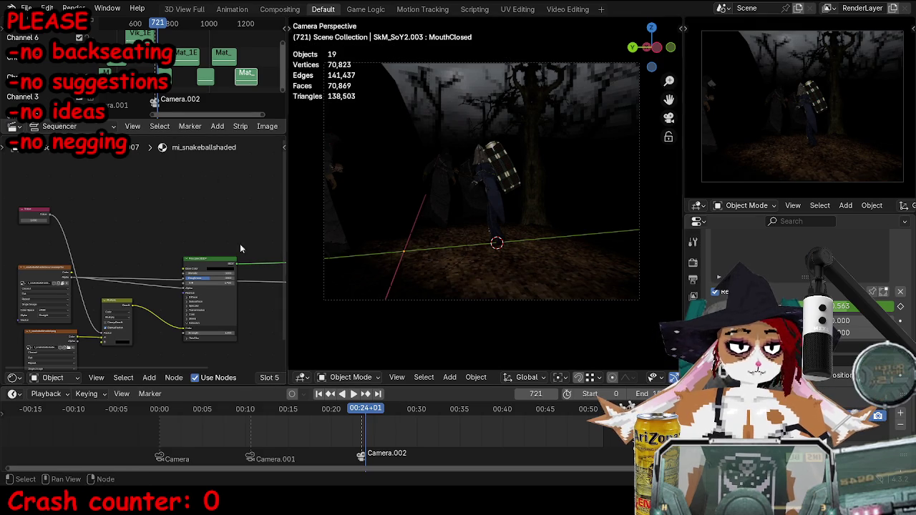
Set the Multiply node's B colour back to black.
middle_click_drag(371, 224, 458, 236)
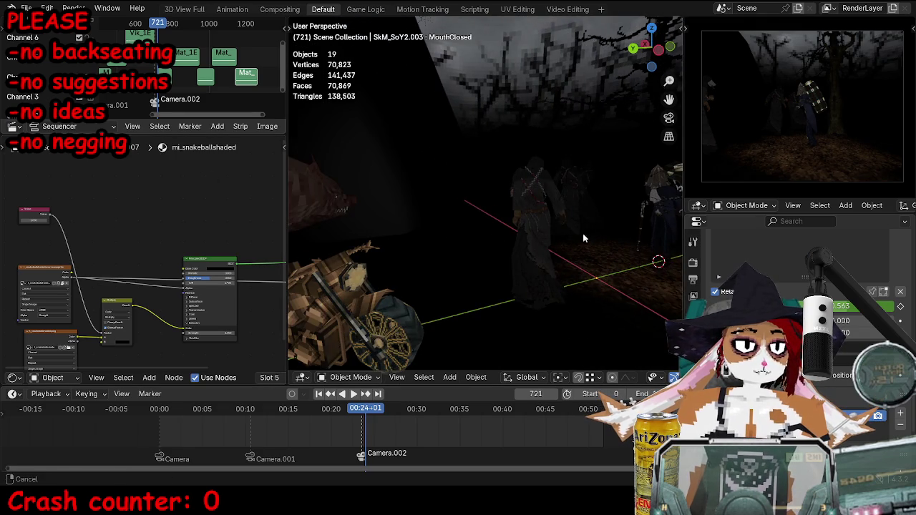
left_click(33, 220)
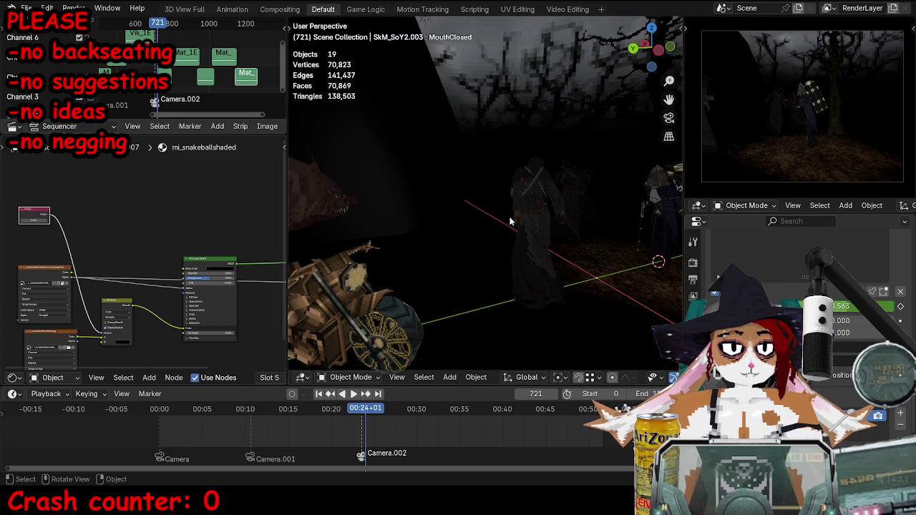
middle_click_drag(415, 222, 531, 200)
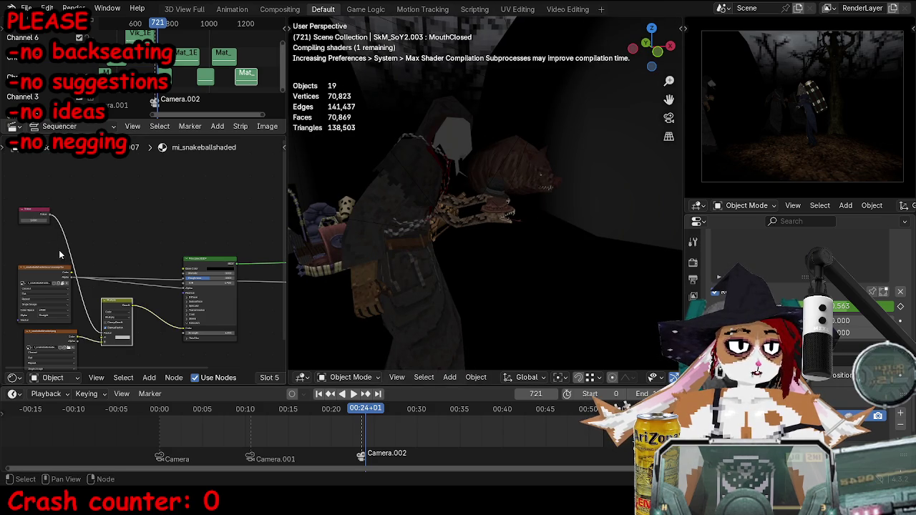
left_click(126, 341)
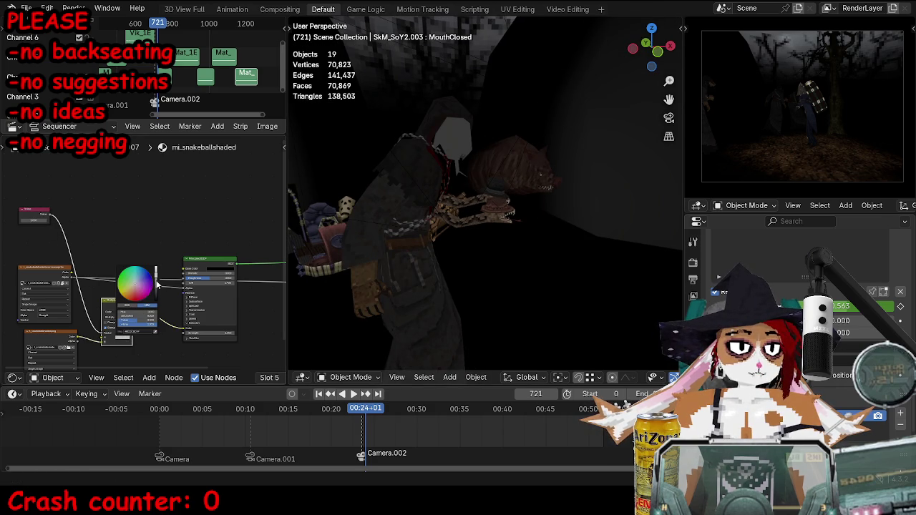
left_click_drag(157, 285, 156, 299)
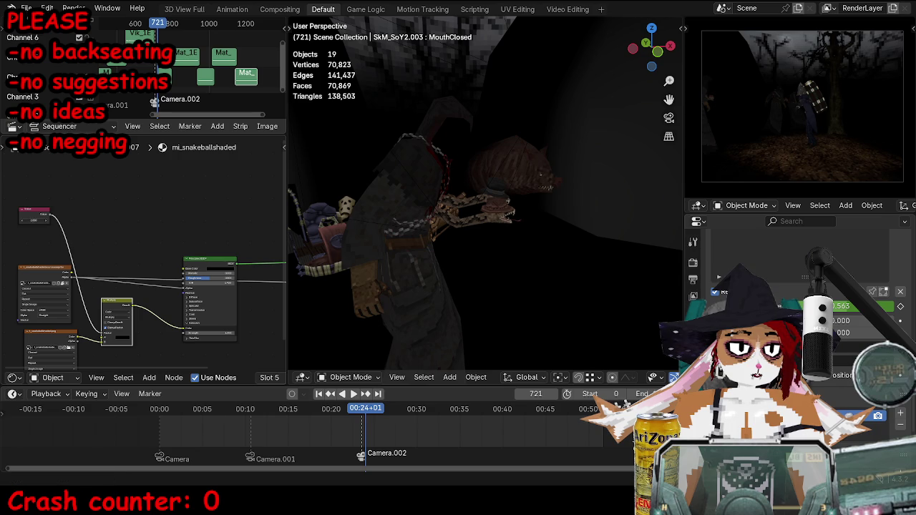
Select the hooded hunter character and show its material slot list.
middle_click_drag(336, 215, 407, 189)
scroll(108, 257, "up", 1, "ctrl")
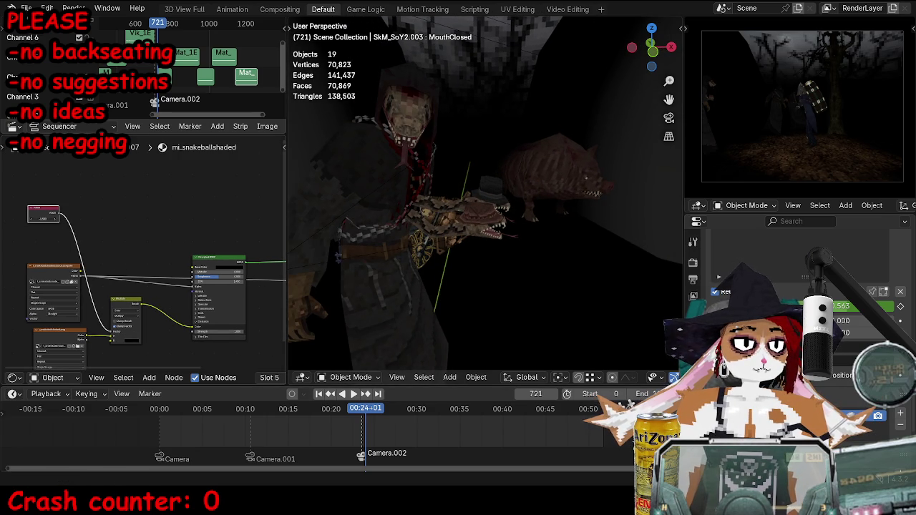
left_click(353, 164)
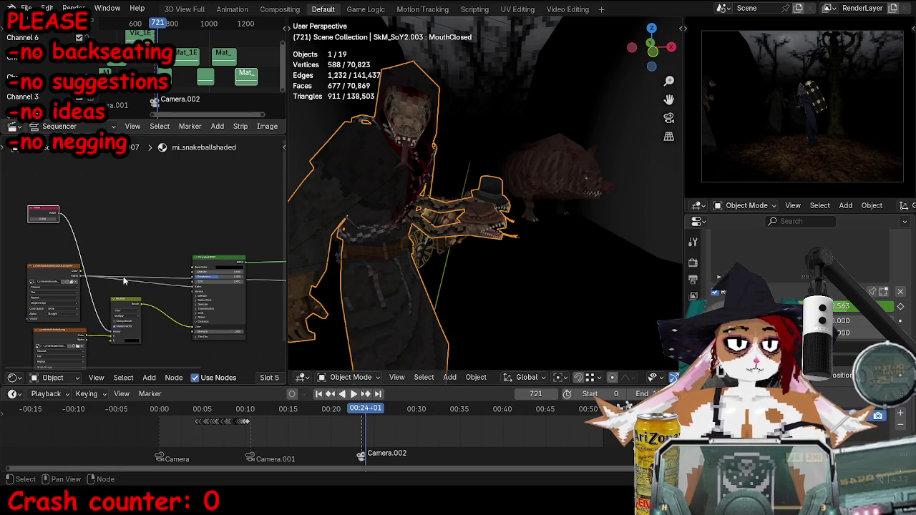
scroll(253, 385, "down", 3, "ctrl")
left_click(218, 377)
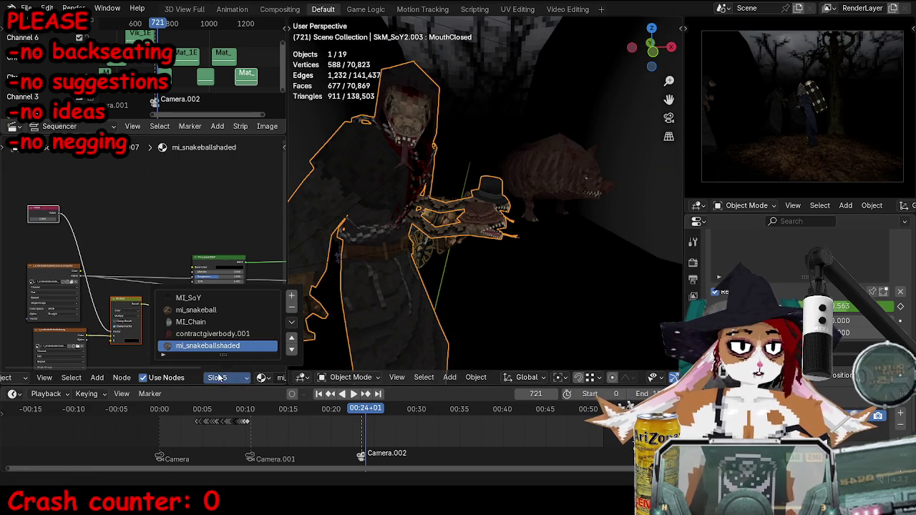
Switch to contractgiverbody.001 and drop the Multiply node onto its texture link.
left_click(211, 334)
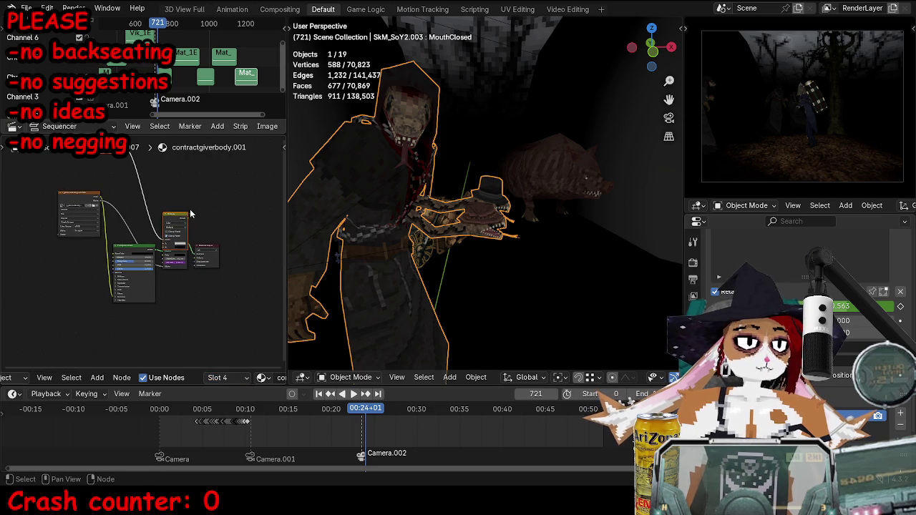
left_click_drag(182, 215, 233, 240)
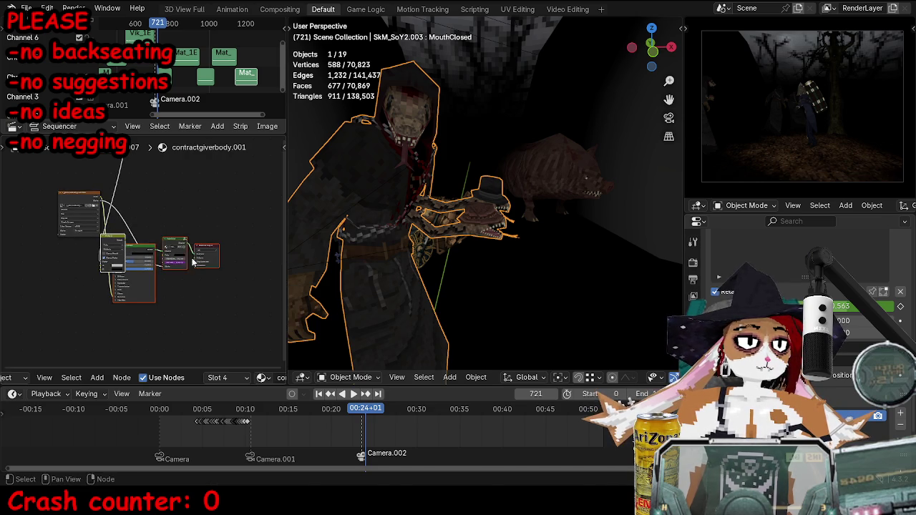
left_click_drag(171, 244, 159, 243)
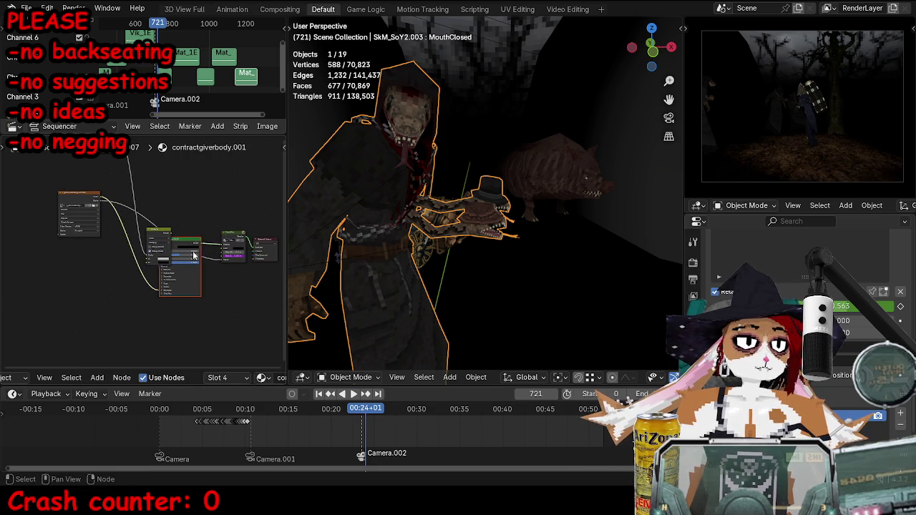
scroll(107, 208, "up", 2)
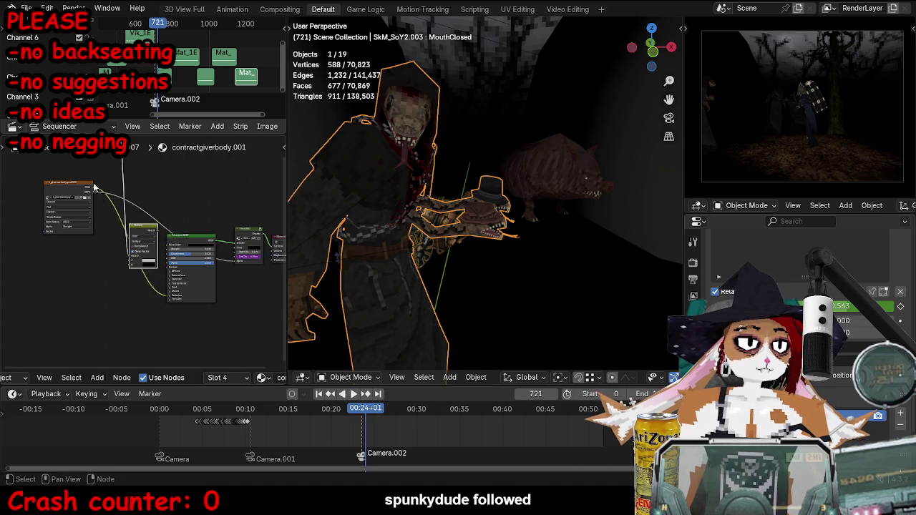
scroll(88, 175, "up", 2)
scroll(78, 215, "up", 1)
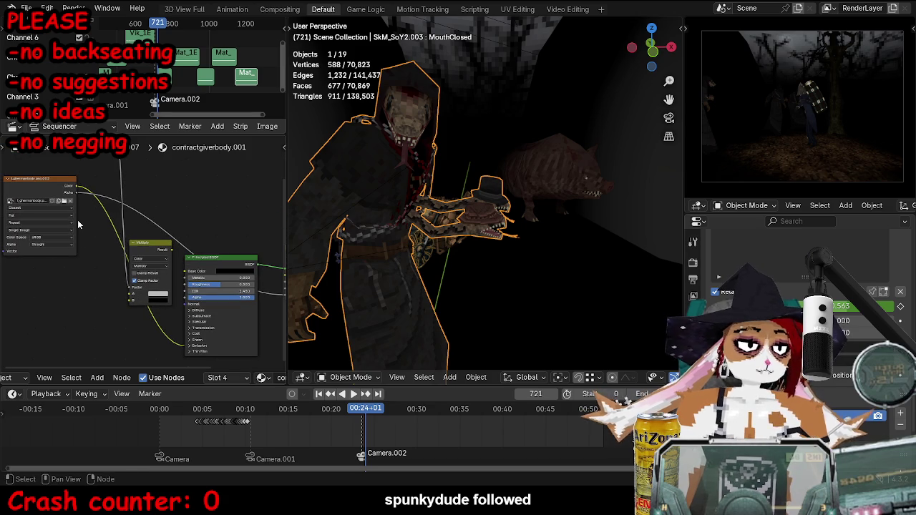
Connect the Multiply output to Emission Color and tidy the texture, Multiply and Value nodes.
mouse_move(69, 193)
left_mouse_down()
mouse_move(159, 306)
mouse_move(130, 298)
left_mouse_up()
left_click(194, 345)
key("ctrl+space")
left_click_drag(326, 87, 530, 401)
scroll(451, 236, "down", 2)
left_click_drag(287, 117, 254, 225)
left_click_drag(460, 233, 417, 304)
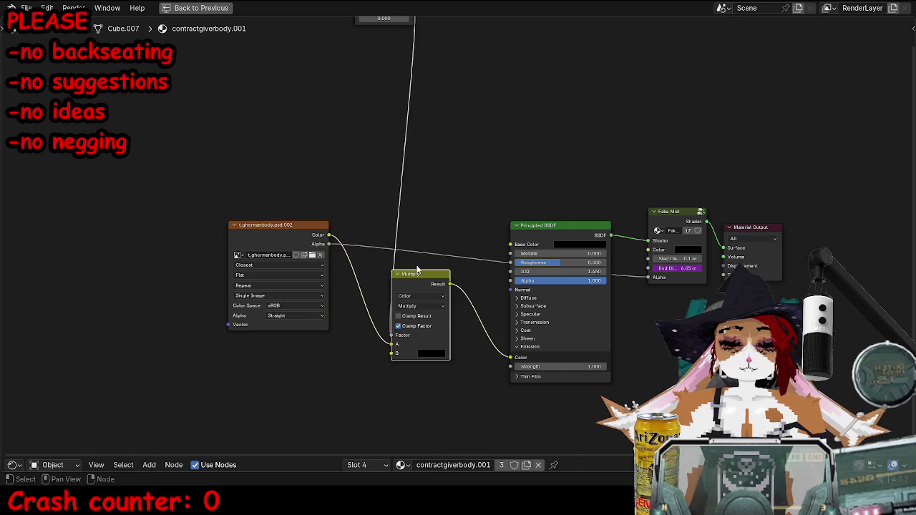
left_click_drag(411, 57, 366, 3)
left_click_drag(387, 36, 300, 77)
key("ctrl+space")
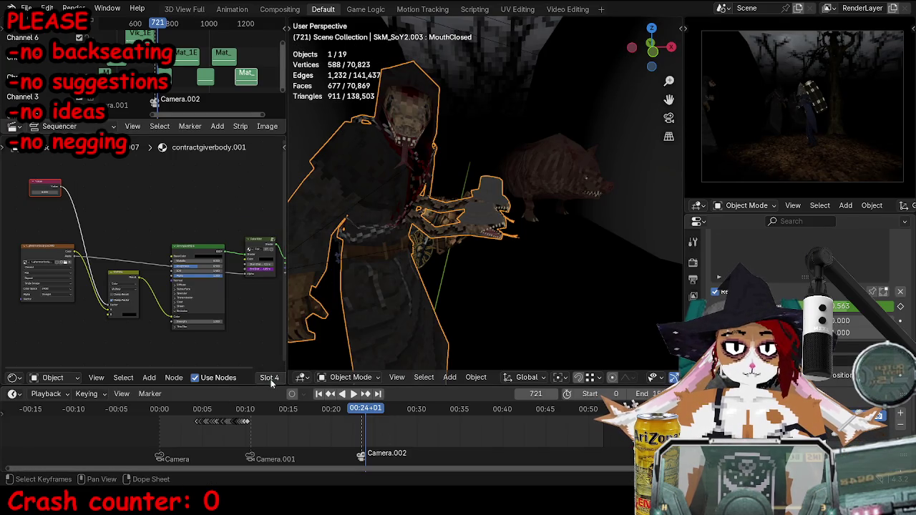
In MI_Chain, add an image texture node and wire it into a Mix node.
left_click(266, 380)
left_click(268, 324)
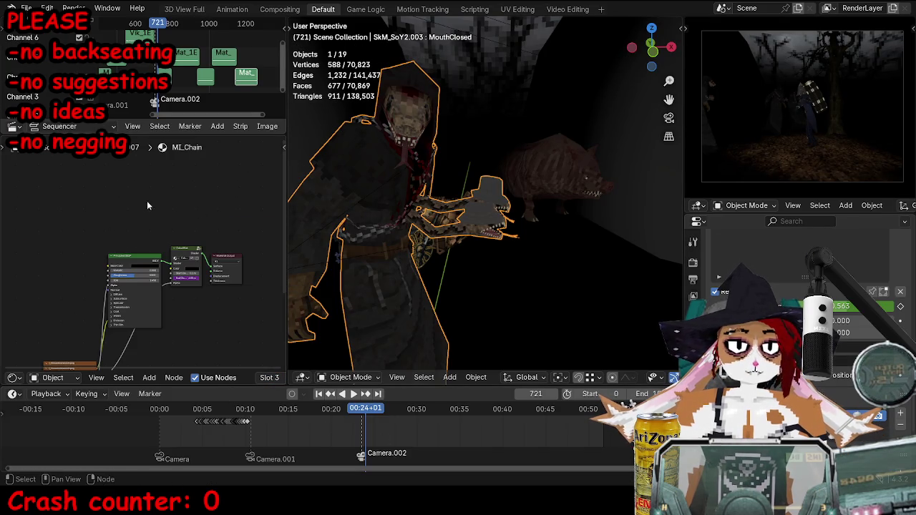
middle_click_drag(66, 341, 126, 309)
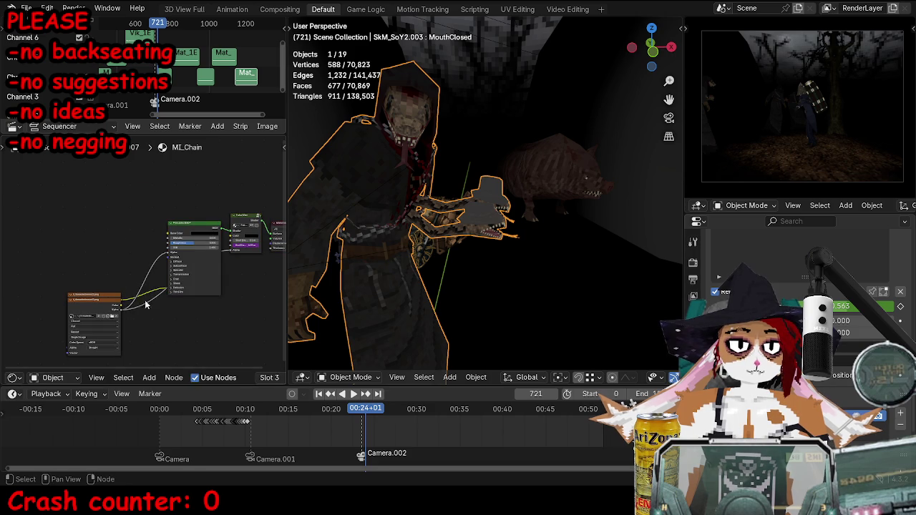
left_click_drag(174, 292, 86, 301)
left_click(68, 213)
left_click_drag(63, 247, 106, 270)
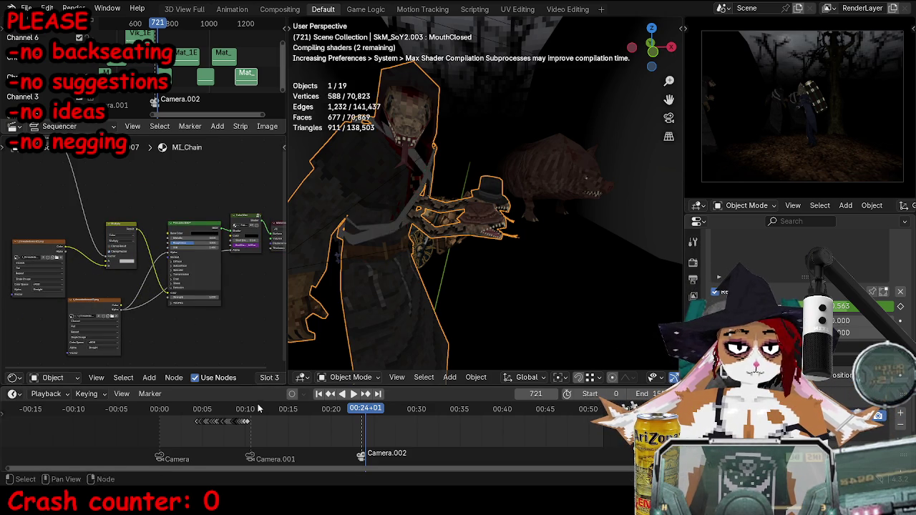
left_click(270, 378)
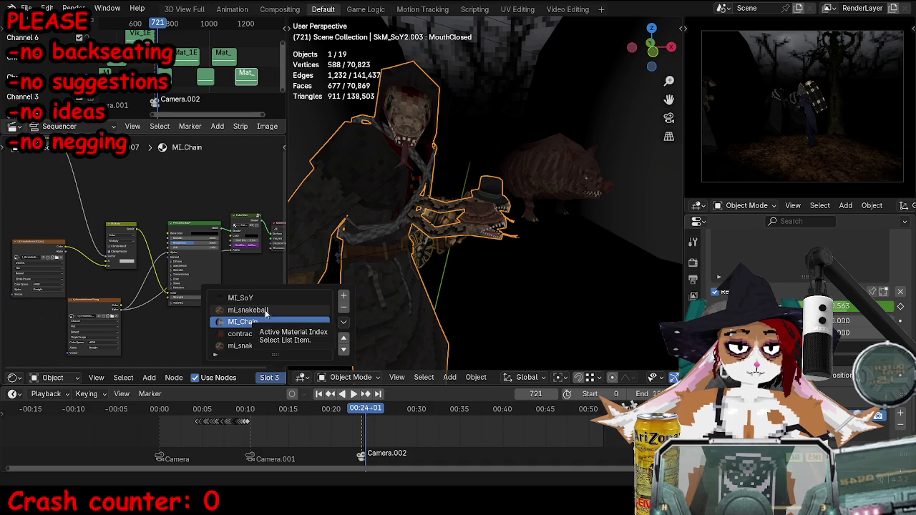
In mi_snakeball, route the texture through the Multiply node into Emission colour.
left_click(262, 377)
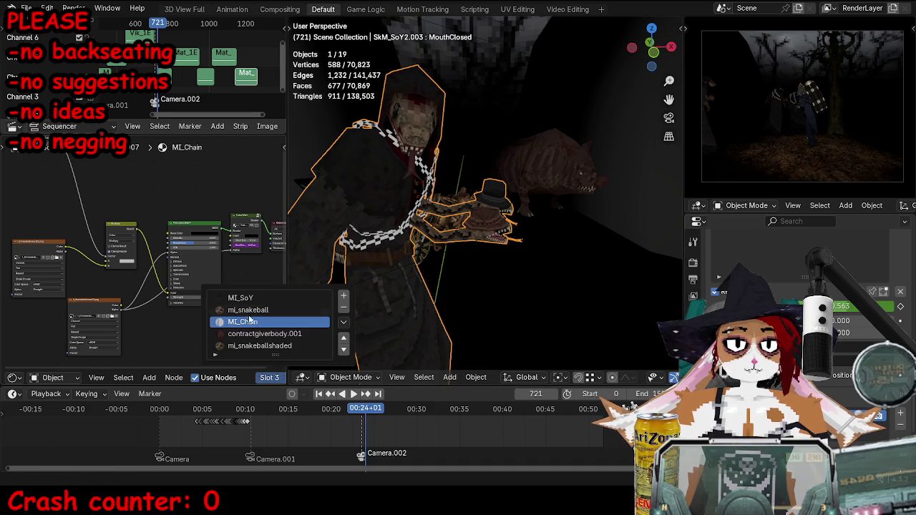
left_click(243, 311)
mouse_move(93, 297)
left_mouse_down()
mouse_move(22, 215)
mouse_move(22, 183)
left_mouse_up()
middle_click_drag(22, 183, 75, 231)
mouse_move(72, 276)
left_mouse_down()
mouse_move(95, 322)
mouse_move(109, 315)
left_mouse_up()
mouse_move(125, 274)
left_mouse_down()
mouse_move(133, 252)
mouse_move(189, 306)
left_mouse_up()
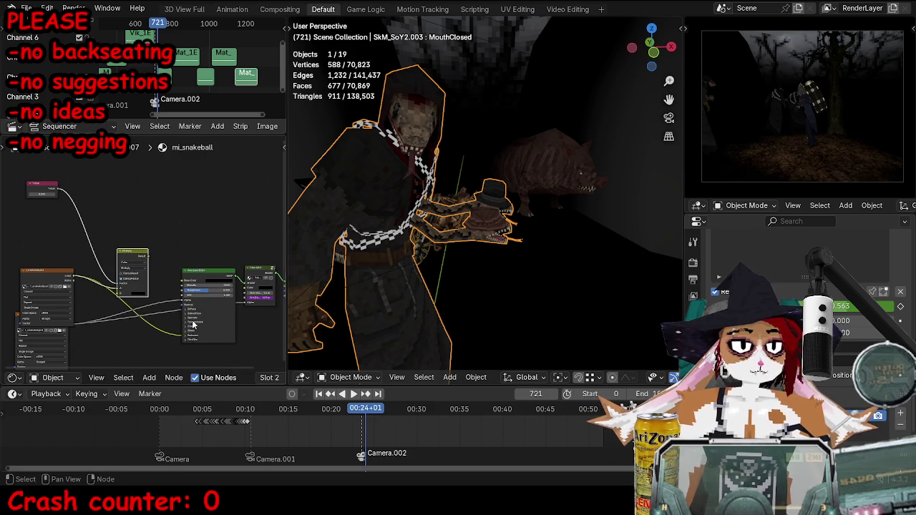
left_click(184, 331)
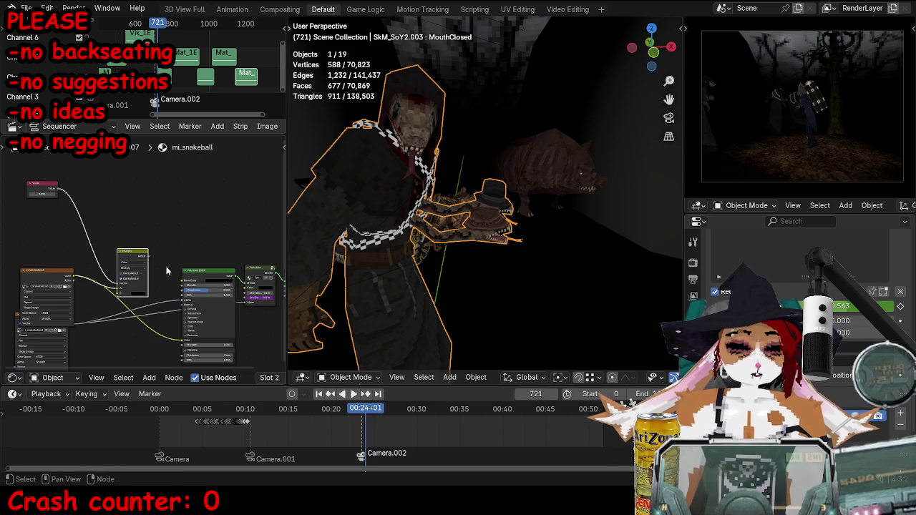
left_click_drag(150, 256, 163, 335)
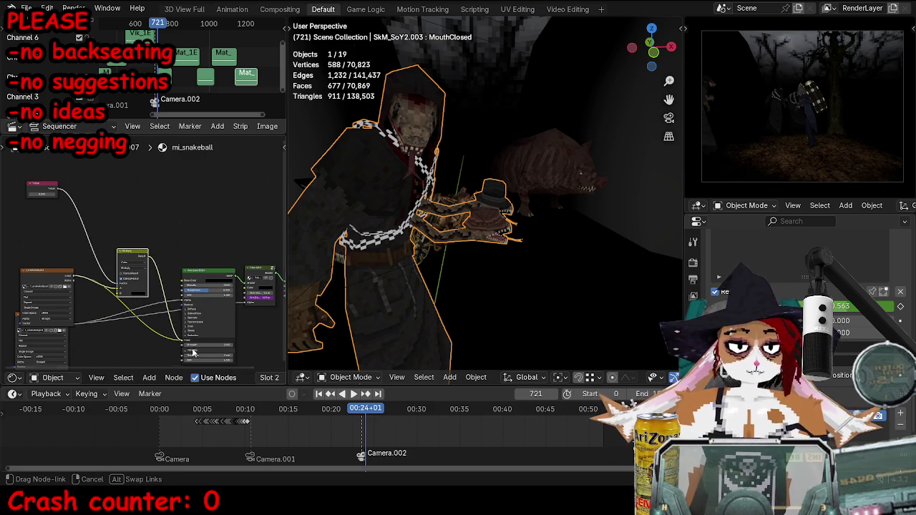
left_click(269, 377)
In MI_SoY, insert a Mix node after the texture and connect it to the Principled BSDF.
left_click(236, 305)
left_click_drag(154, 224, 62, 215)
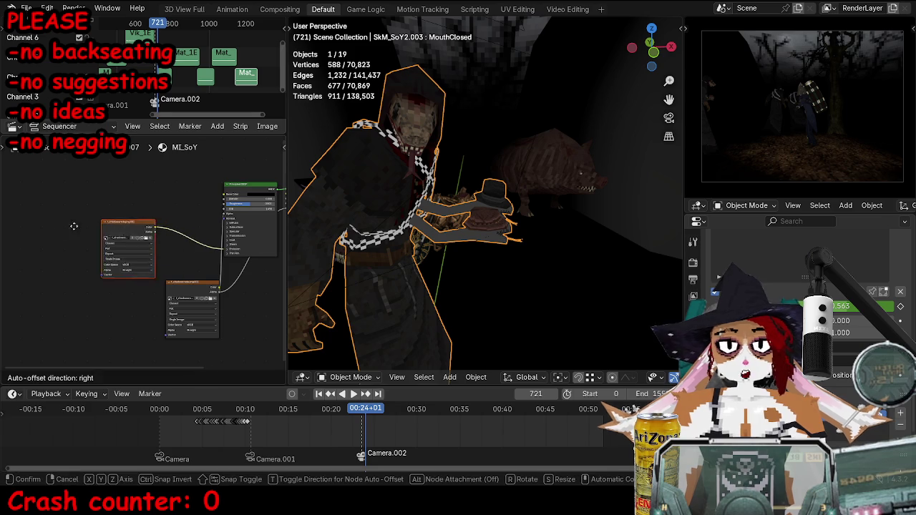
left_click(109, 214)
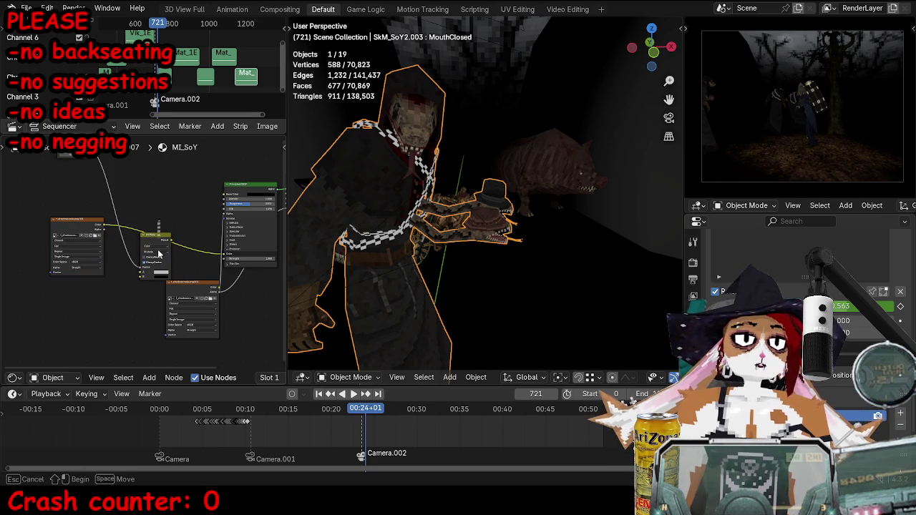
left_click_drag(152, 236, 161, 205)
left_click_drag(105, 228, 151, 242)
left_click_drag(179, 209, 222, 256)
middle_click_drag(222, 256, 233, 324)
Preview frames 696 and 199, then darken the MI_Chain Multiply colour to dim the chain.
key("shift+ctrl+space")
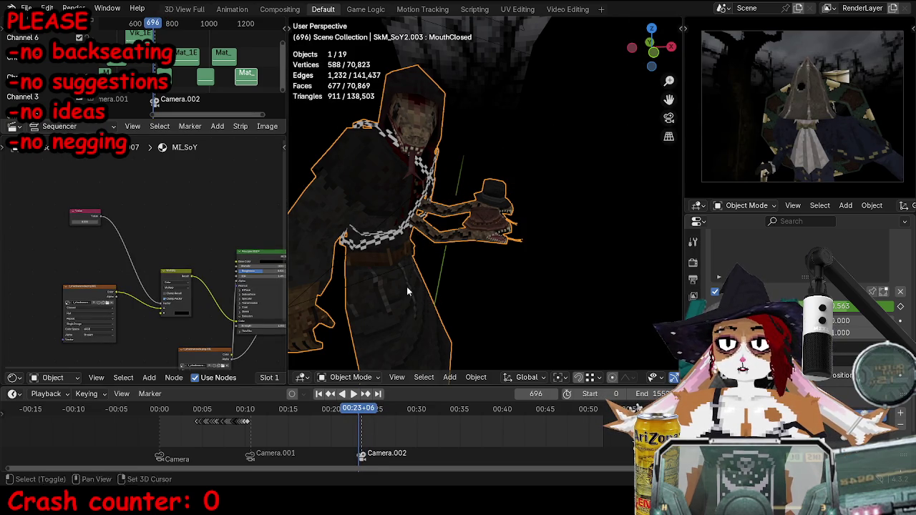
left_click_drag(334, 416, 216, 414)
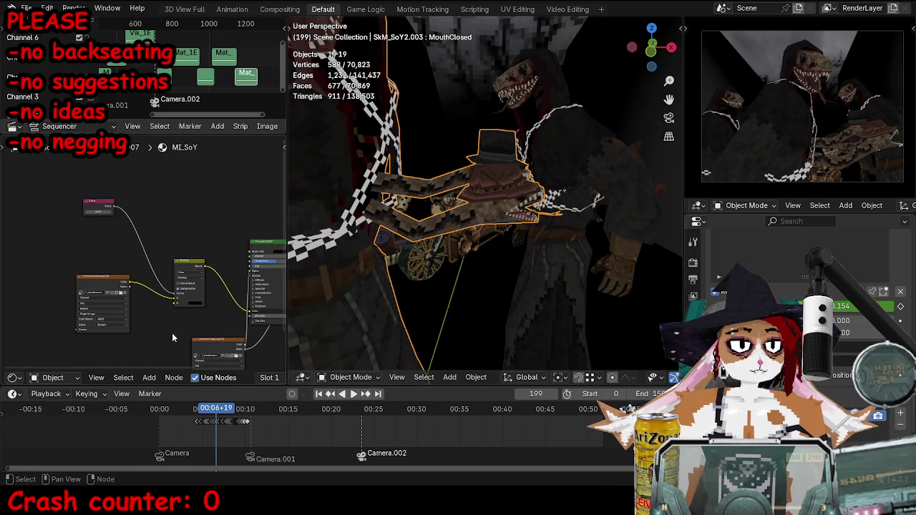
left_click(277, 378)
left_click(244, 322)
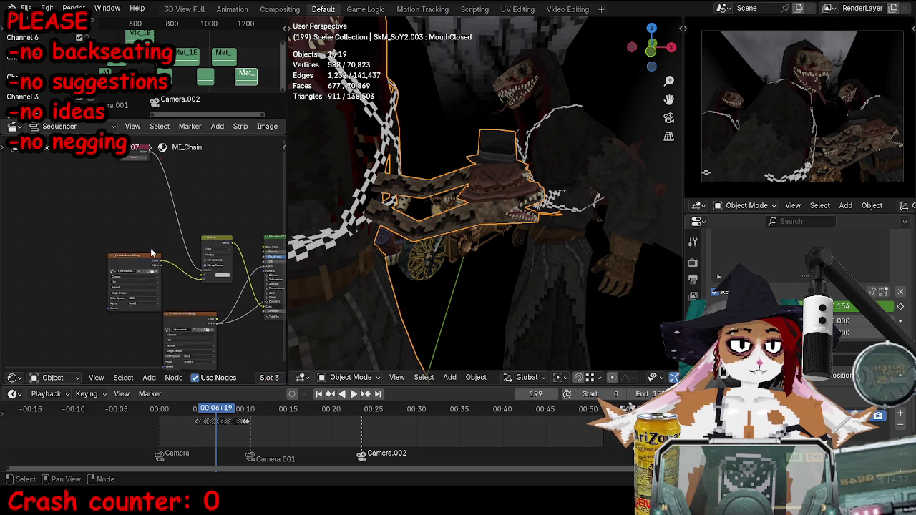
scroll(168, 239, "up", 1)
left_click(168, 239)
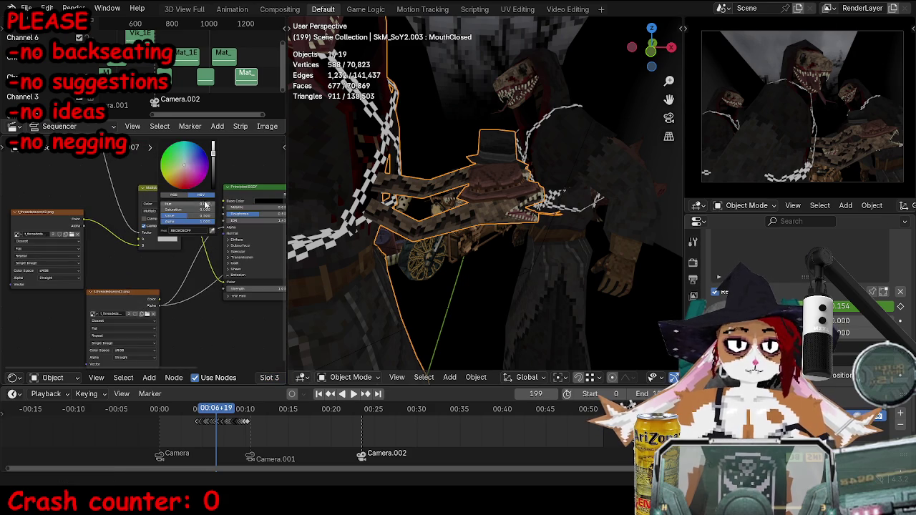
left_click(213, 184)
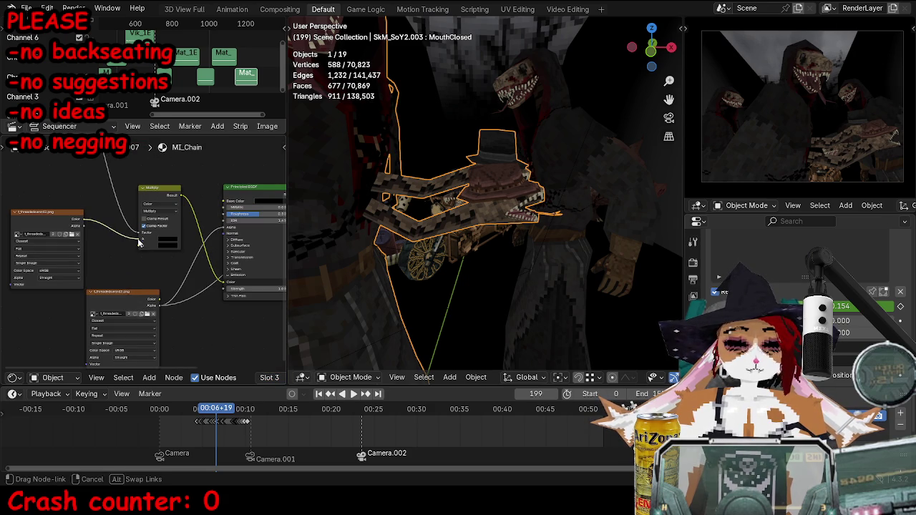
middle_click_drag(358, 250, 359, 251)
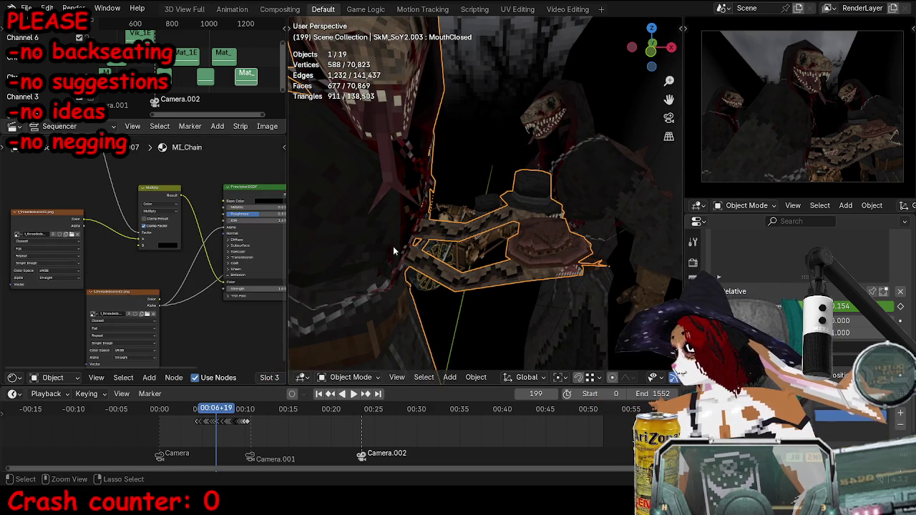
Save the blend file and play from around frame 709 to check the fade.
key("ctrl+s")
left_click(364, 414)
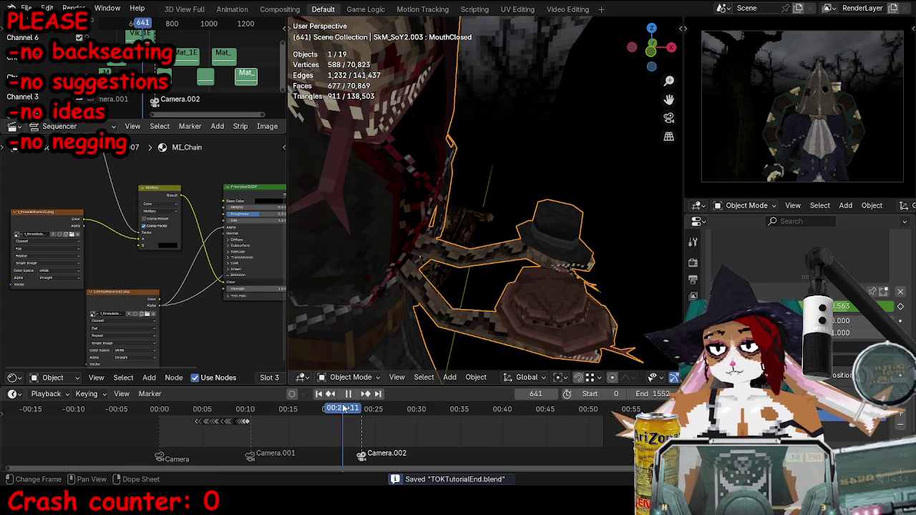
key("space")
key("space")
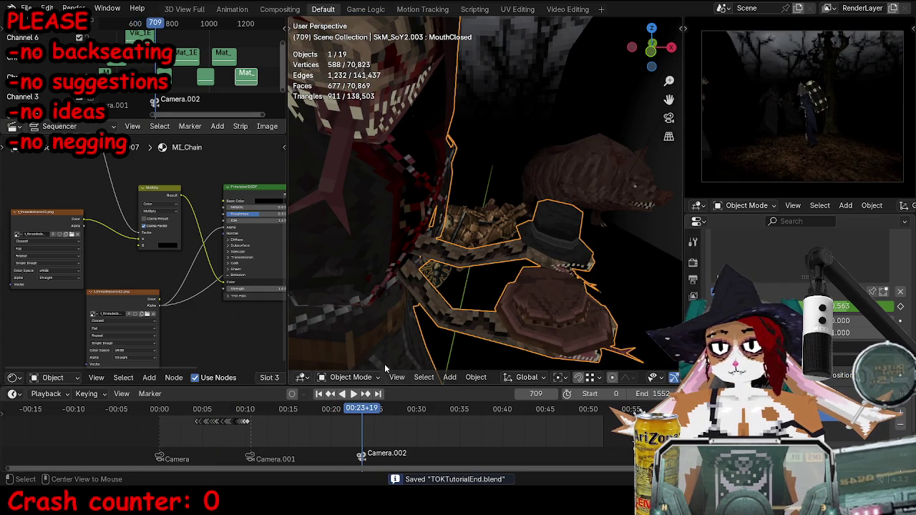
middle_click_drag(93, 161, 179, 296)
Keyframe the Value node, then cycle through the materials back to mi_snakeballshaded.
scroll(158, 243, "up", 4, "alt")
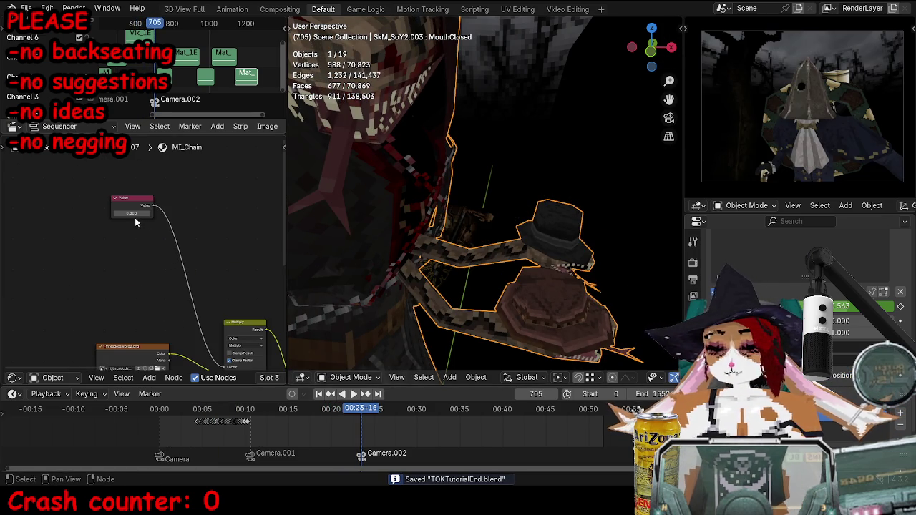
key("i")
left_click(269, 377)
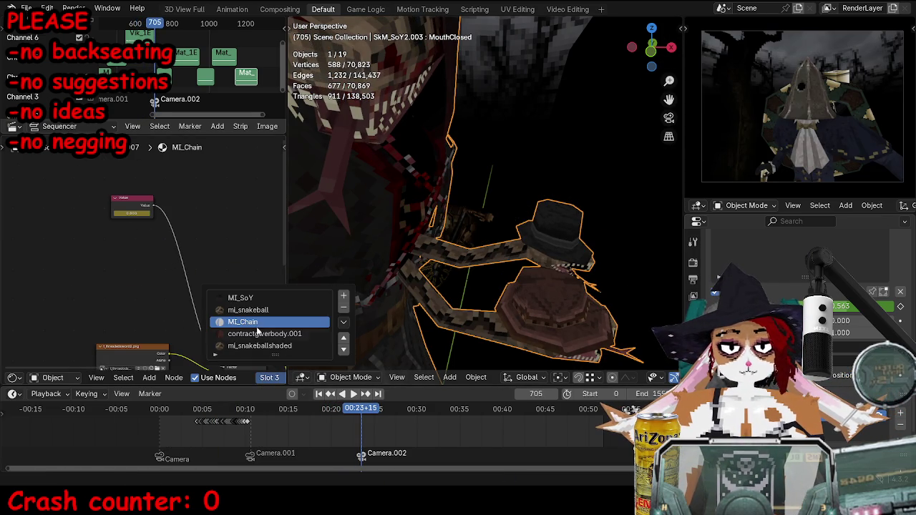
left_click(248, 310)
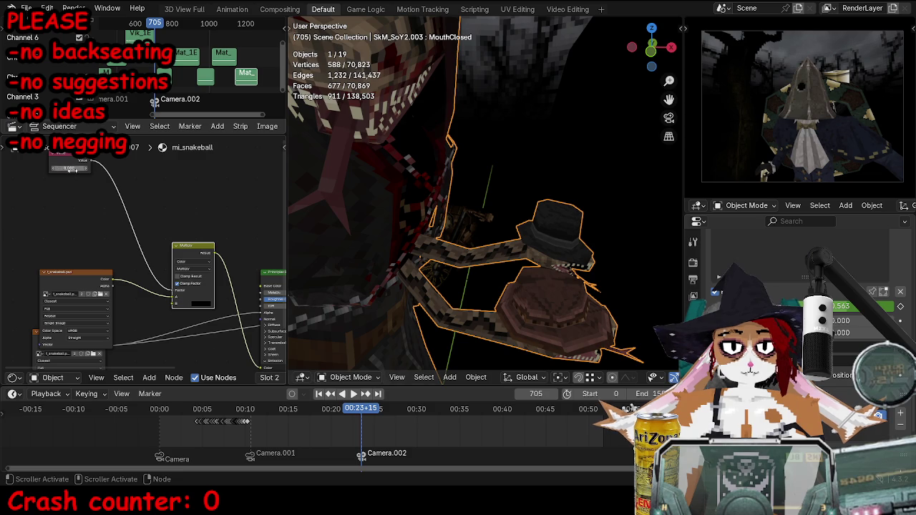
left_click(269, 378)
left_click(250, 301)
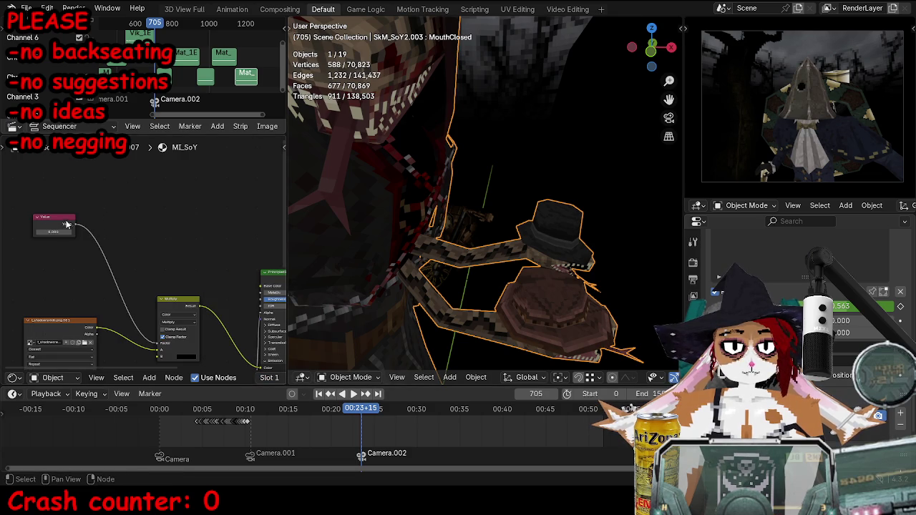
left_click(266, 378)
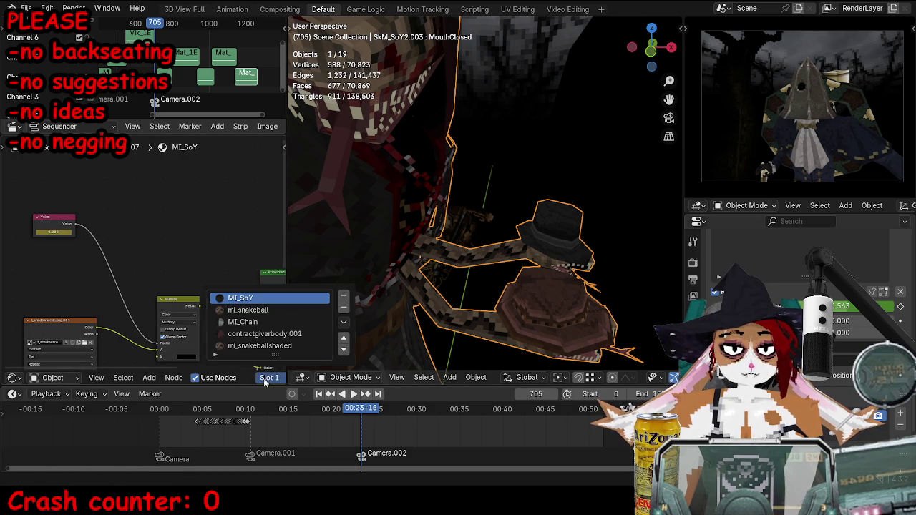
left_click(264, 334)
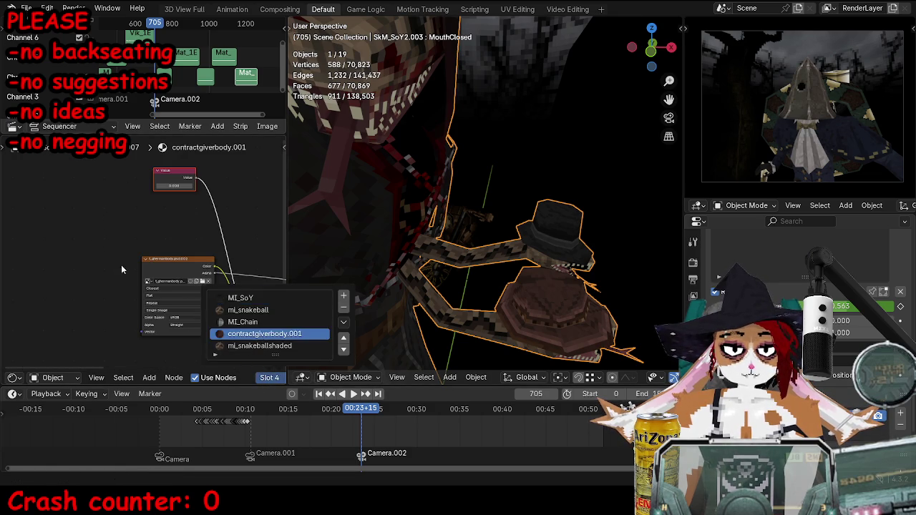
left_click(270, 378)
left_click(259, 346)
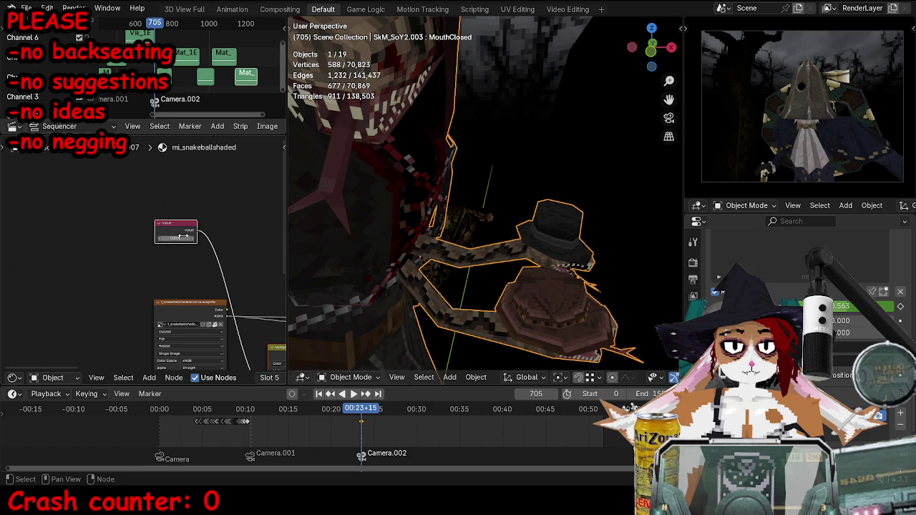
At frame 708, lower the mi_snakeballshaded fade value to darken the snake.
key("Up")
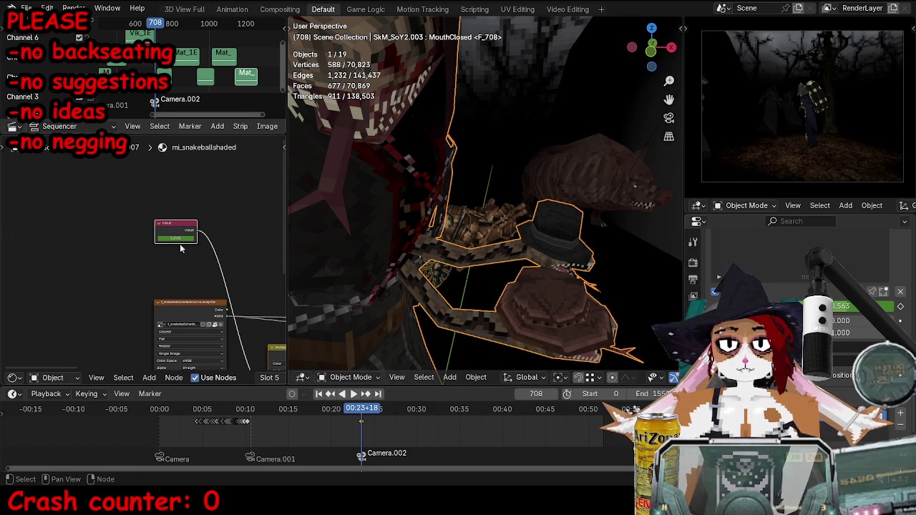
left_click(176, 239)
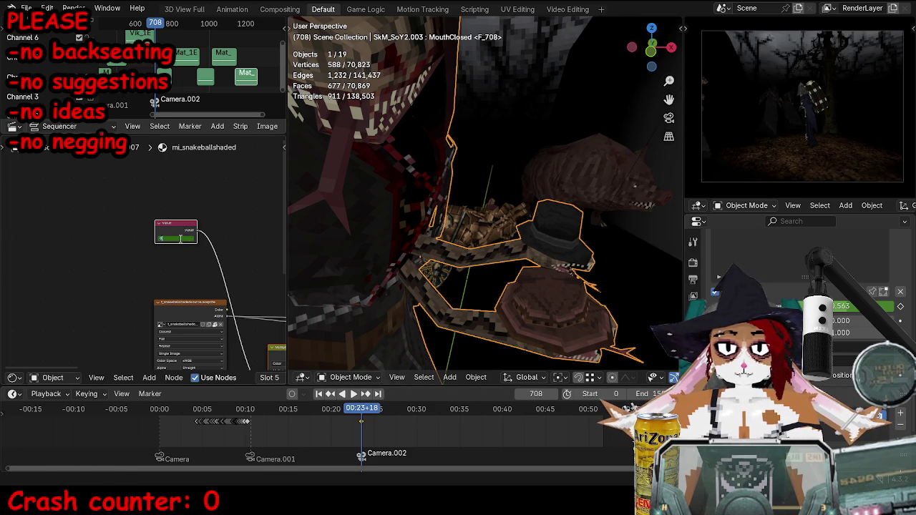
left_click(259, 377)
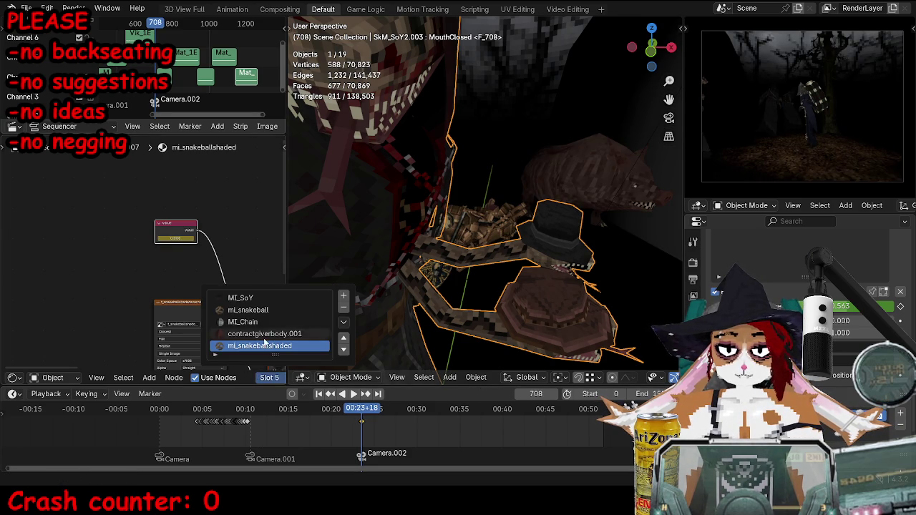
left_click(257, 331)
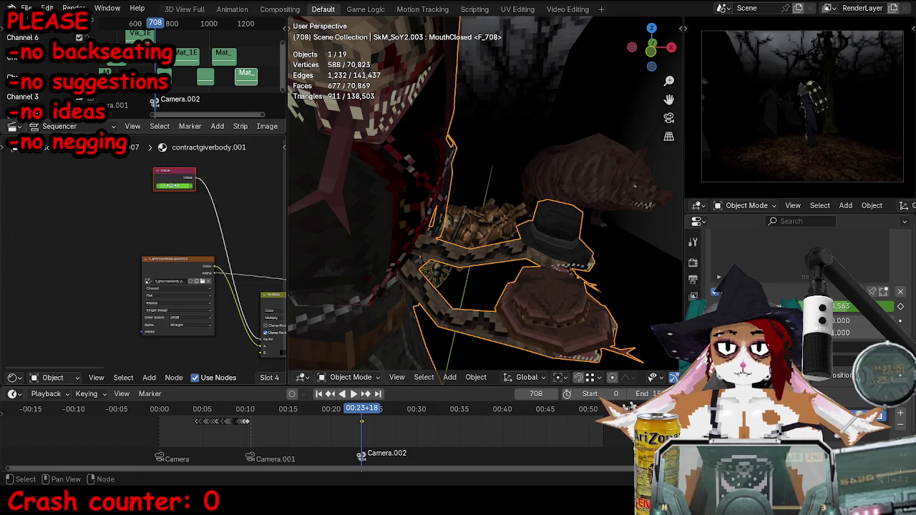
left_click(275, 377)
left_click(272, 347)
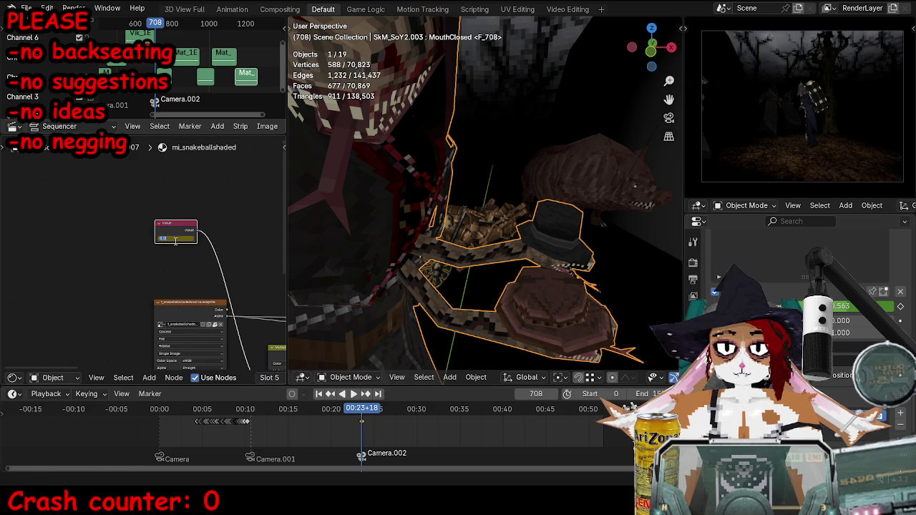
left_click_drag(175, 241, 180, 237)
Lower the fade value in contractgiverbody.001 and MI_Chain so the hats and chain go black.
left_click(270, 377)
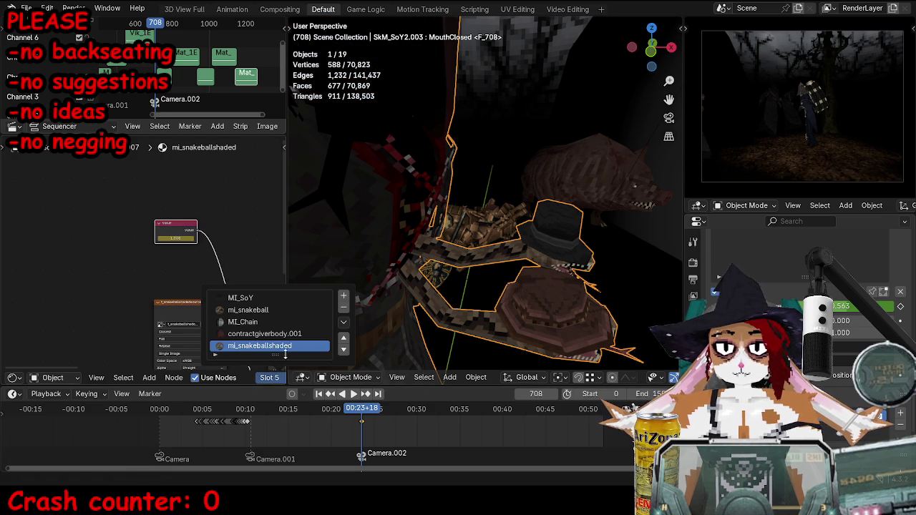
left_click(265, 334)
left_click_drag(175, 185, 179, 186)
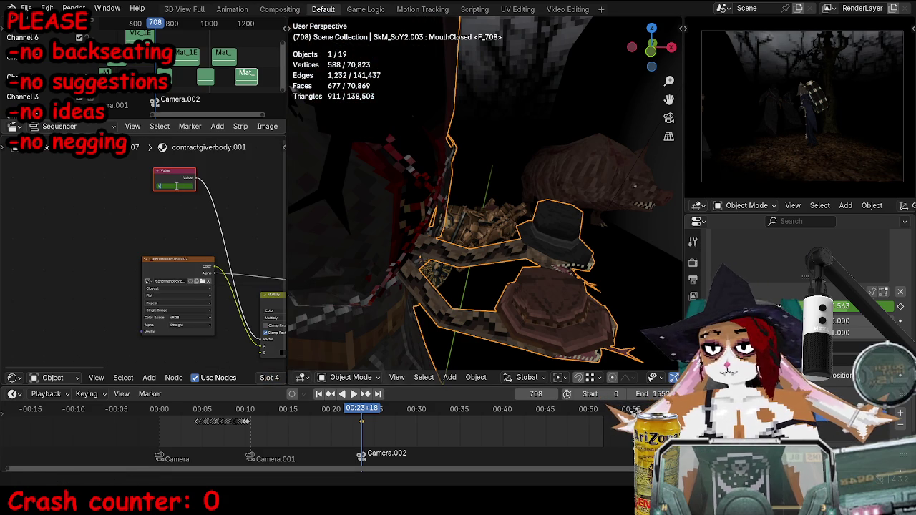
left_click(263, 379)
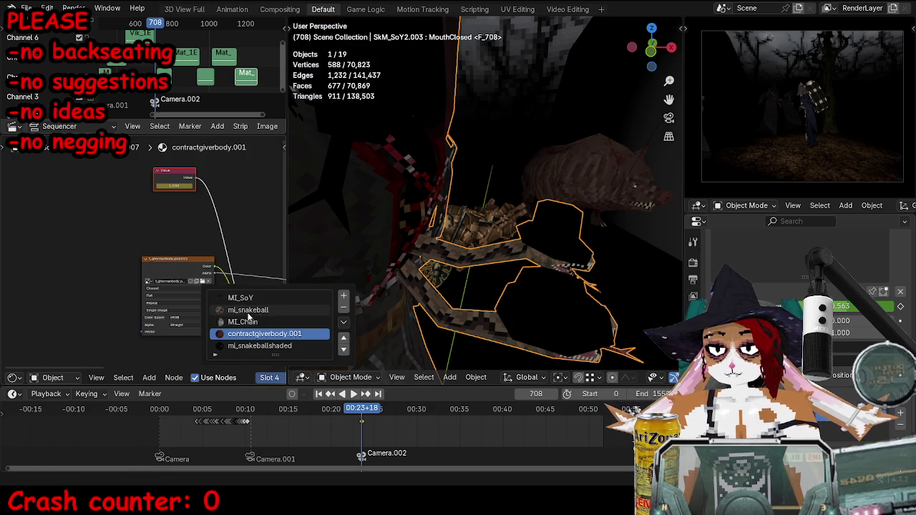
left_click(265, 323)
left_click_drag(127, 213, 129, 212)
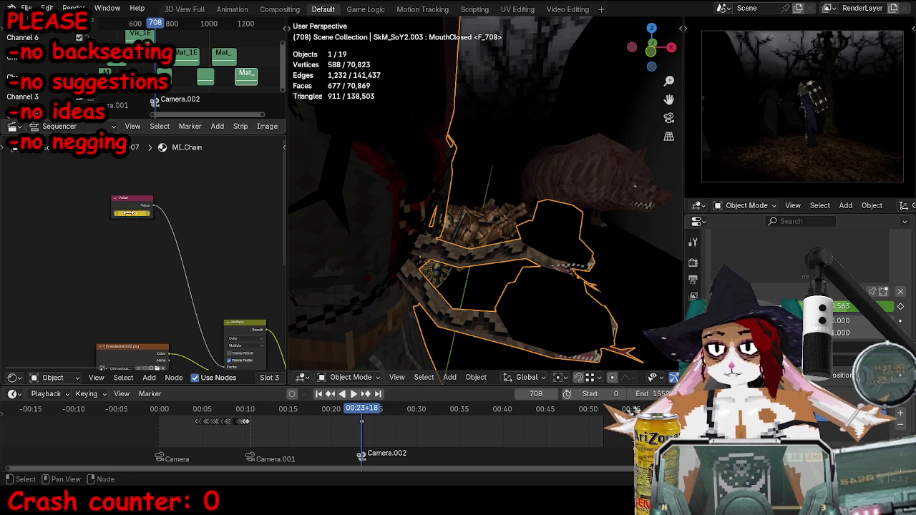
Lower the mi_snakeball fade value, return to MI_SoY, and deselect everything.
left_click(263, 378)
left_click(243, 313)
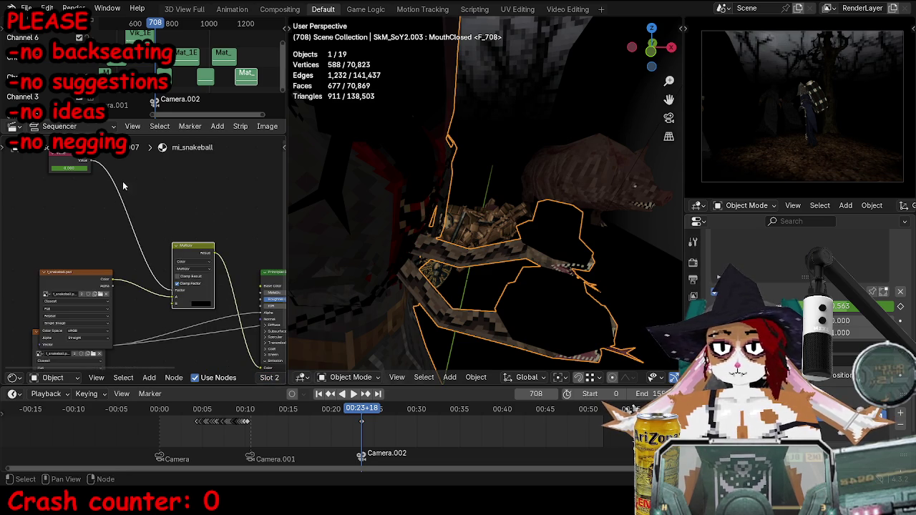
left_click_drag(62, 168, 64, 168)
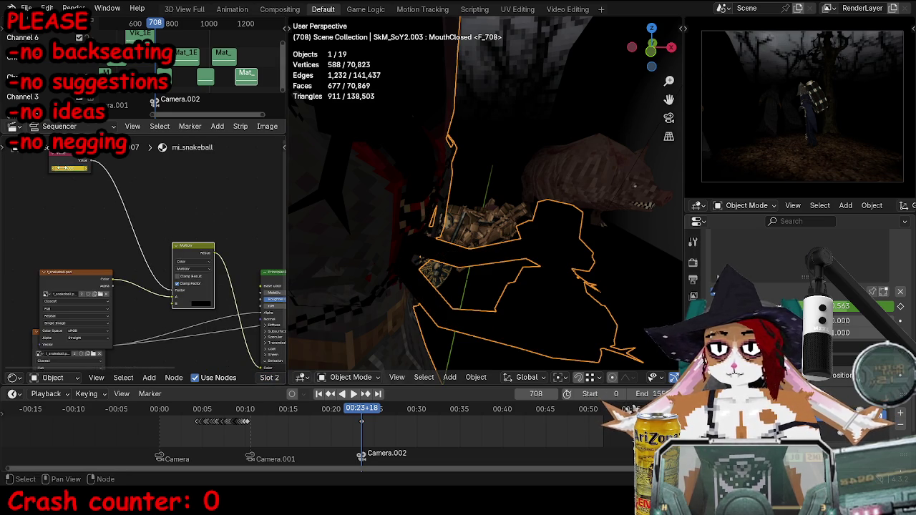
left_click(269, 379)
left_click(250, 290)
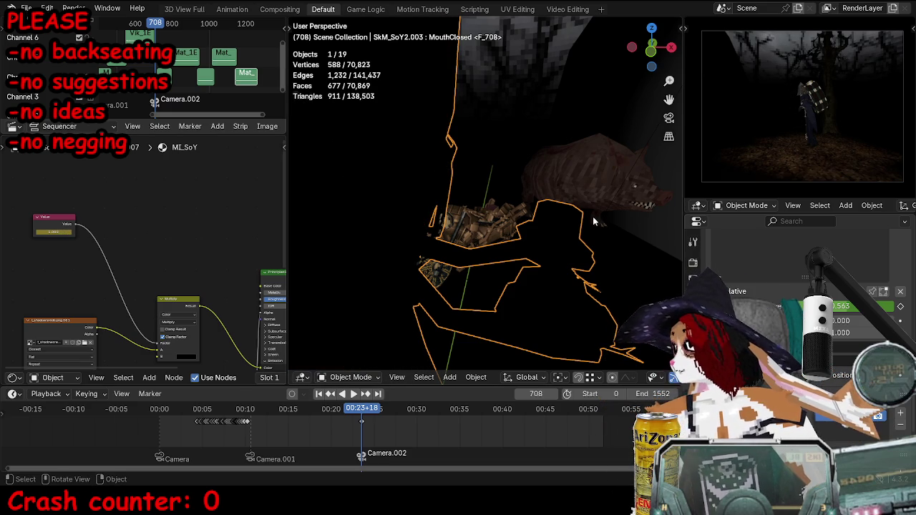
key("alt+a")
mouse_move(577, 204)
middle_mouse_down()
mouse_move(466, 214)
mouse_move(413, 169)
middle_mouse_up()
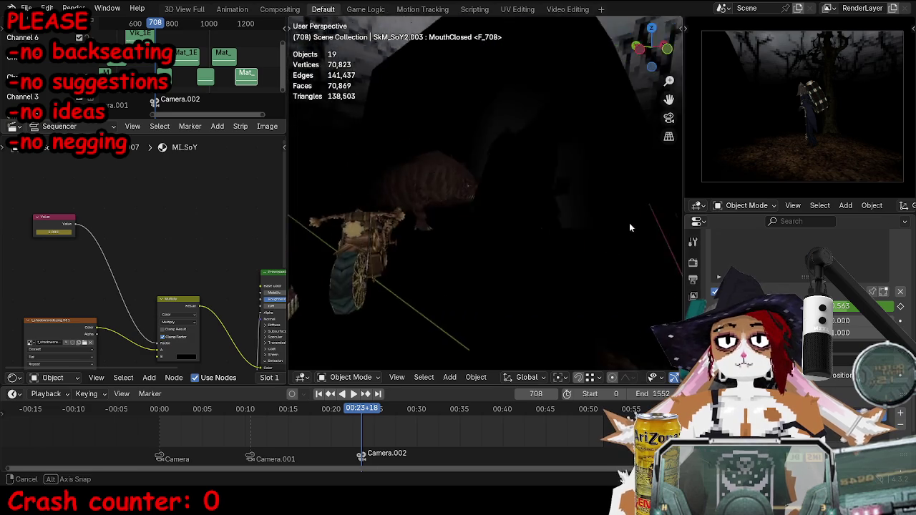
Play the cutscene fullscreen through the scene camera, then save TOKTutorialEnd.blend.
key("KP_0")
key("space")
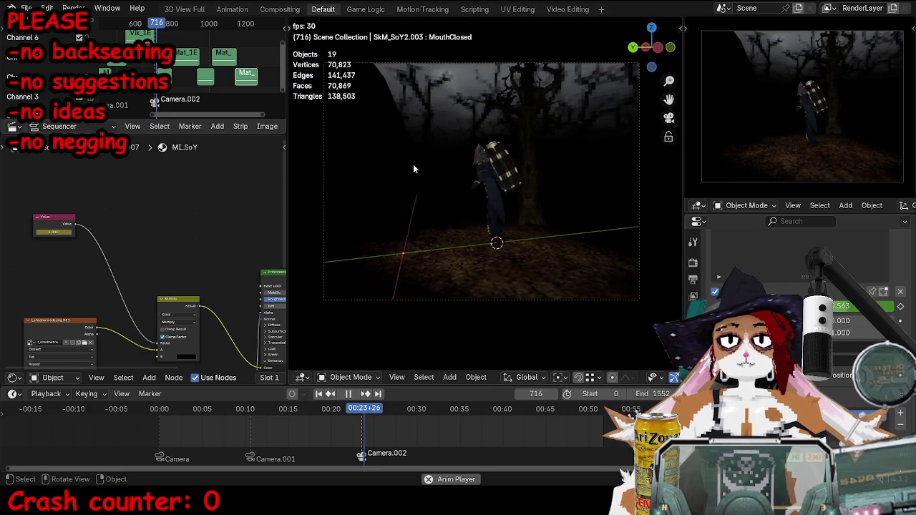
key("ctrl+space")
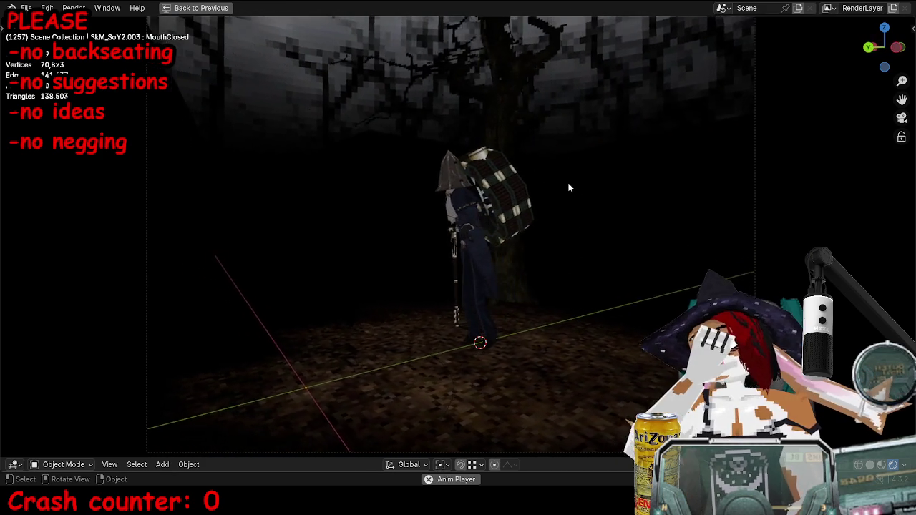
key("Escape")
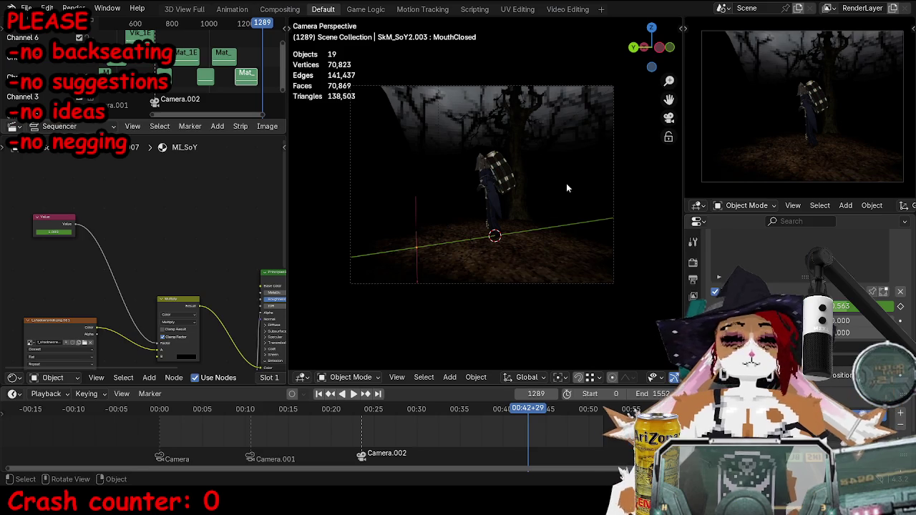
middle_click_drag(412, 164, 542, 181, "ctrl")
key("ctrl+s")
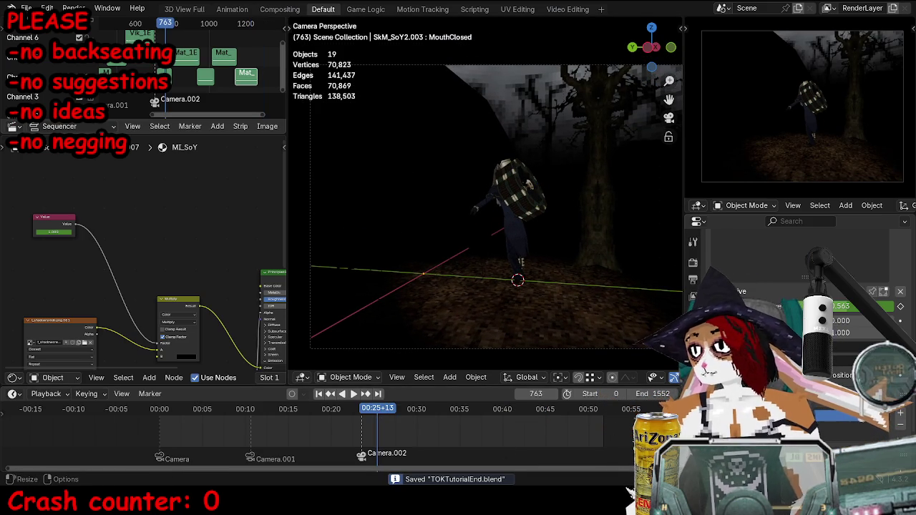